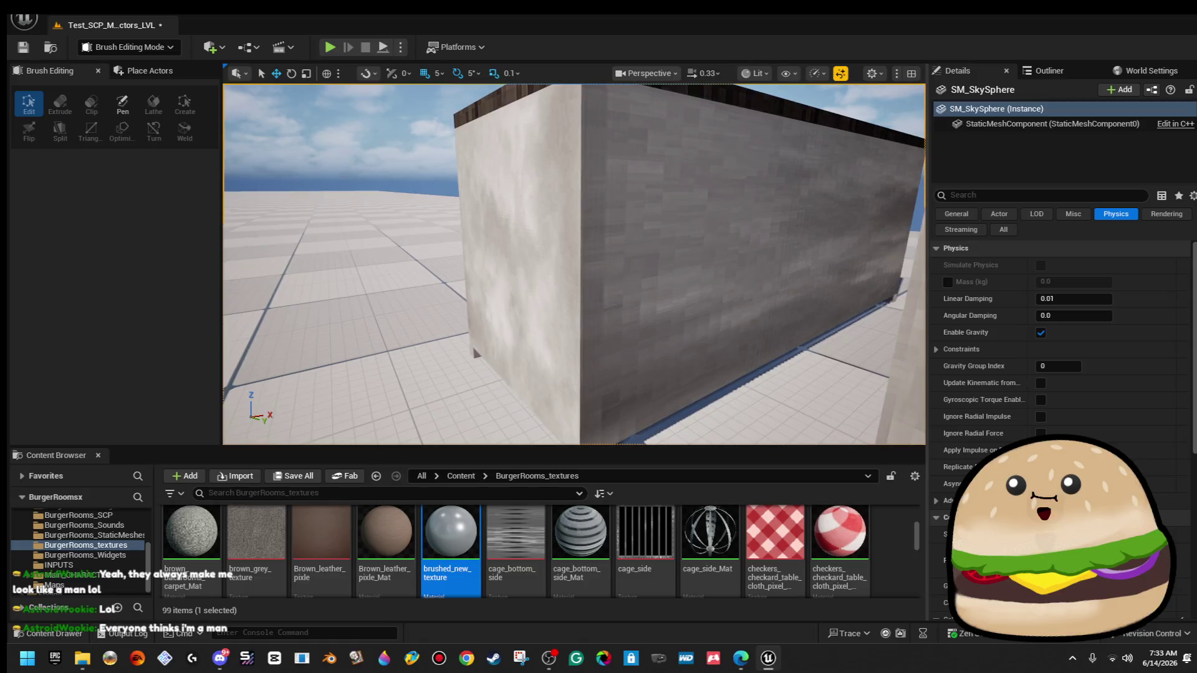
Fly around the level to survey the buildings, tables and sky.
{"action": "key", "text": "s"}
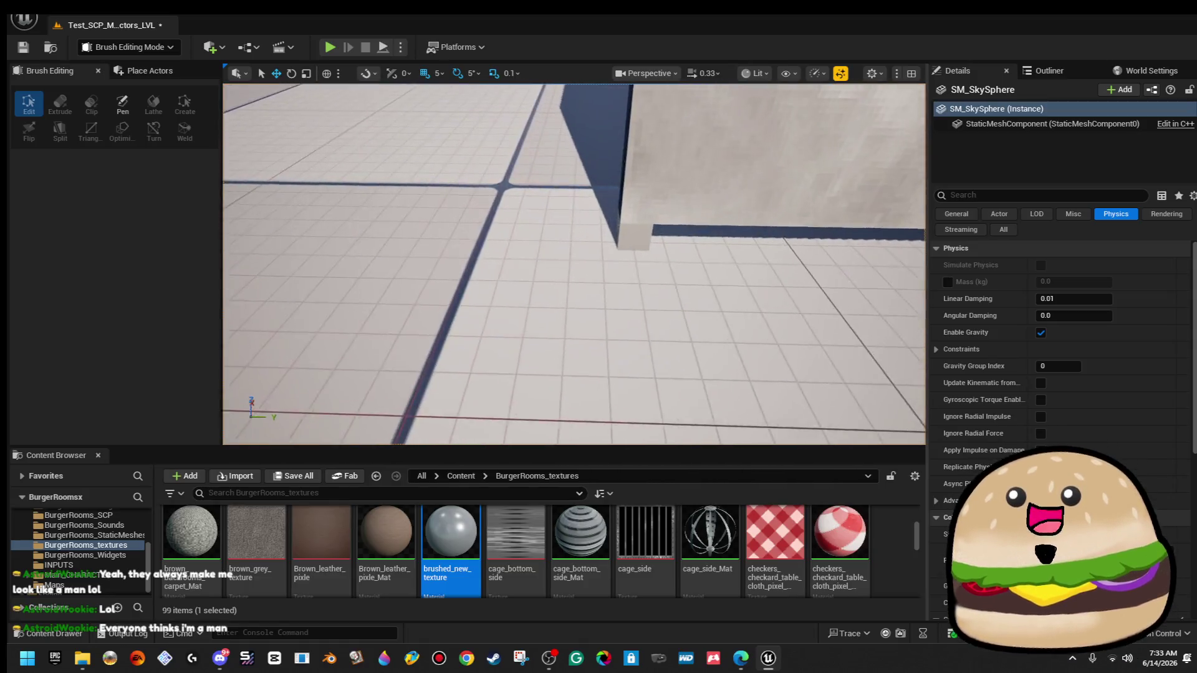
{"action": "key", "text": "w"}
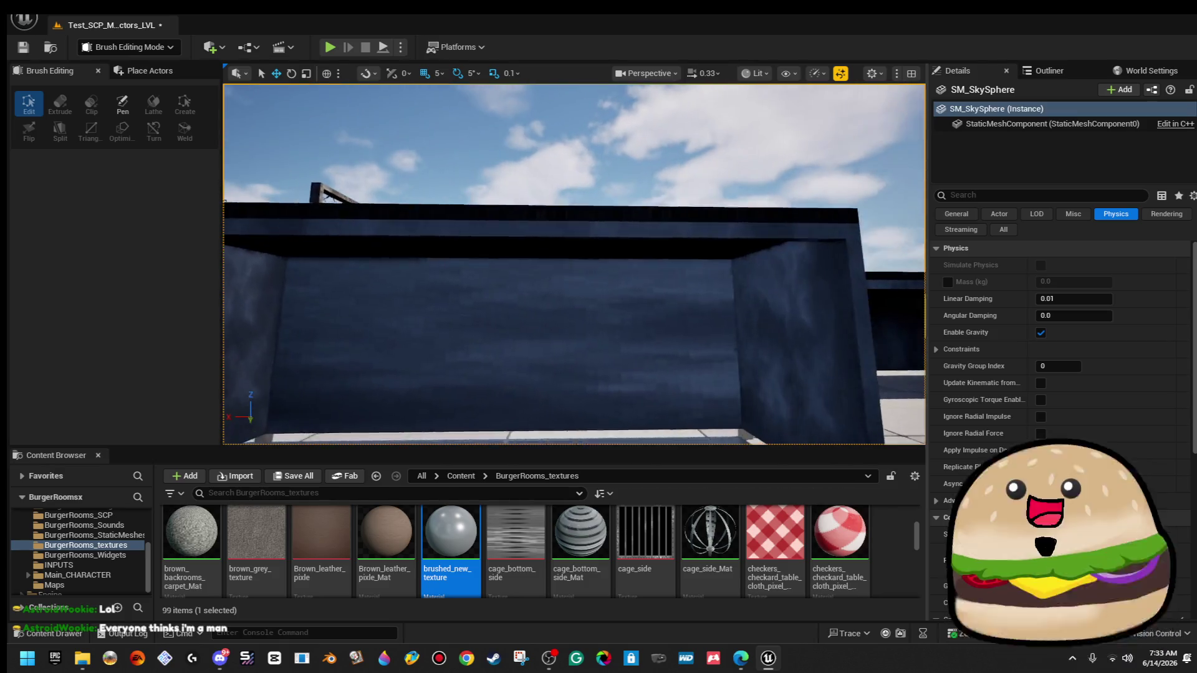
{"action": "key", "text": "s"}
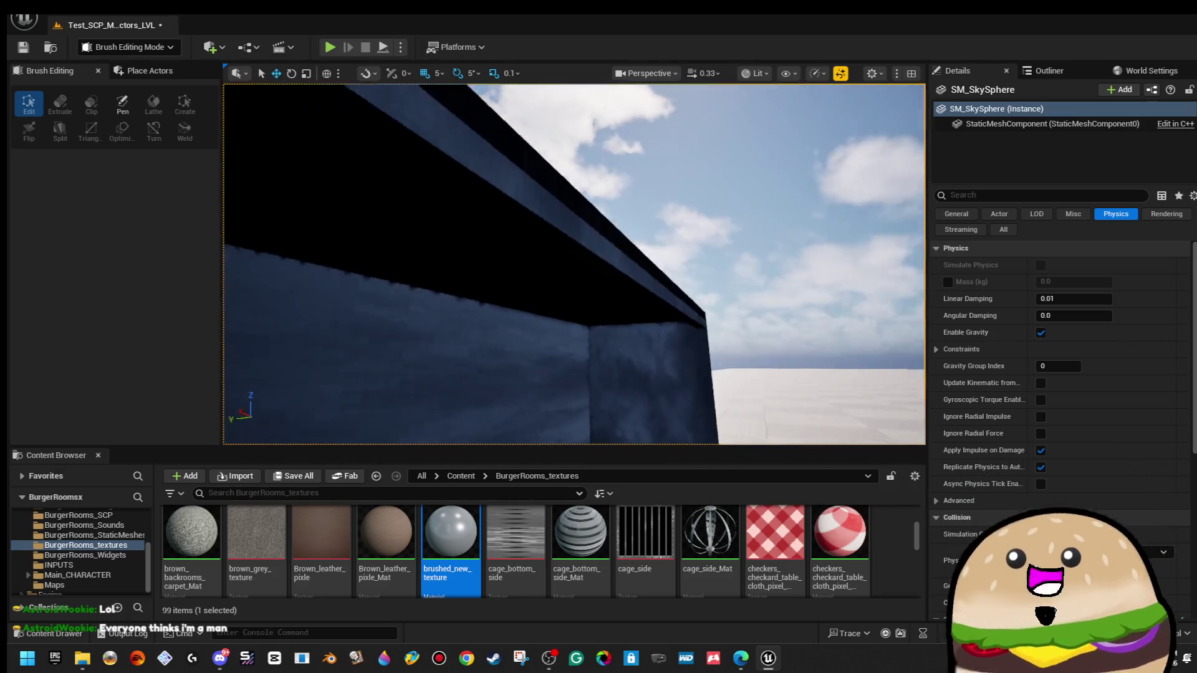
{"action": "key", "text": "w"}
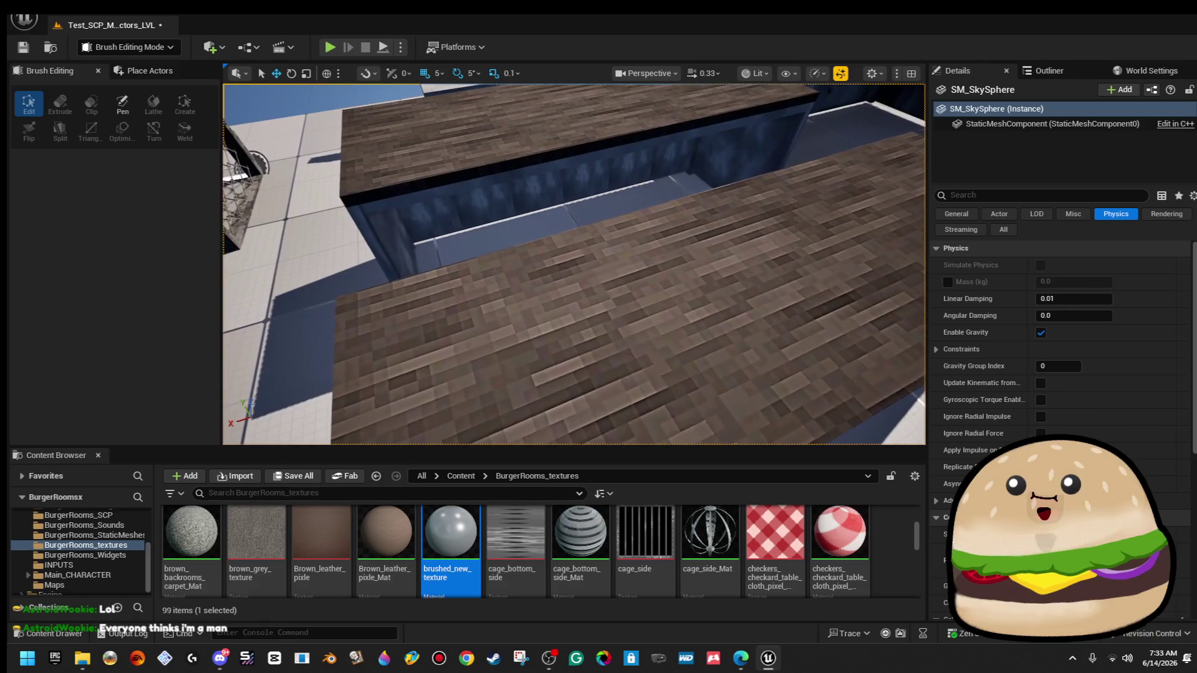
{"action": "key", "text": "s"}
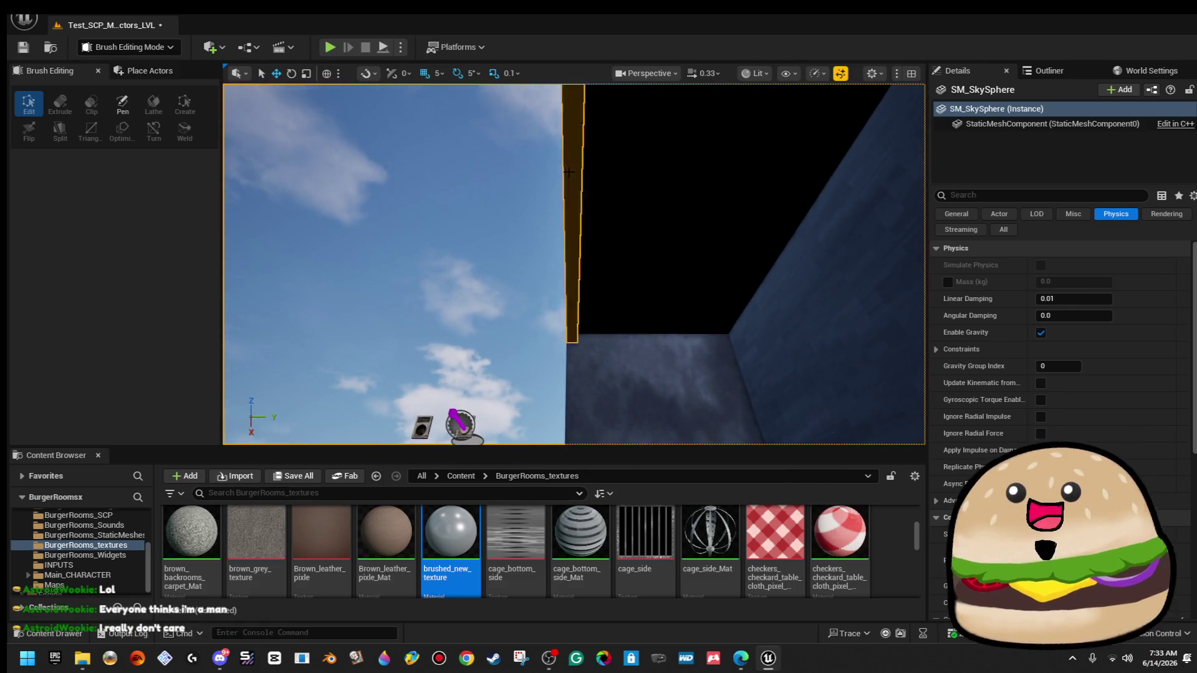
Select and inspect the thin Box Brush82 strip and its edges among the blue walls.
{"action": "left_click", "coordinate": [569, 218]}
{"action": "key", "text": "w"}
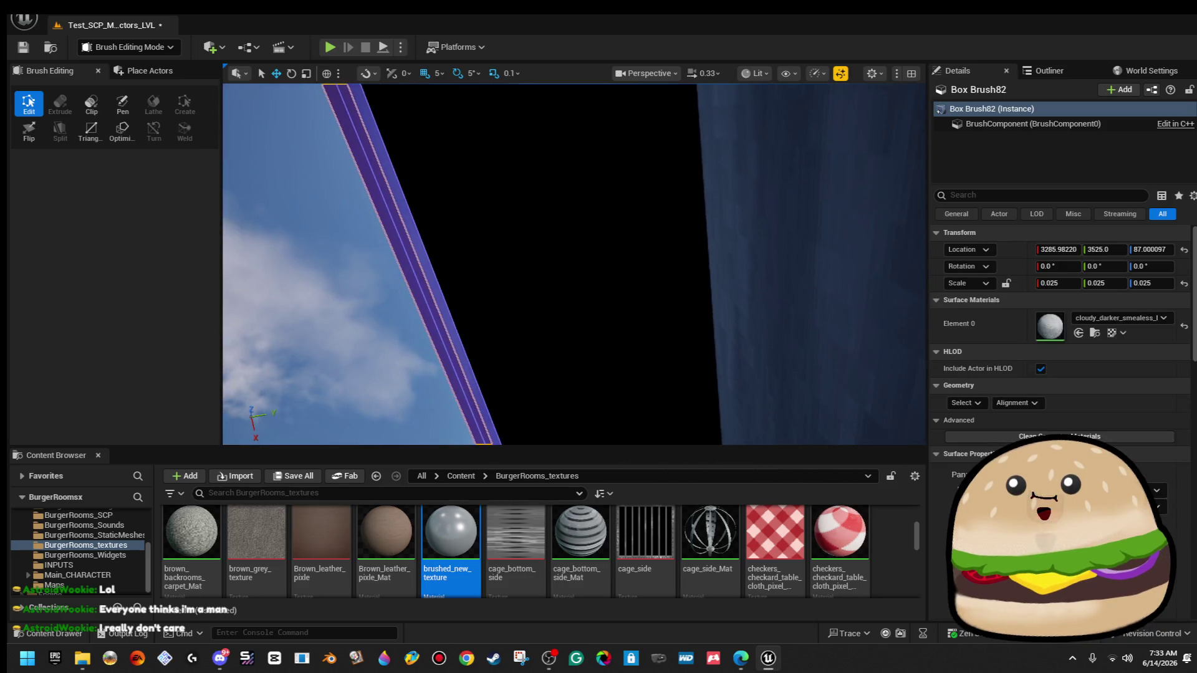
{"action": "left_click", "coordinate": [437, 290]}
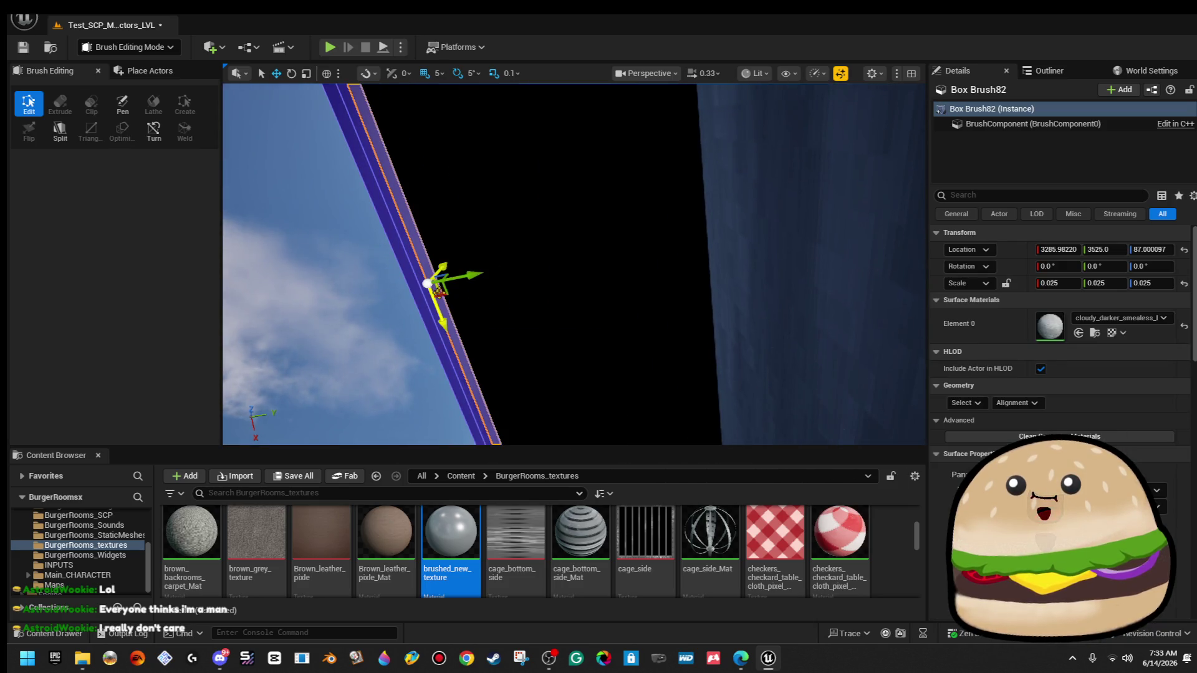
{"action": "left_click_drag", "start_coordinate": [467, 290], "coordinate": [466, 291]}
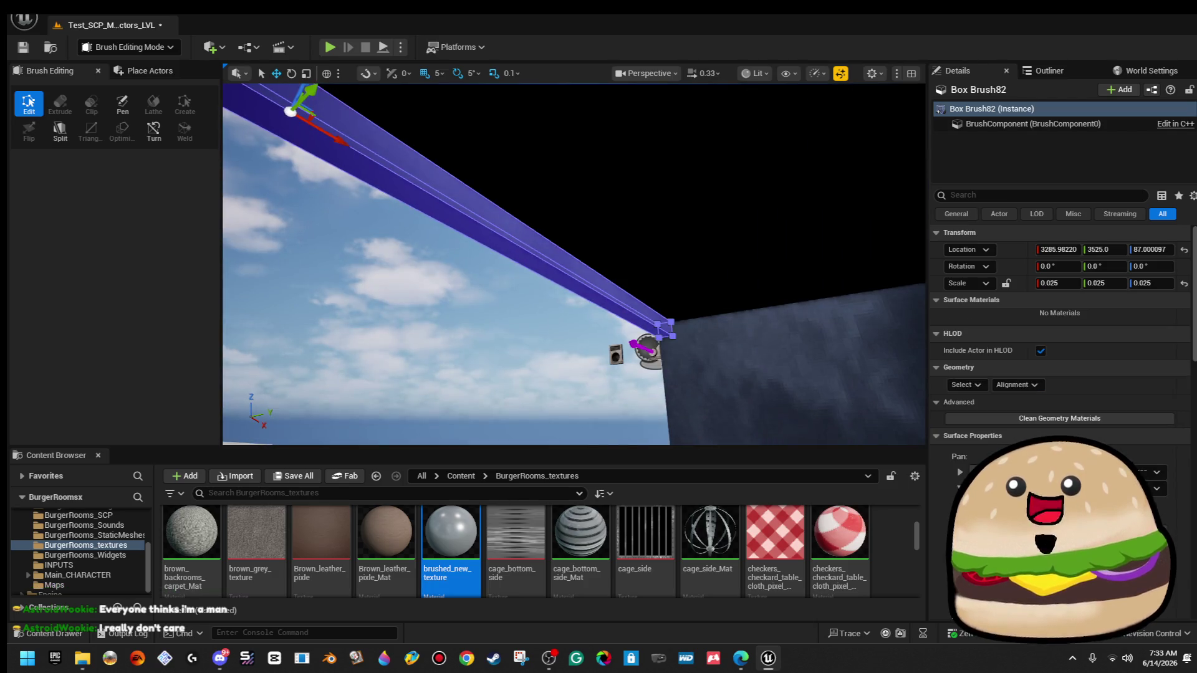
{"action": "left_click", "coordinate": [499, 216]}
{"action": "left_click_drag", "start_coordinate": [487, 228], "coordinate": [486, 227]}
{"action": "left_click", "coordinate": [487, 228]}
{"action": "mouse_move", "coordinate": [626, 325]}
{"action": "left_mouse_down"}
{"action": "mouse_move", "coordinate": [636, 288]}
{"action": "mouse_move", "coordinate": [631, 302]}
{"action": "left_mouse_up"}
{"action": "key", "text": "ctrl+z"}
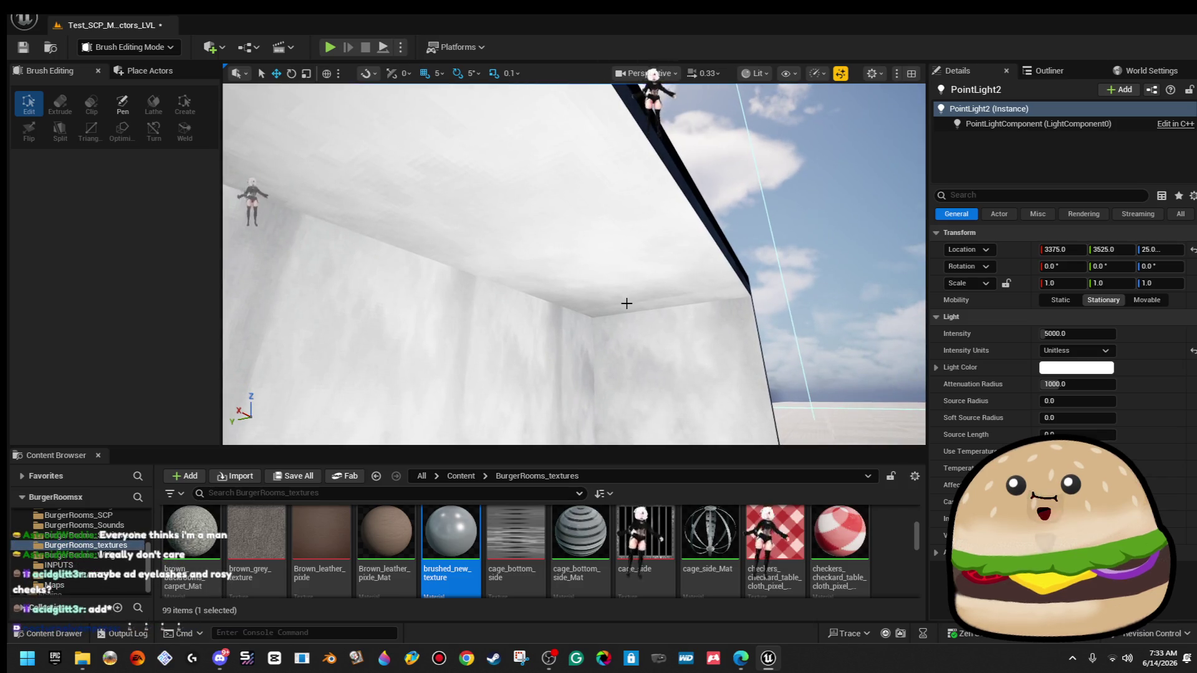
Select the Box Brush76 wall and all brushes matching it.
{"action": "left_click_drag", "start_coordinate": [473, 350], "coordinate": [474, 350]}
{"action": "scroll", "coordinate": [573, 278], "scroll_direction": "down", "scroll_amount": 5}
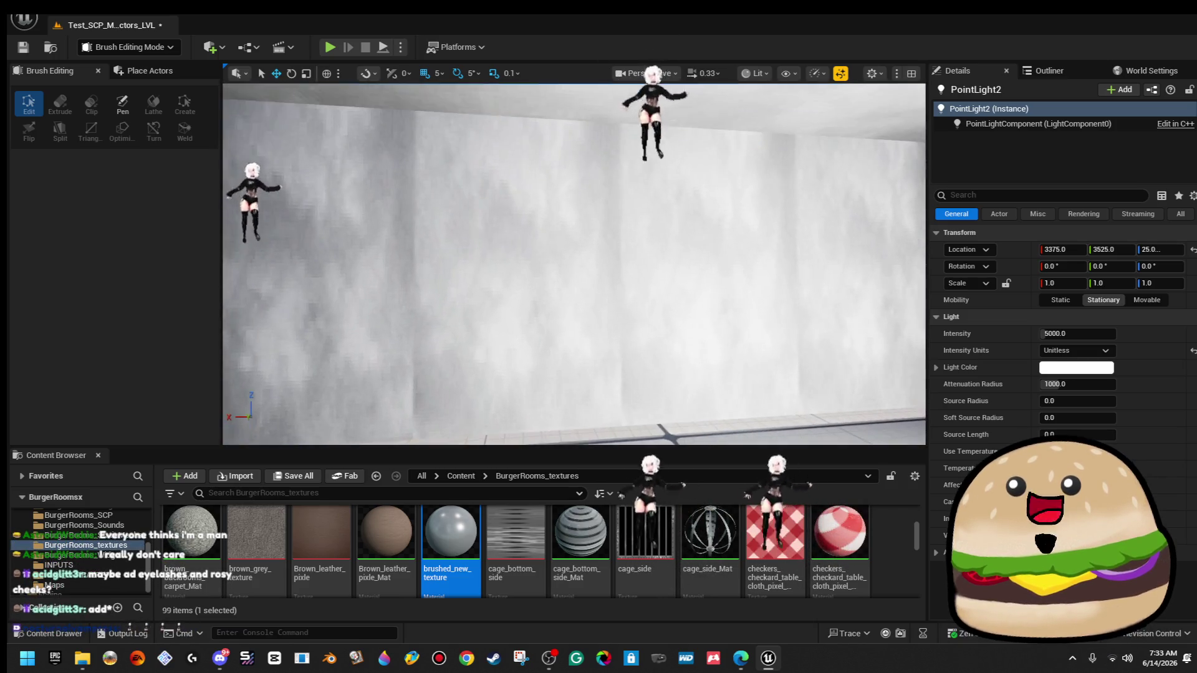
{"action": "left_click", "coordinate": [578, 275]}
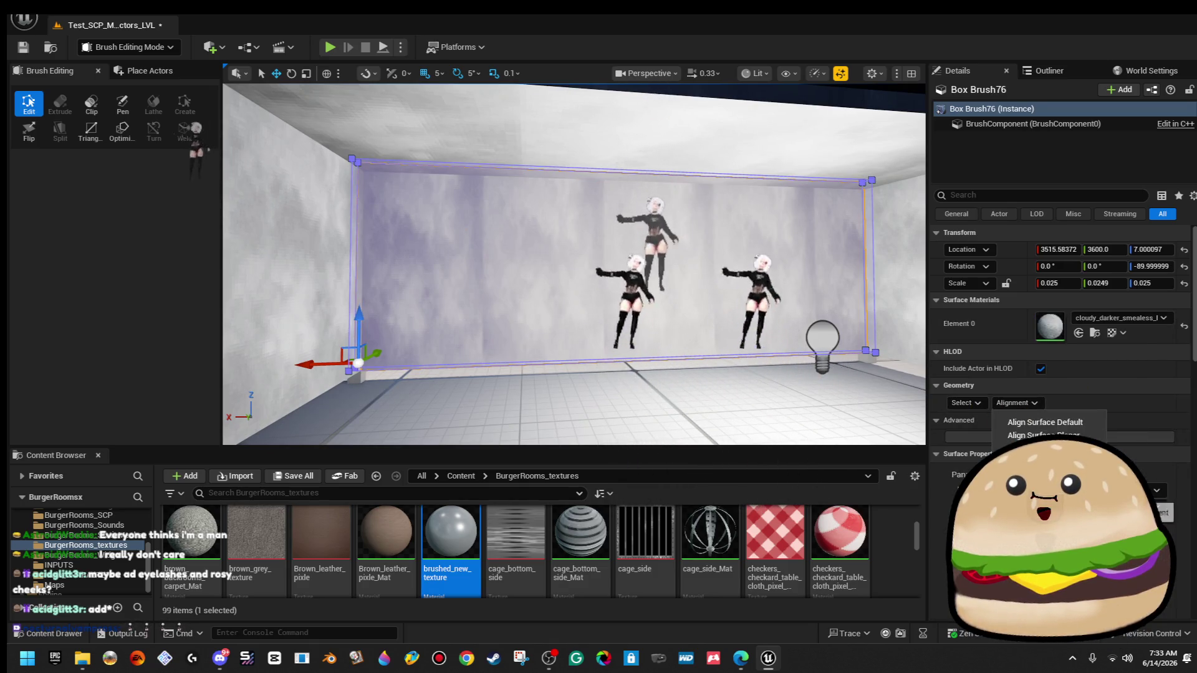
{"action": "left_click", "coordinate": [819, 347]}
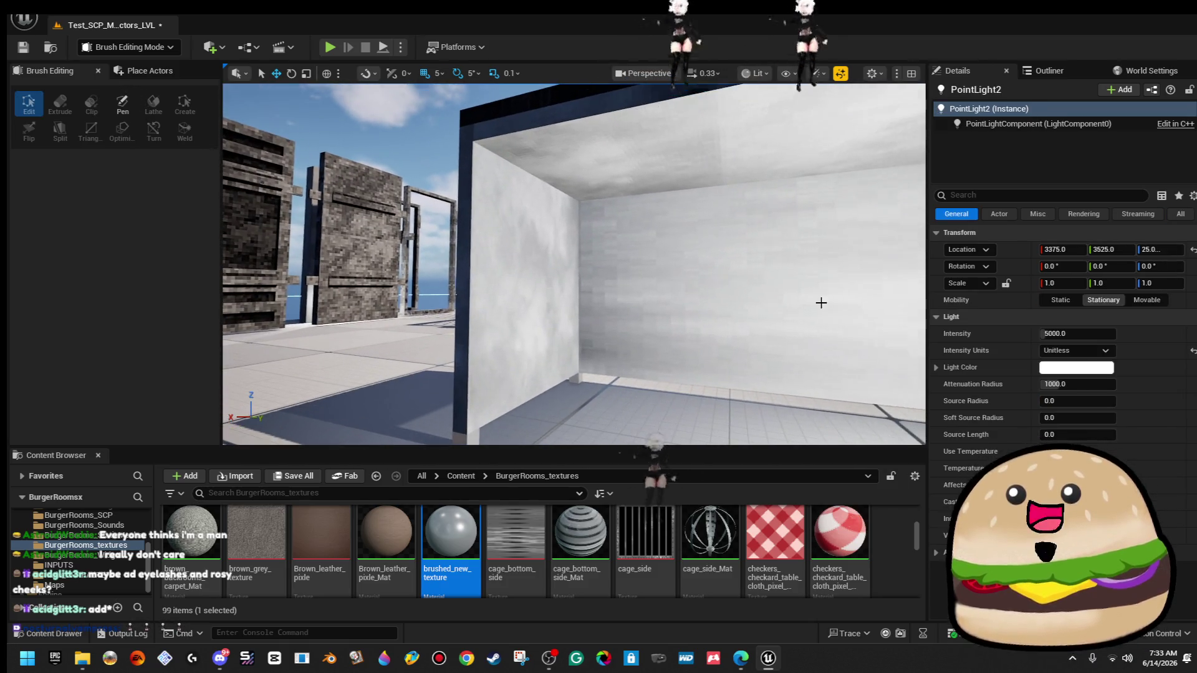
{"action": "left_click", "coordinate": [819, 301]}
{"action": "left_click", "coordinate": [965, 403]}
{"action": "left_click", "coordinate": [1011, 441]}
{"action": "left_click", "coordinate": [1016, 403]}
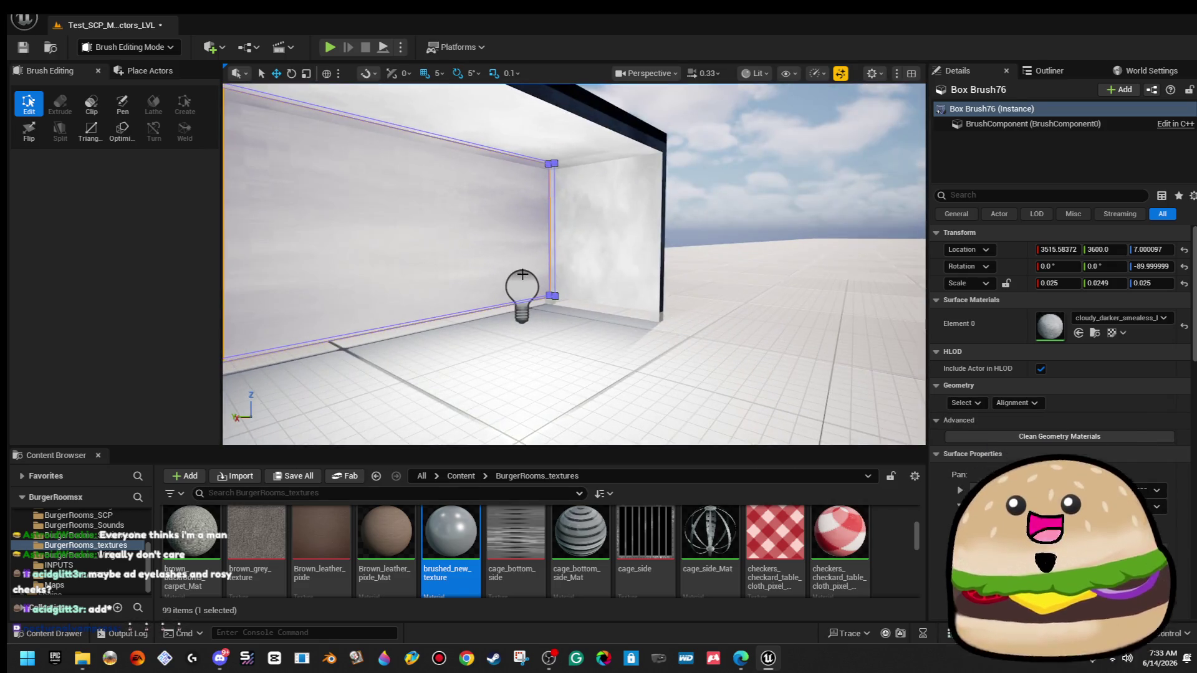
Check the room's point light and blue wall panels, then save the level.
{"action": "left_click", "coordinate": [521, 289]}
{"action": "left_click", "coordinate": [759, 207]}
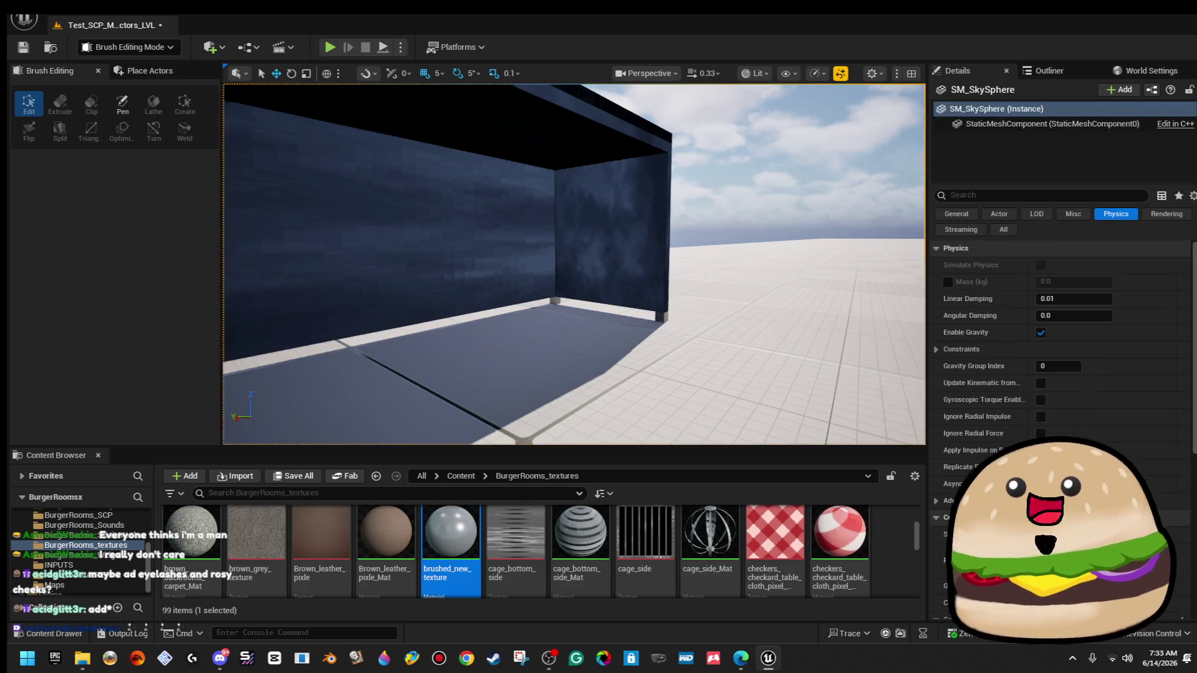
{"action": "key", "text": "w"}
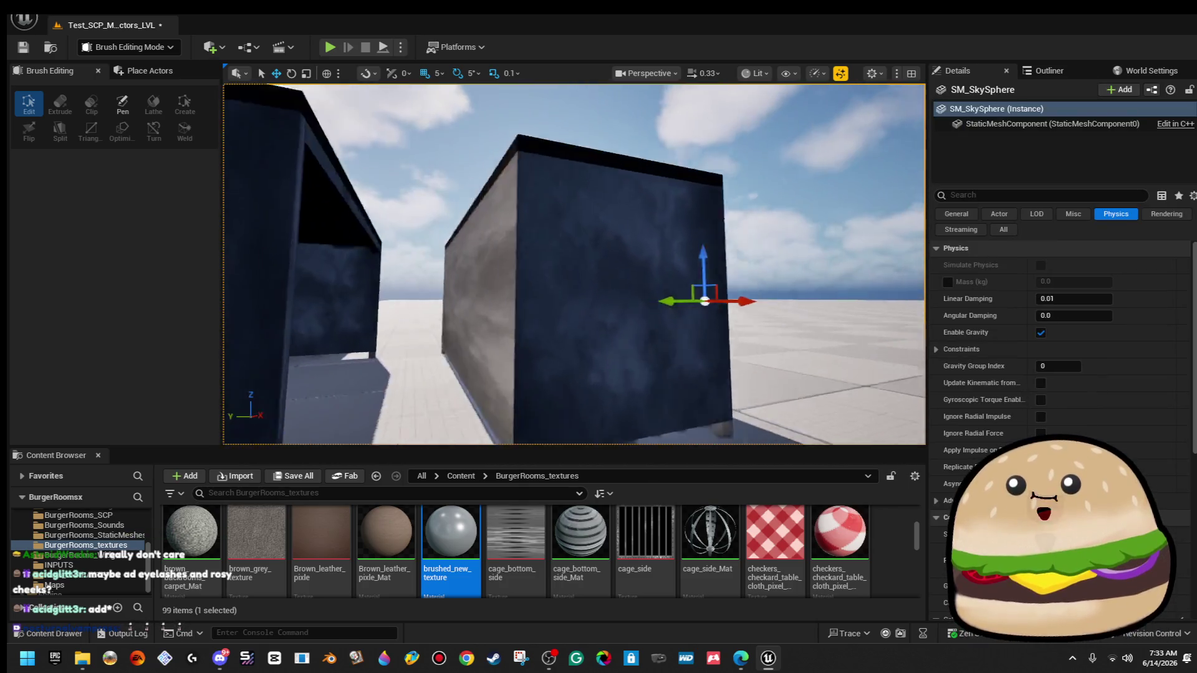
{"action": "key", "text": "s"}
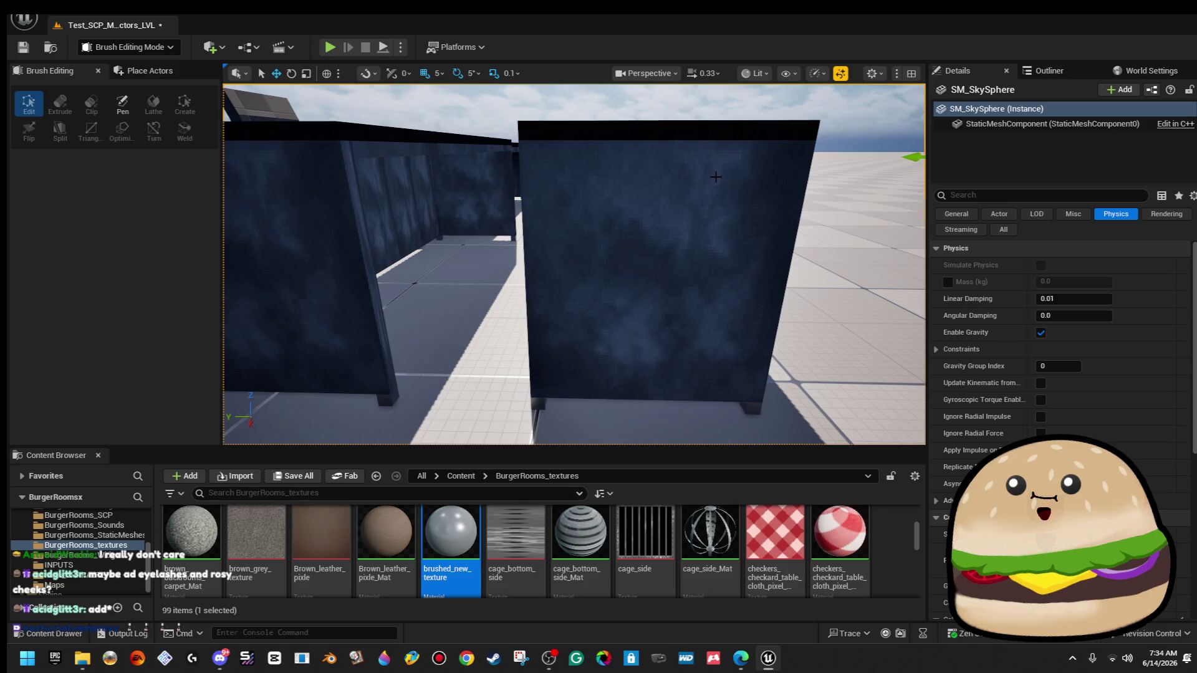
{"action": "left_click", "coordinate": [26, 51]}
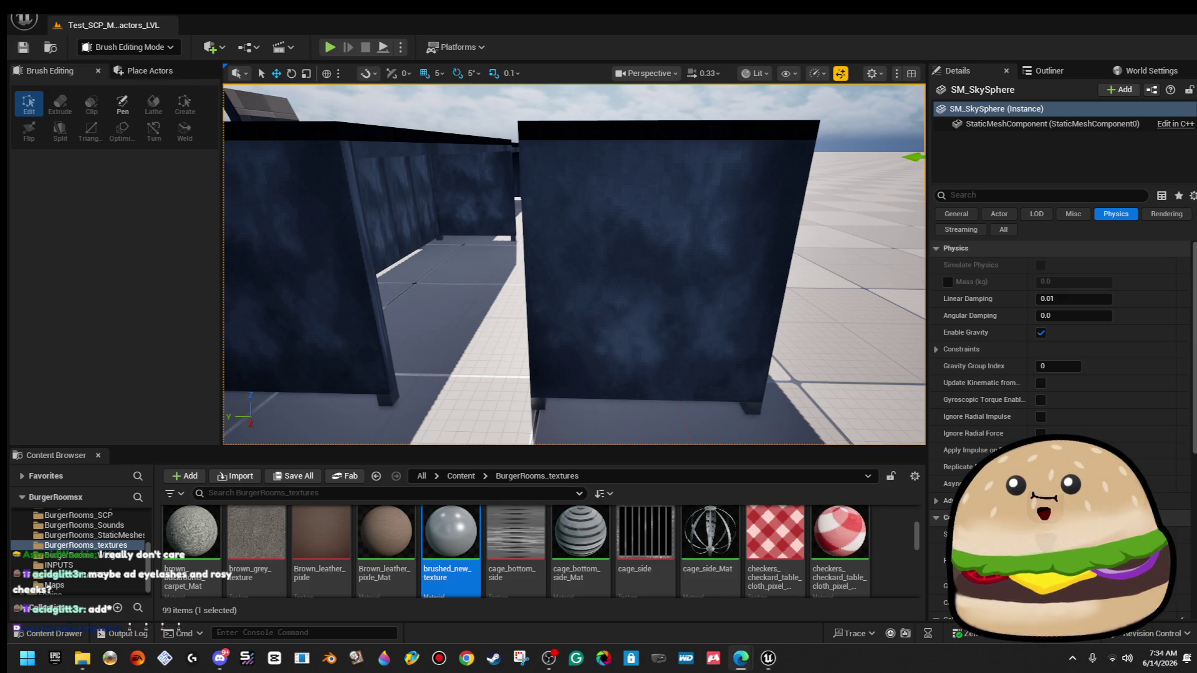
Bring the Edge window with the Twitch channel forward and maximize it.
{"action": "left_click", "coordinate": [740, 657]}
{"action": "left_click_drag", "start_coordinate": [382, 152], "coordinate": [414, 110]}
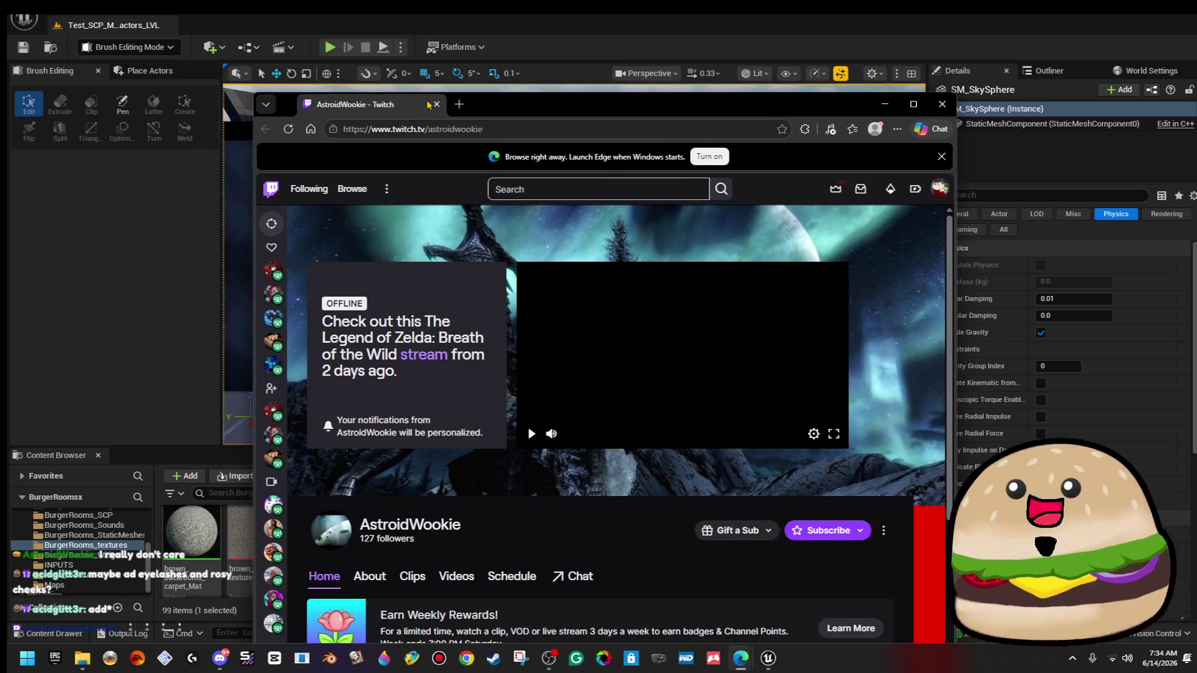
{"action": "double_click", "coordinate": [498, 112]}
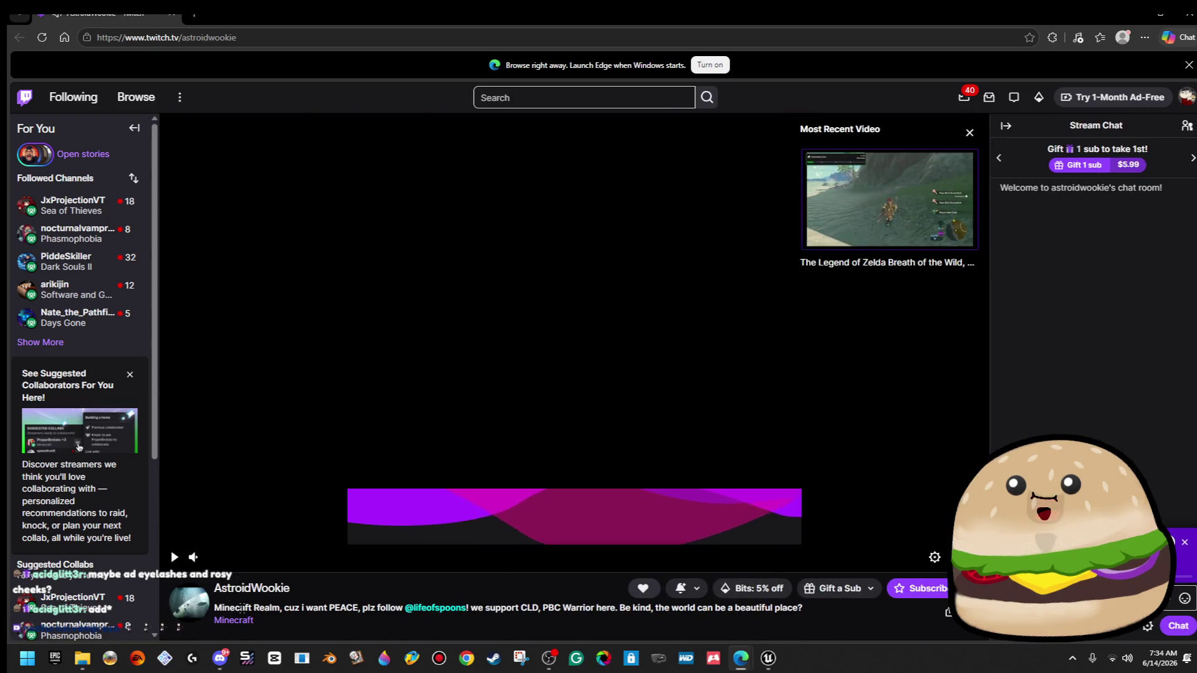
Open the channel avatar image in a new tab, zoom in on it, then close it.
{"action": "right_click", "coordinate": [200, 616]}
{"action": "left_click", "coordinate": [326, 280]}
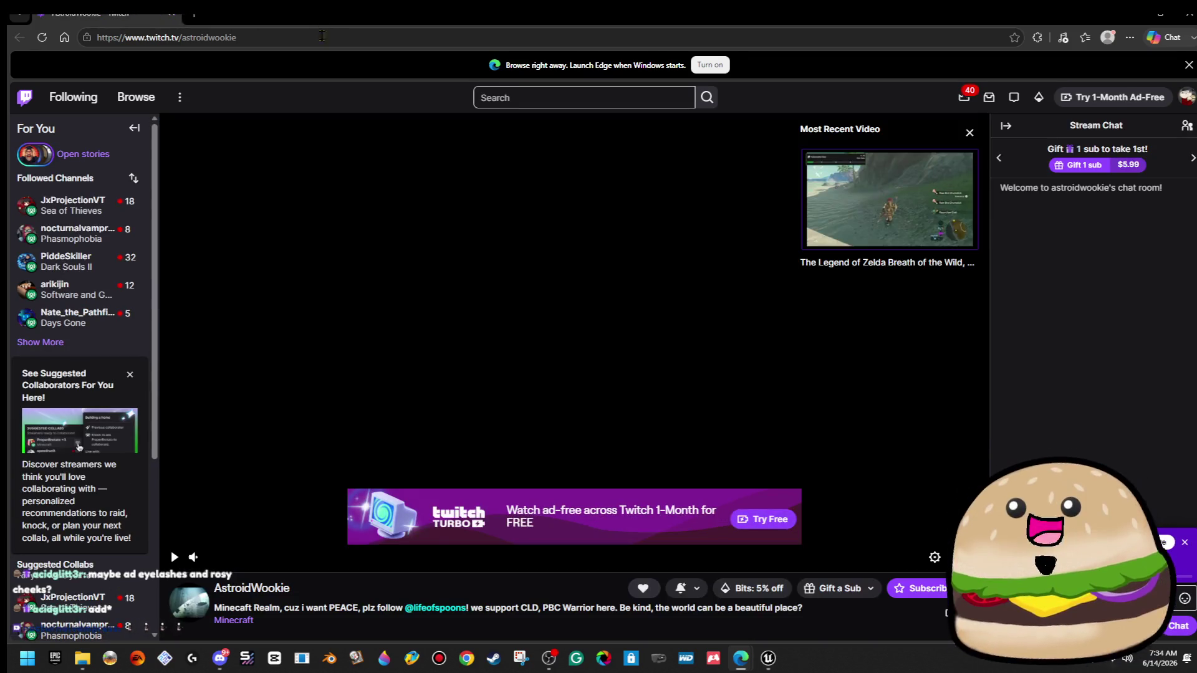
{"action": "right_click", "coordinate": [208, 597]}
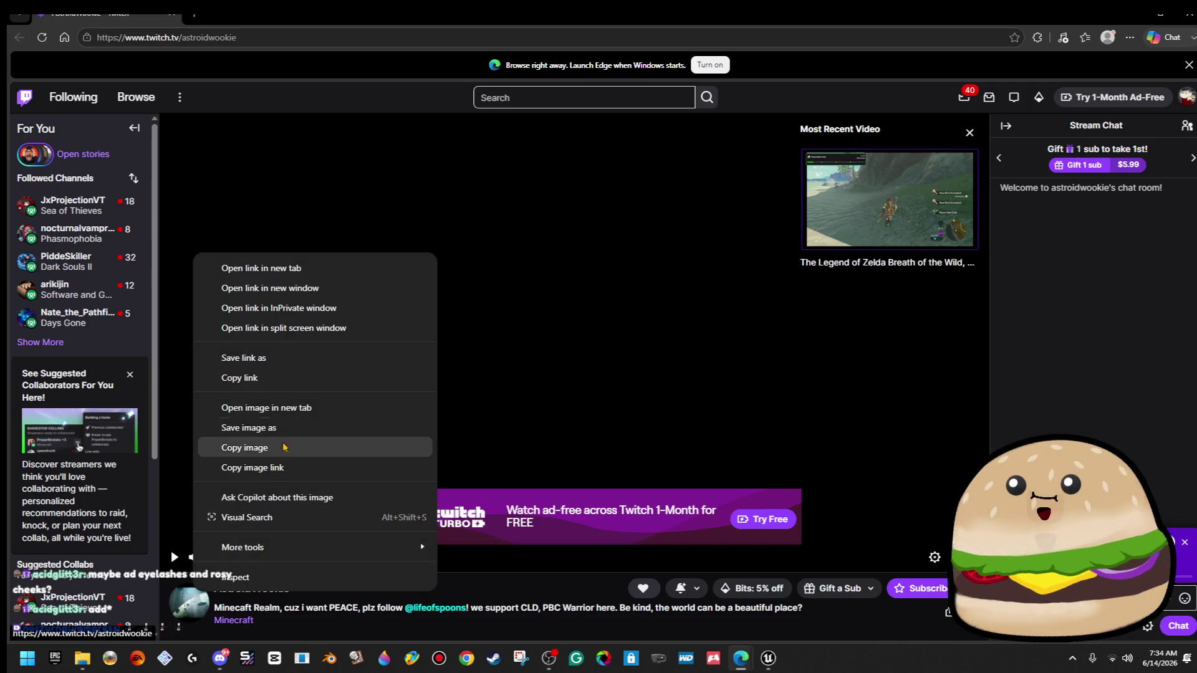
{"action": "left_click", "coordinate": [275, 406]}
{"action": "key", "text": "ctrl+Tab"}
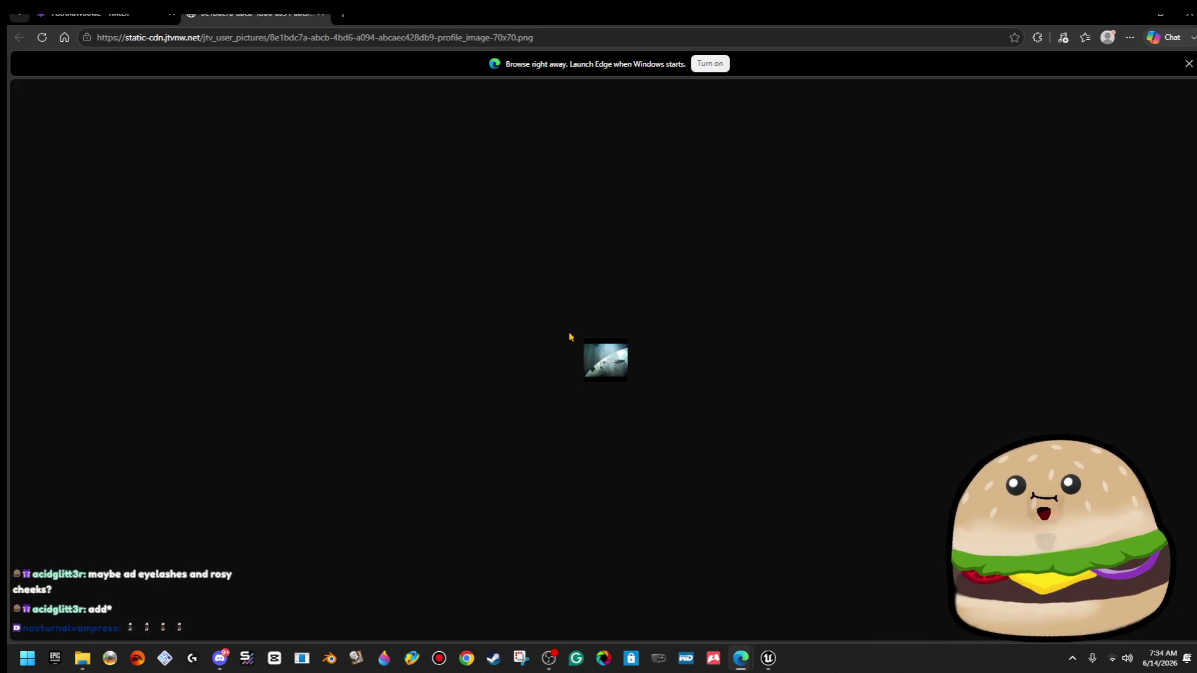
{"action": "scroll", "coordinate": [569, 336], "scroll_direction": "up", "scroll_amount": 9}
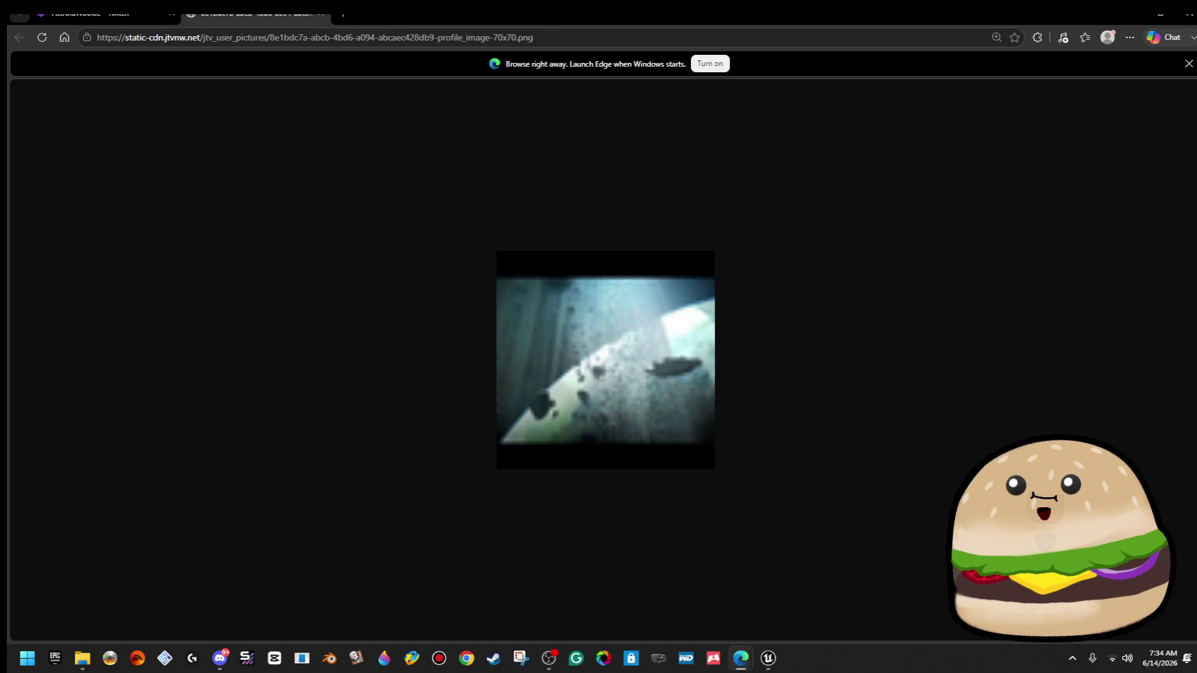
{"action": "left_click", "coordinate": [322, 14]}
Search for 'gemini' in a new tab and go to the Google Gemini app.
{"action": "left_click", "coordinate": [193, 15]}
{"action": "type", "text": "gemini"}
{"action": "key", "text": "Return"}
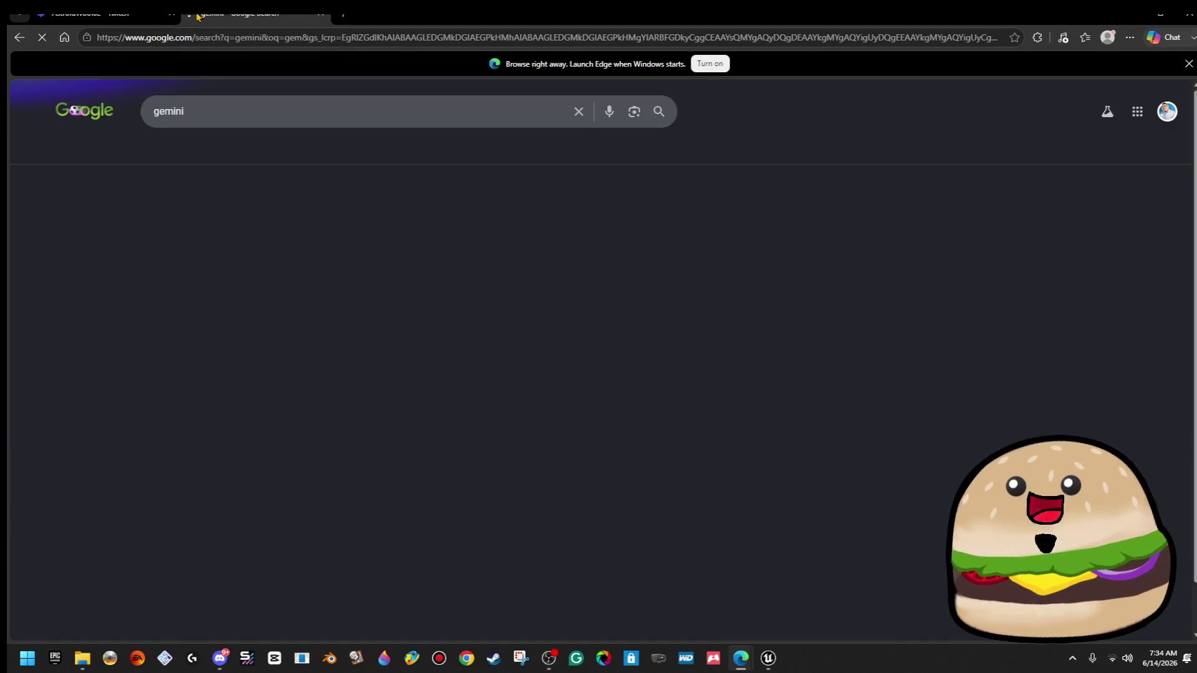
{"action": "left_click_drag", "start_coordinate": [326, 110], "coordinate": [7, 117]}
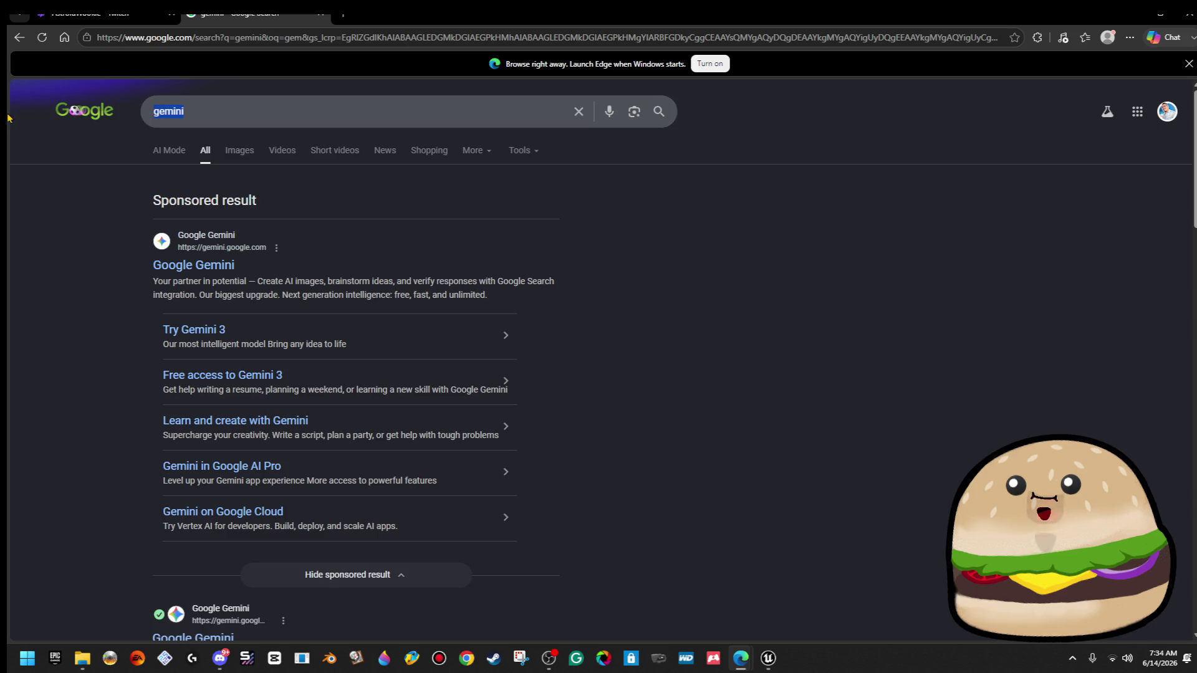
{"action": "left_click", "coordinate": [207, 266]}
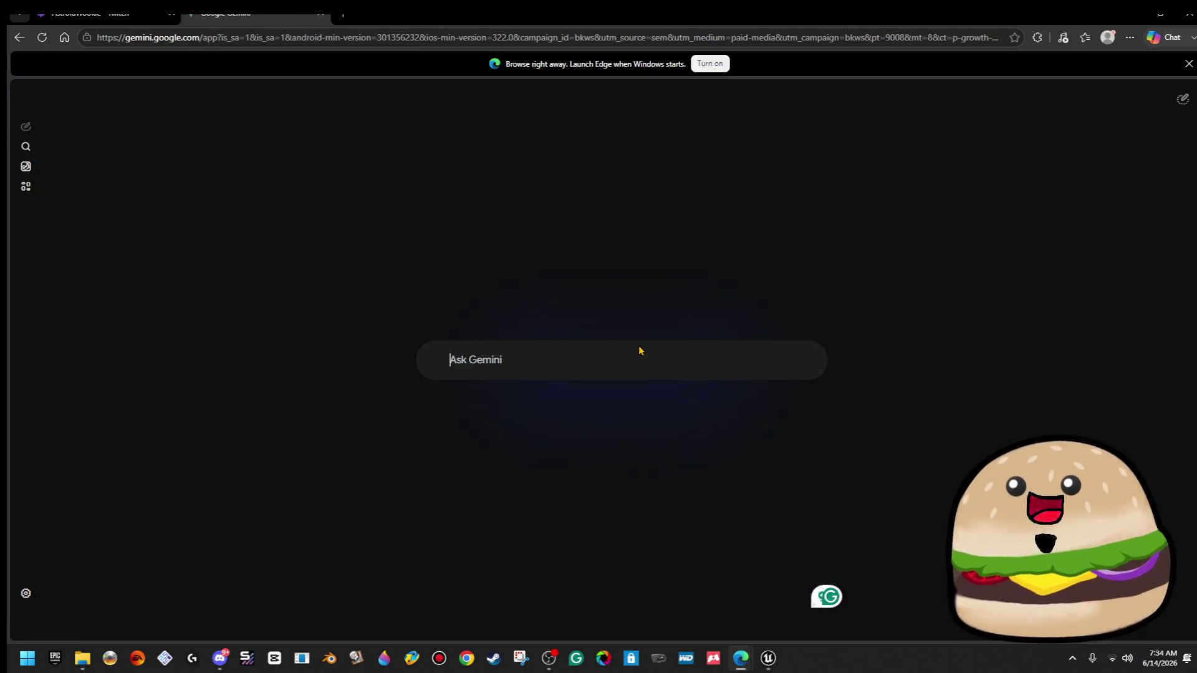
Write the potato-shaped asteroid prompt, correct 'astriod' to 'asteroid', and send it.
{"action": "type", "text": "can you m"}
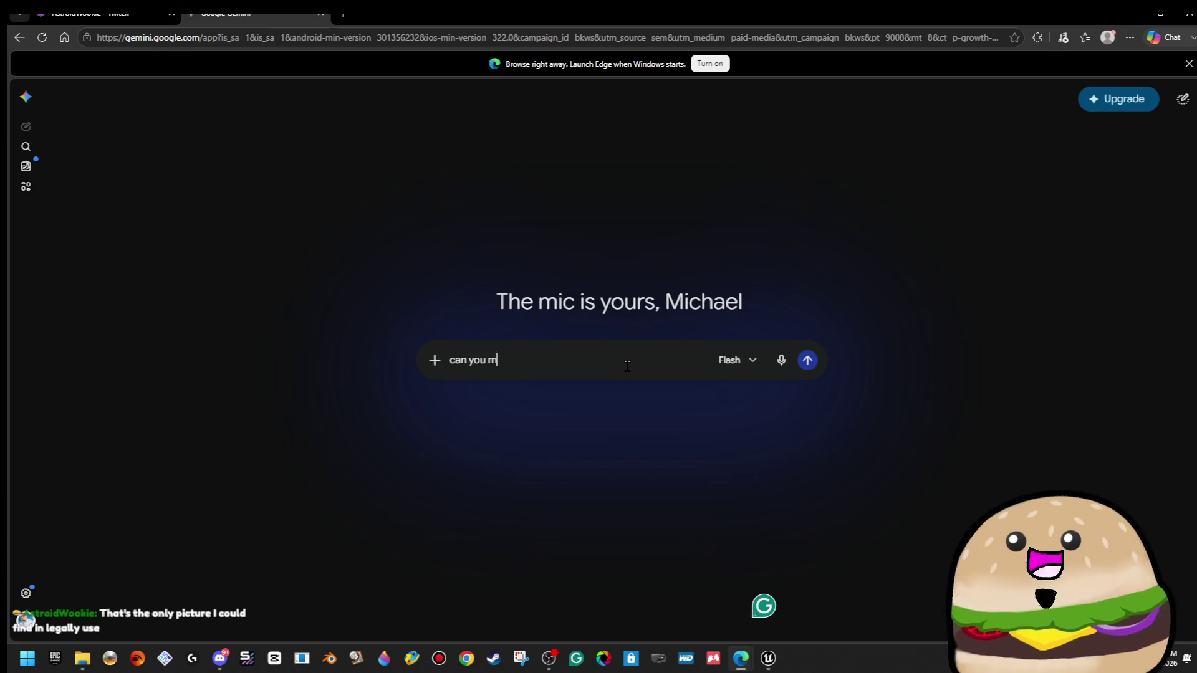
{"action": "type", "text": "ake me an image of an astriod the"}
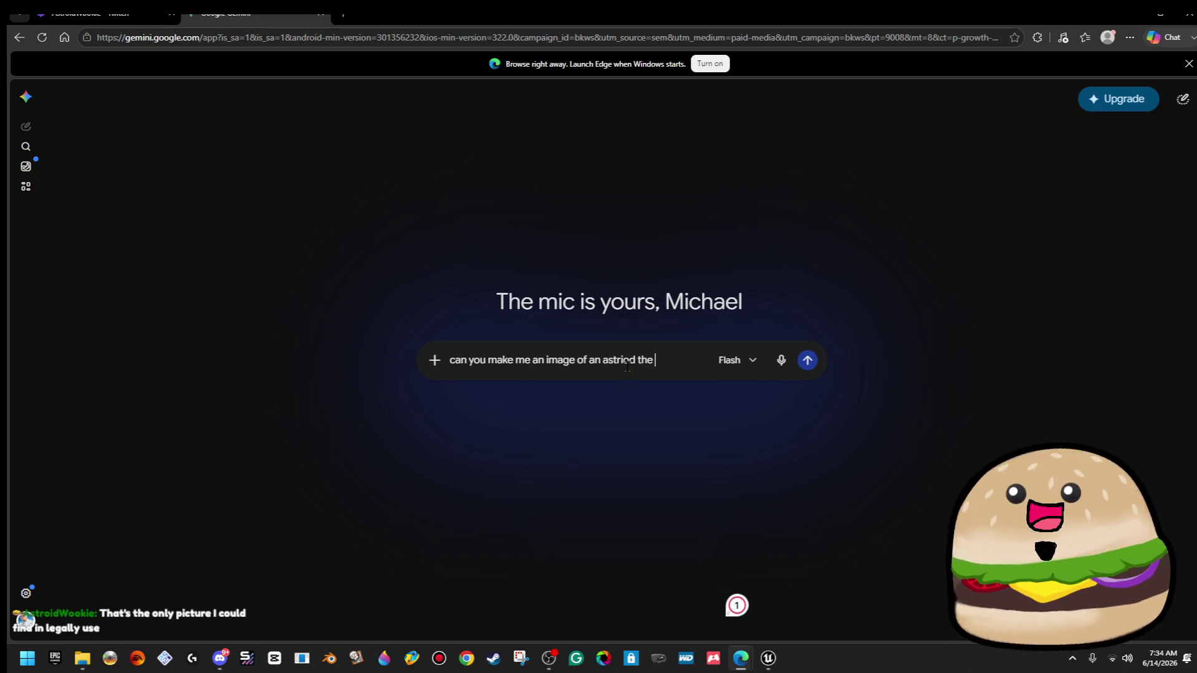
{"action": "type", "text": "ape o"}
{"action": "type", "text": "f a p"}
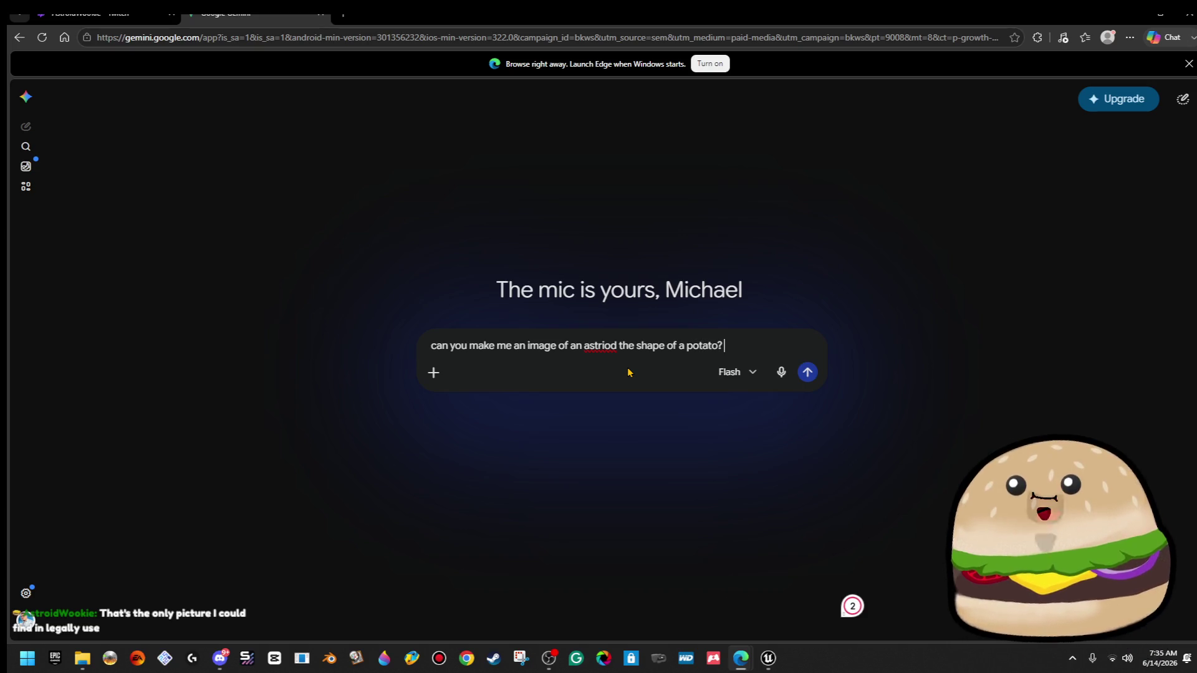
{"action": "right_click", "coordinate": [617, 345]}
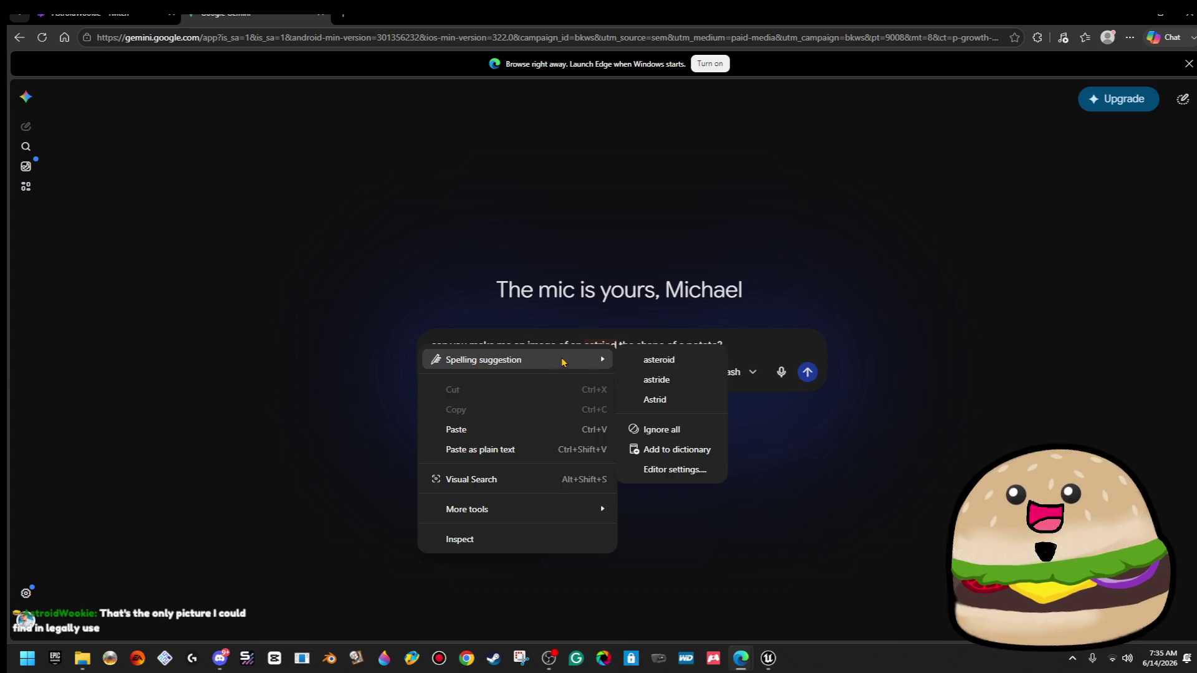
{"action": "left_click", "coordinate": [701, 364]}
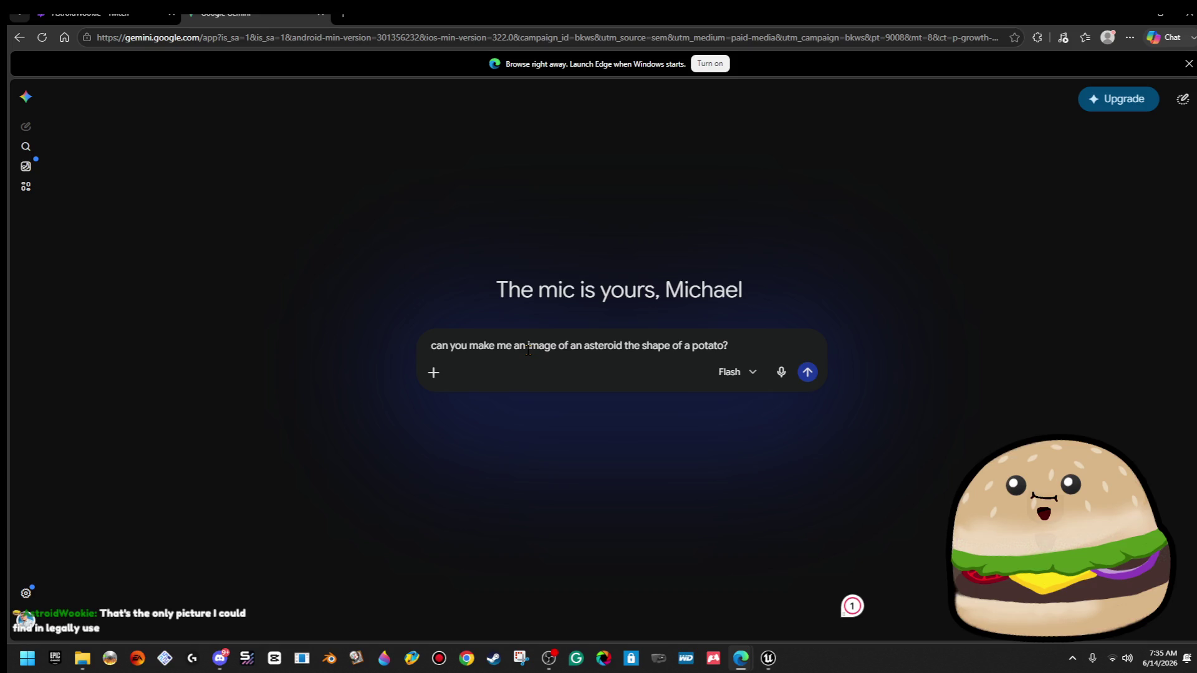
{"action": "type", "text": "cartoon"}
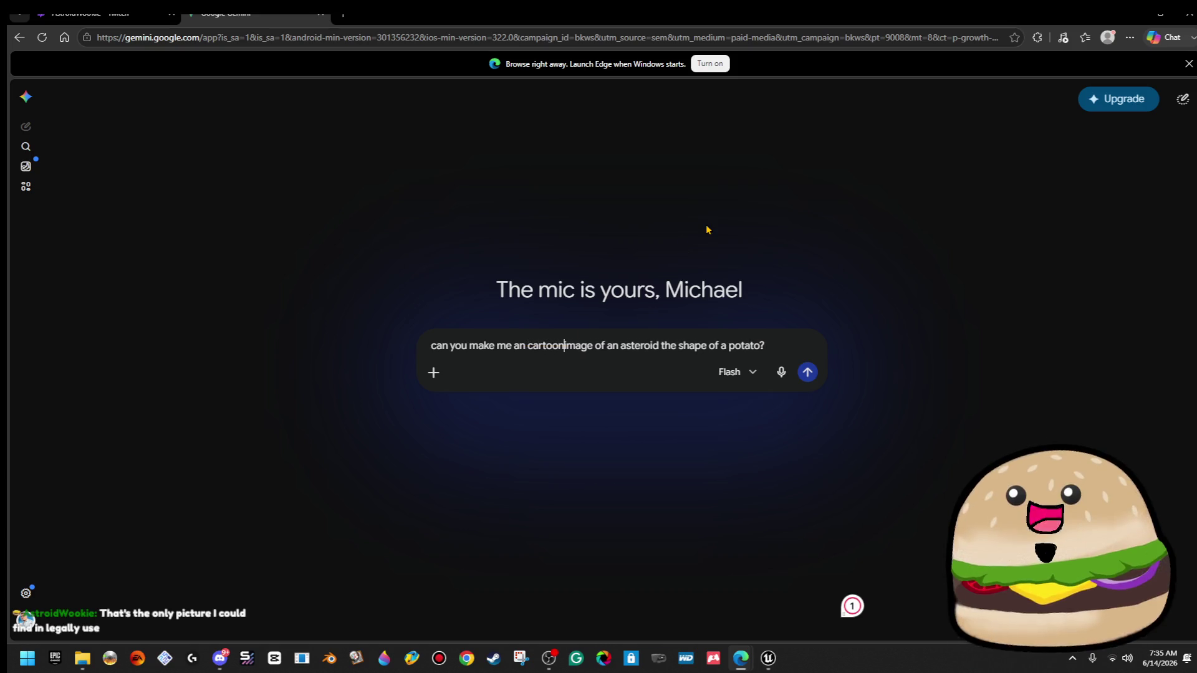
{"action": "key", "text": "BackSpace"}
{"action": "key", "text": "BackSpace"}
{"action": "key", "text": "BackSpace"}
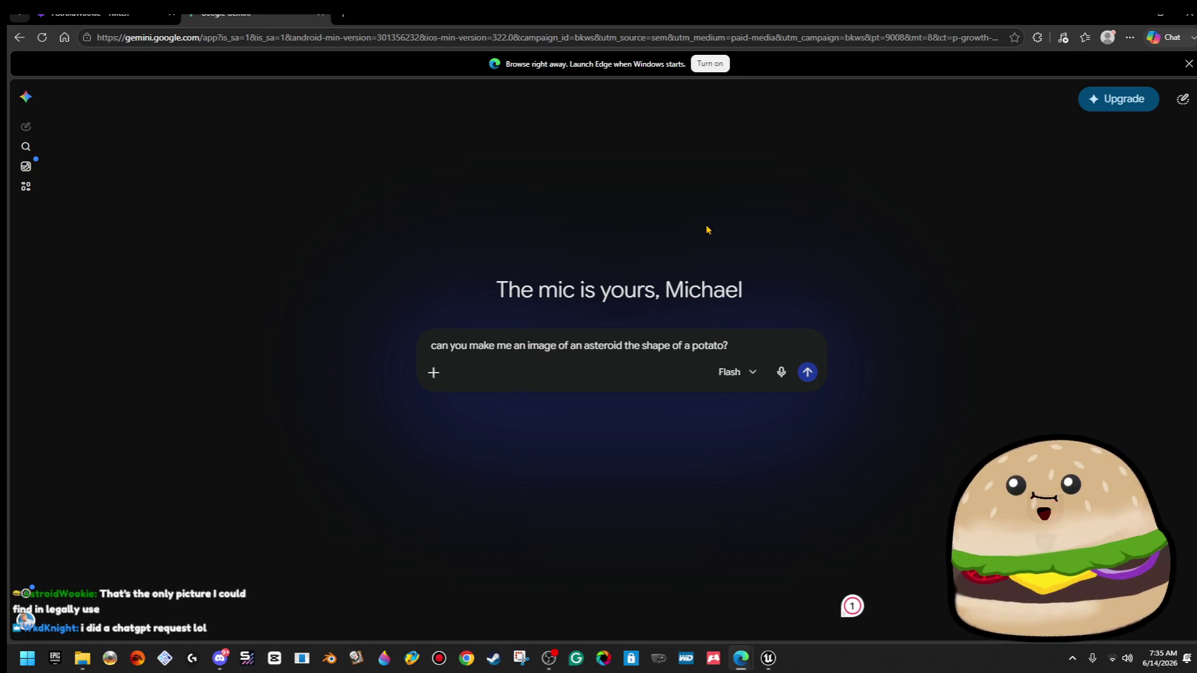
{"action": "key", "text": "Return"}
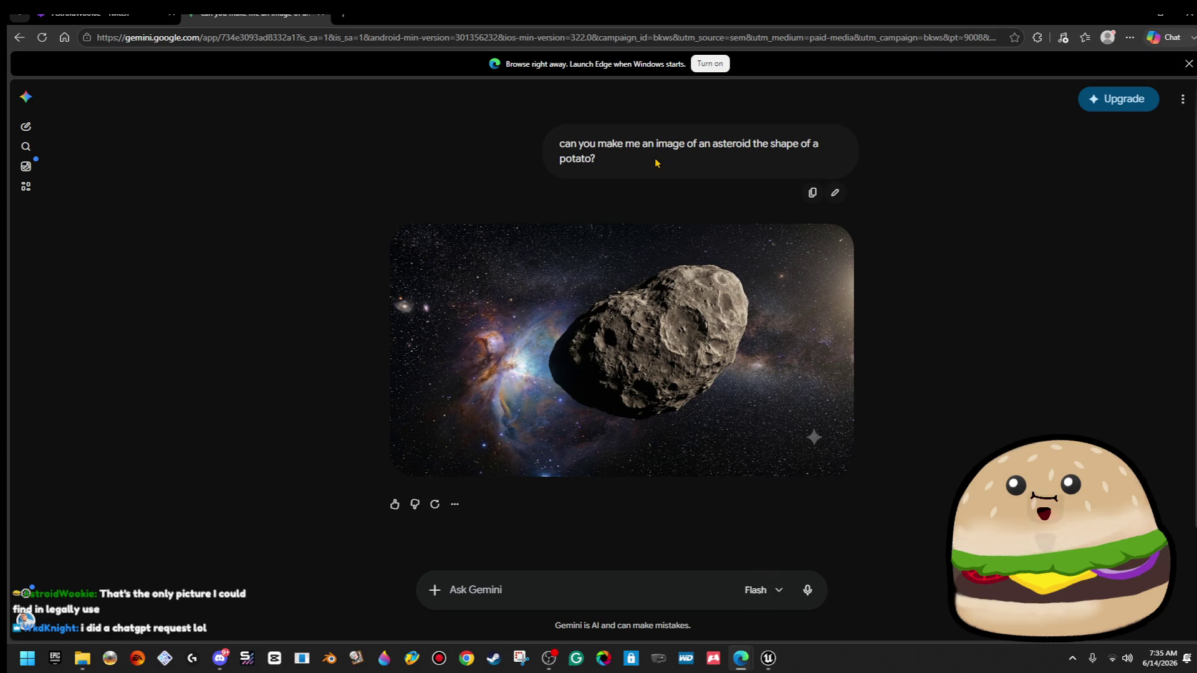
Ask Gemini to make the asteroid into a drawing PNG for a vtuber.
{"action": "left_click", "coordinate": [572, 590]}
{"action": "type", "text": "can you make the astori"}
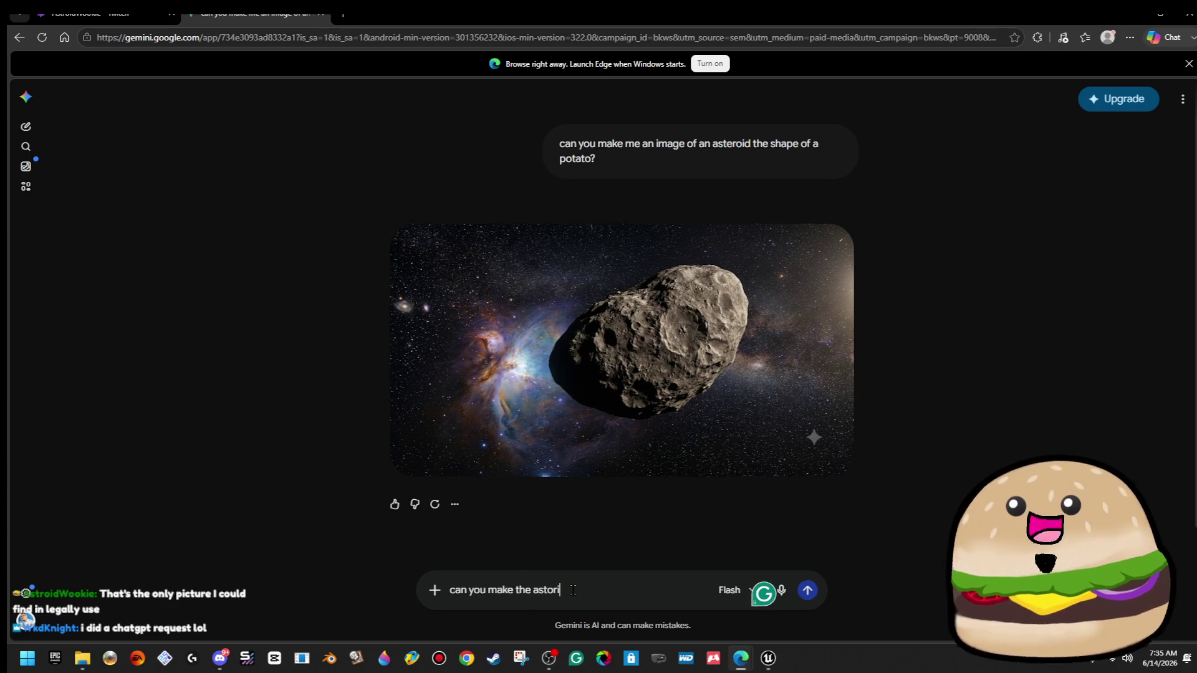
{"action": "key", "text": "BackSpace"}
{"action": "key", "text": "BackSpace"}
{"action": "type", "text": "tr"}
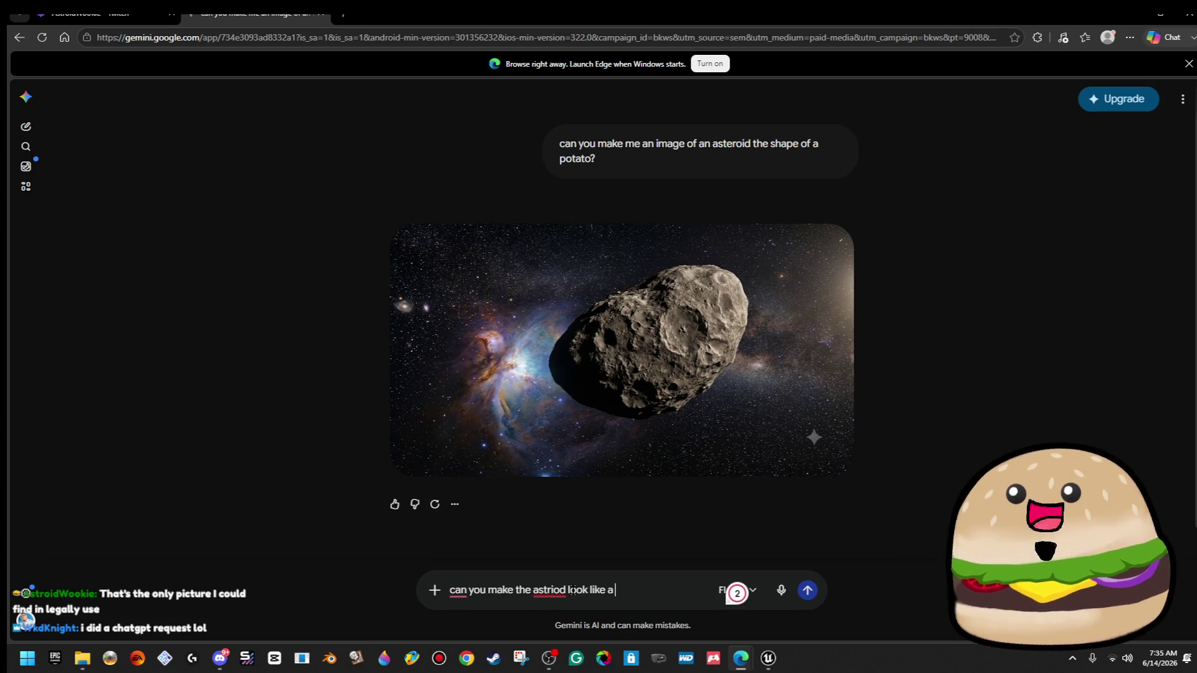
{"action": "key", "text": "BackSpace"}
{"action": "key", "text": "BackSpace"}
{"action": "key", "text": "BackSpace"}
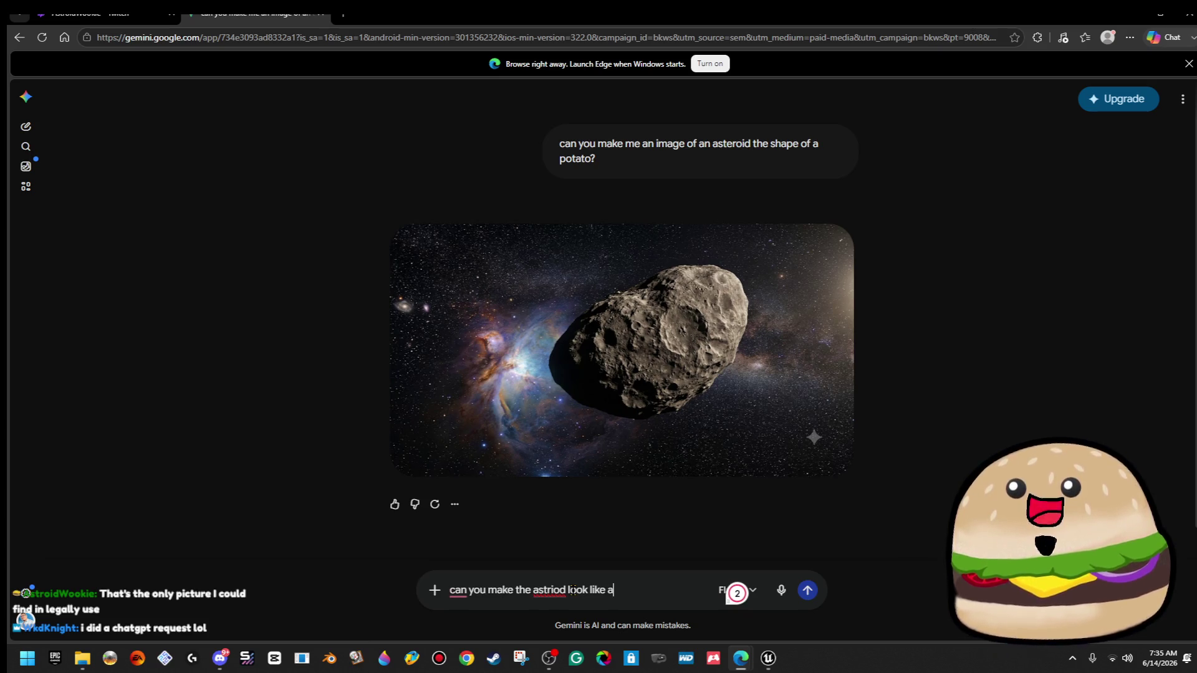
{"action": "type", "text": "drawing pn"}
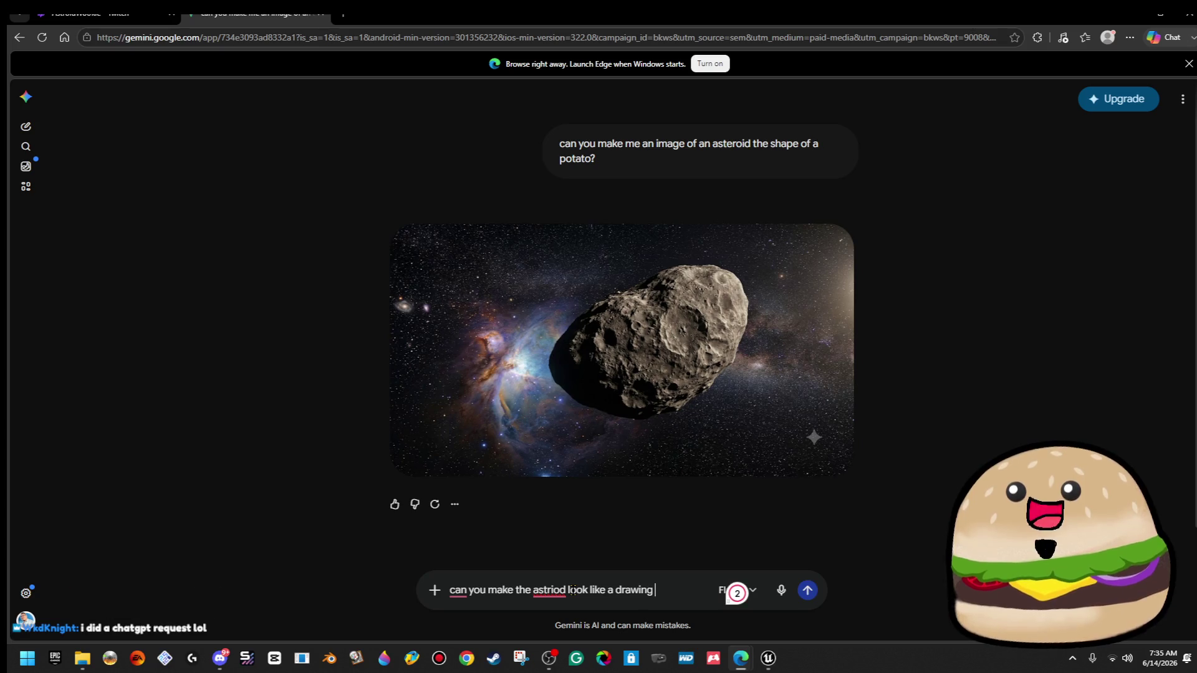
{"action": "type", "text": "g for a v"}
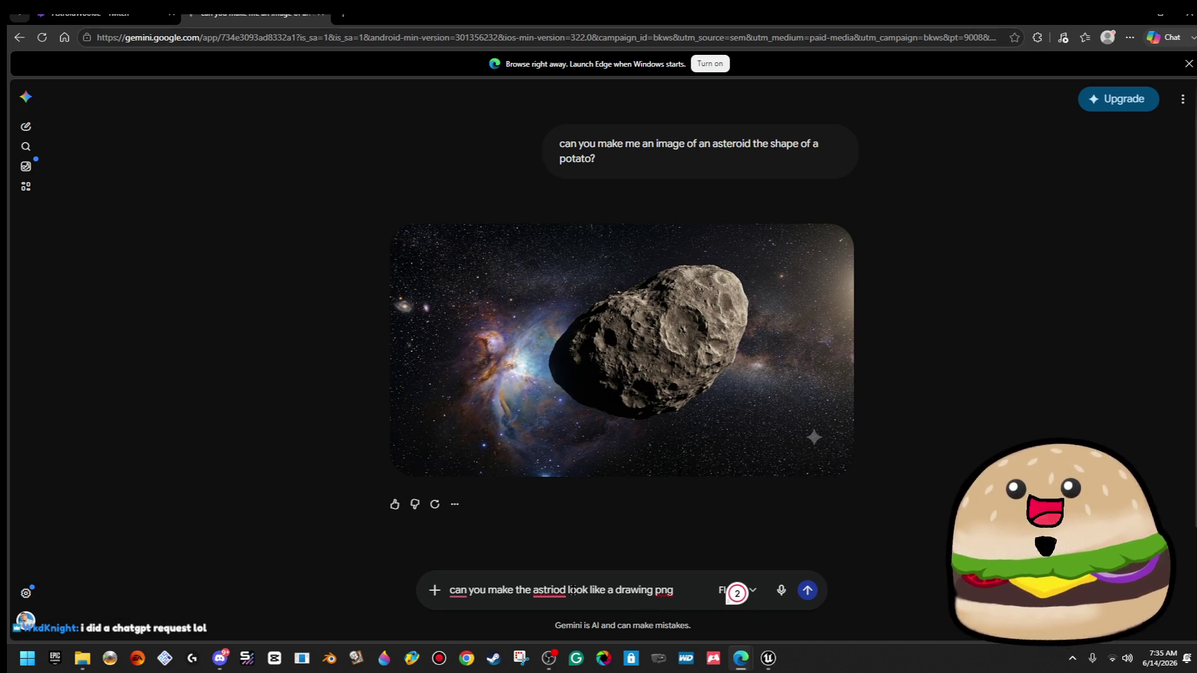
{"action": "type", "text": "tuber?"}
{"action": "key", "text": "Return"}
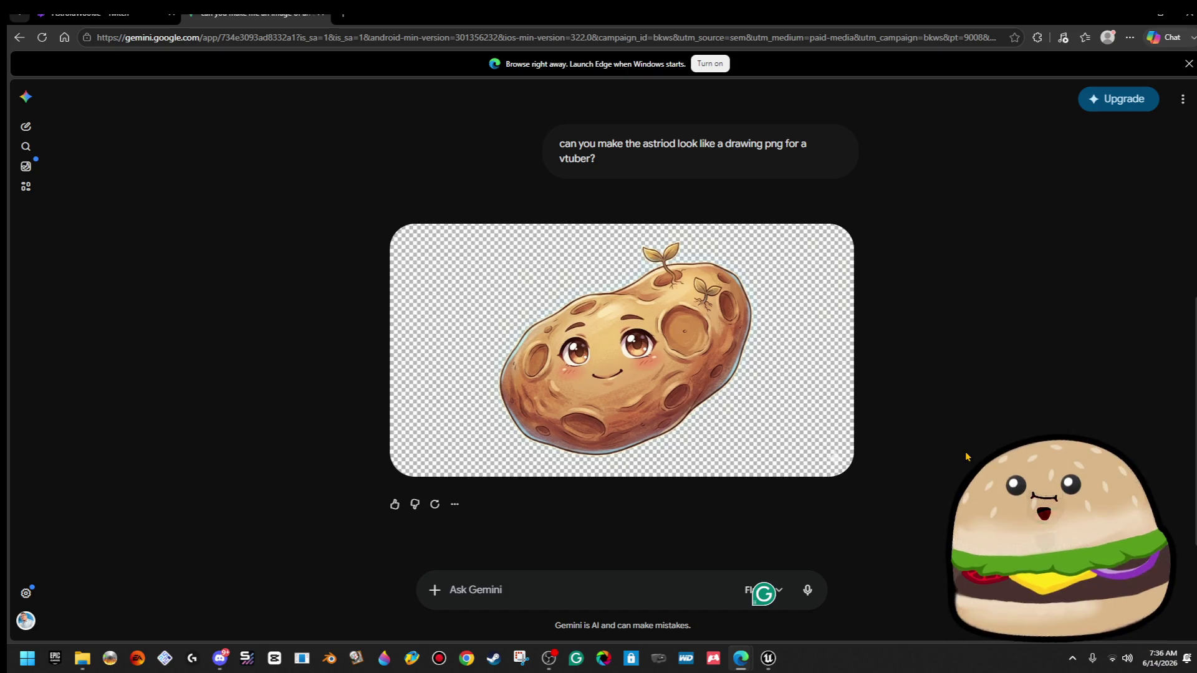
{"action": "scroll", "coordinate": [725, 408], "scroll_direction": "up", "scroll_amount": 5}
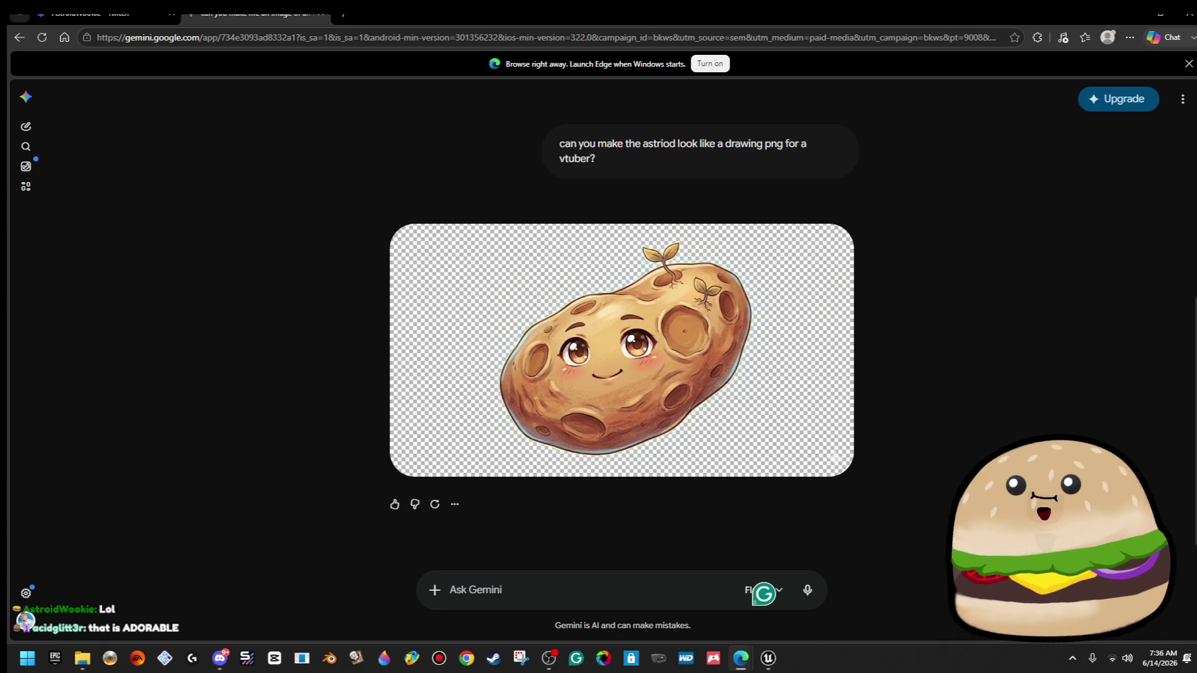
Open the potato image in Gemini's editor, try a sketch stroke, and return to the chat.
{"action": "left_click", "coordinate": [747, 337]}
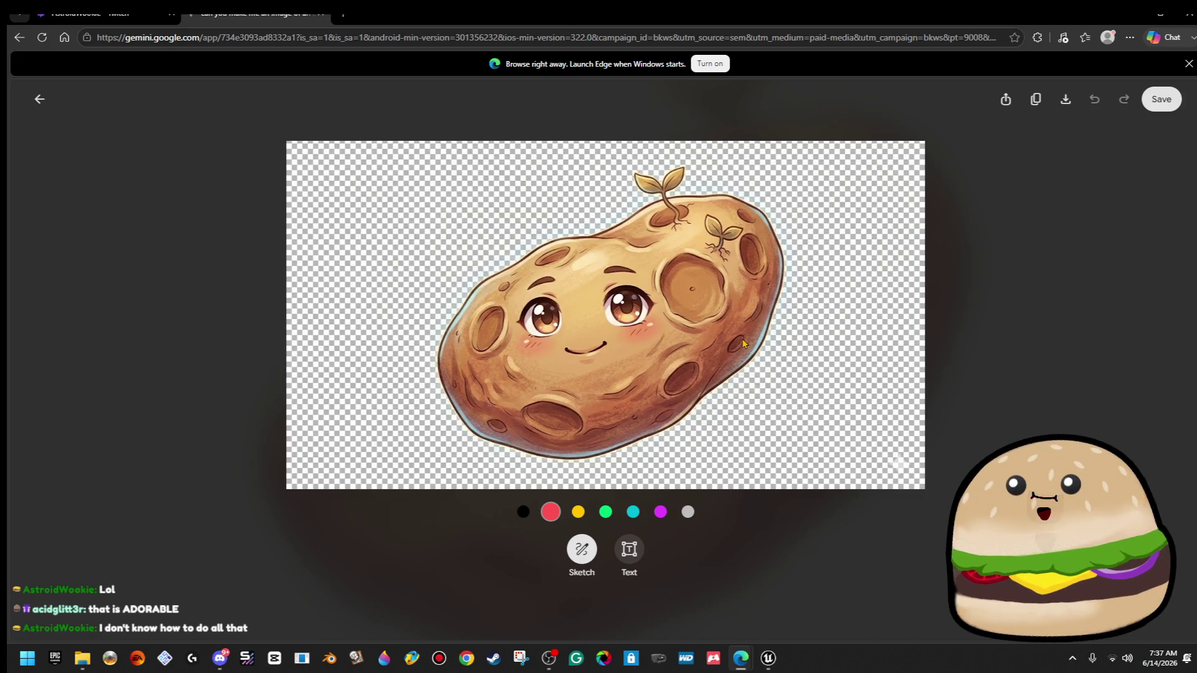
{"action": "left_click_drag", "start_coordinate": [741, 347], "coordinate": [741, 343]}
{"action": "left_click", "coordinate": [40, 99]}
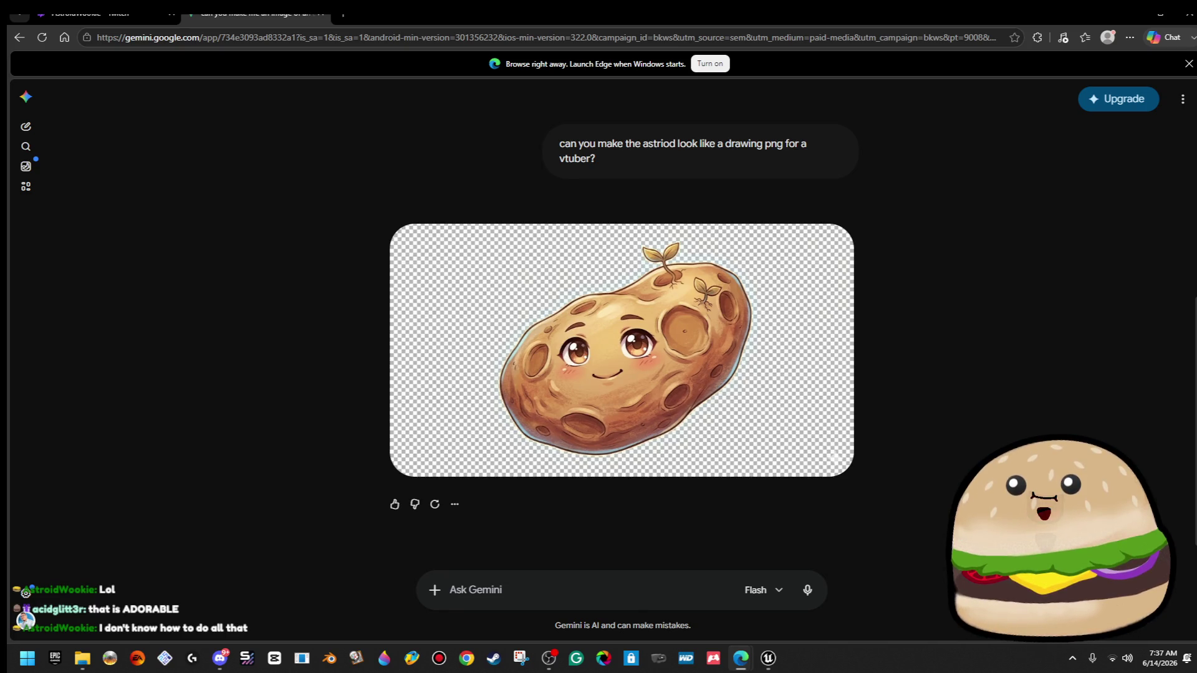
{"action": "mouse_move", "coordinate": [571, 249]}
{"action": "mouse_move", "coordinate": [688, 367]}
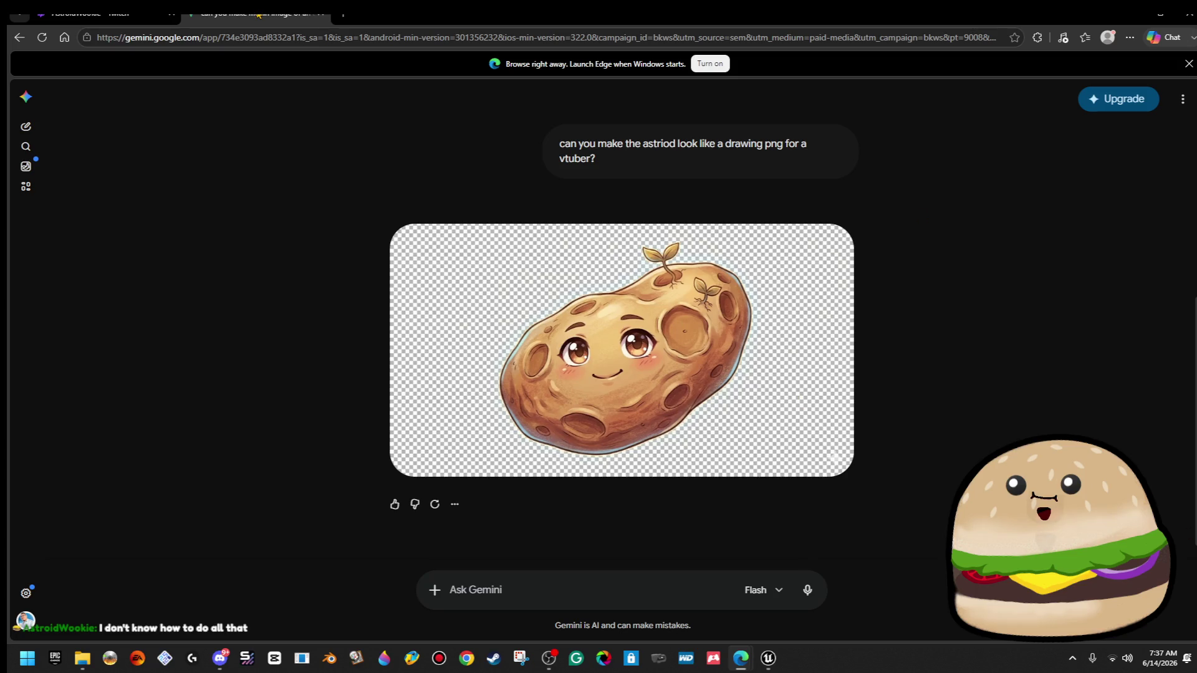
Glance at the Twitch tab, return to Gemini, and minimize Edge.
{"action": "left_click", "coordinate": [94, 13]}
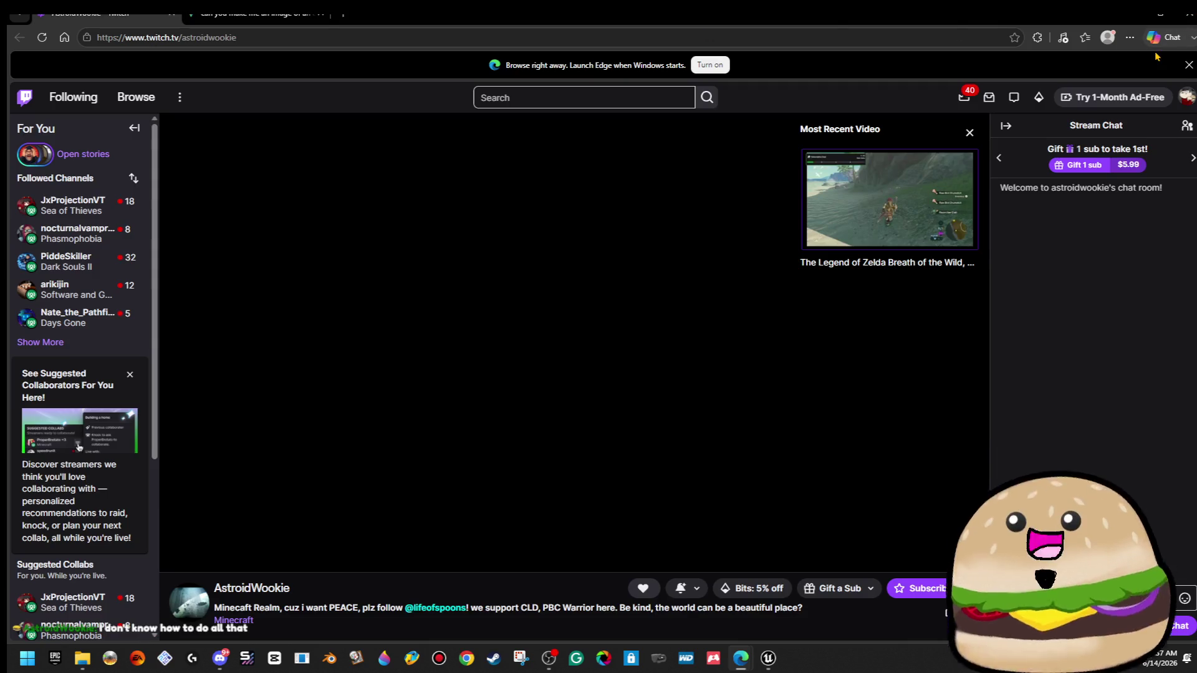
{"action": "key", "text": "ctrl+Tab"}
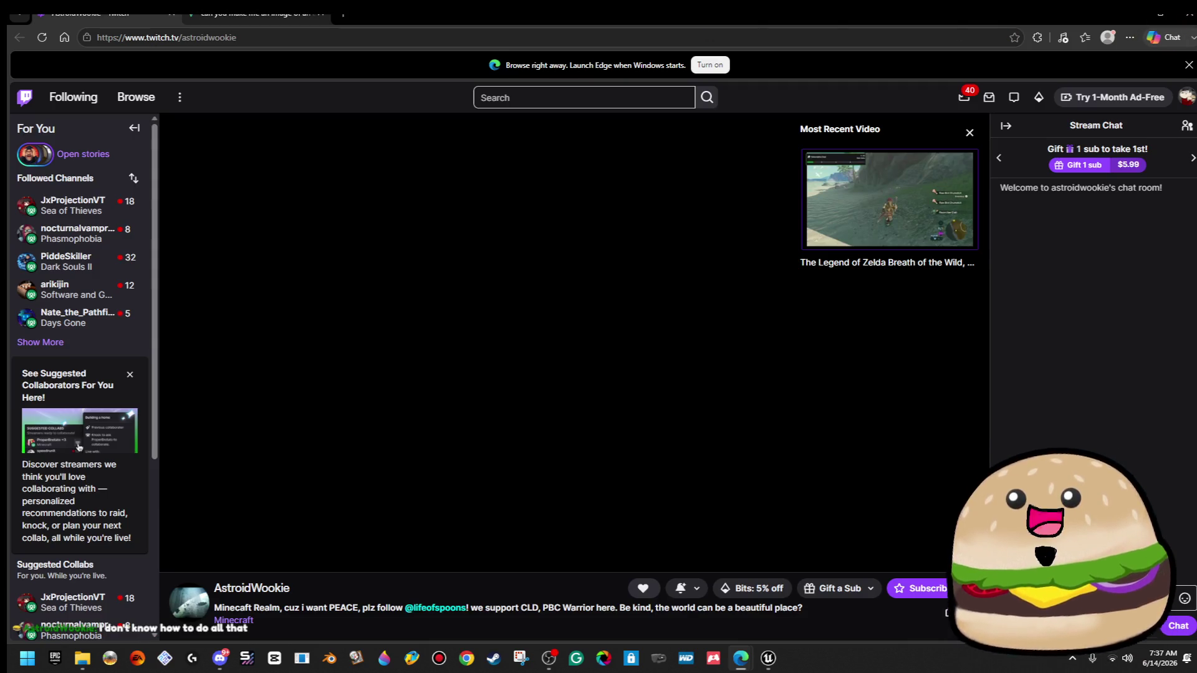
{"action": "left_click", "coordinate": [1132, 15]}
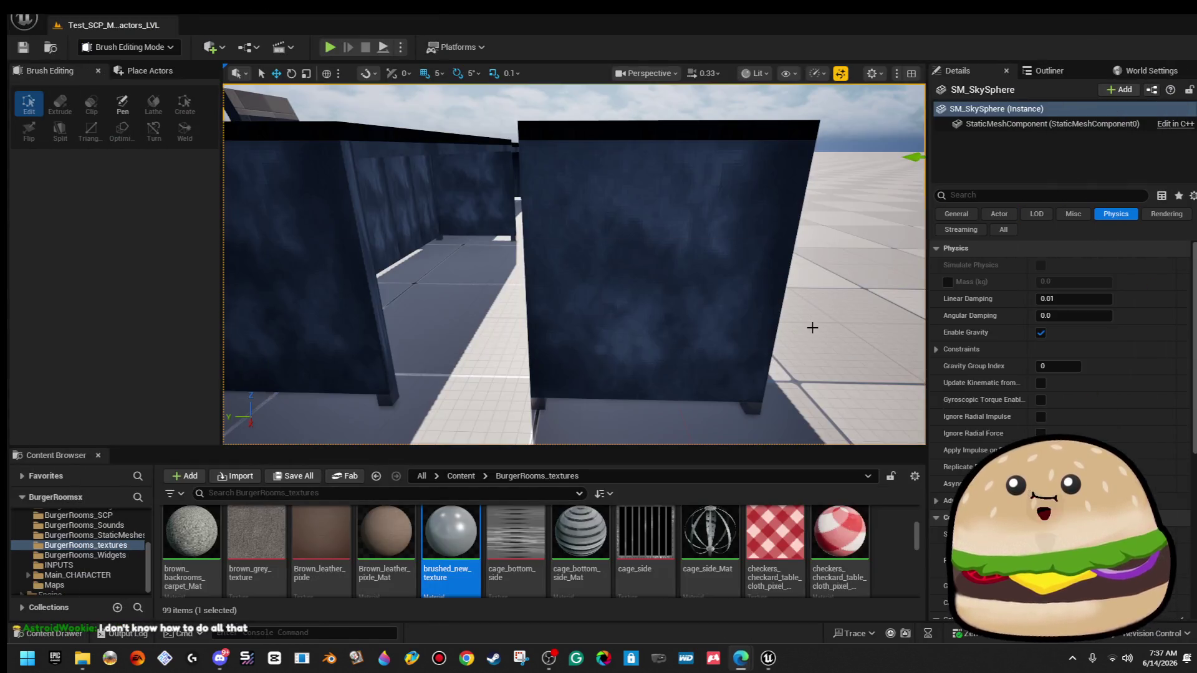
Marquee-select the nine desk brushes and frame them in view.
{"action": "scroll", "coordinate": [814, 281], "scroll_direction": "down", "scroll_amount": 5}
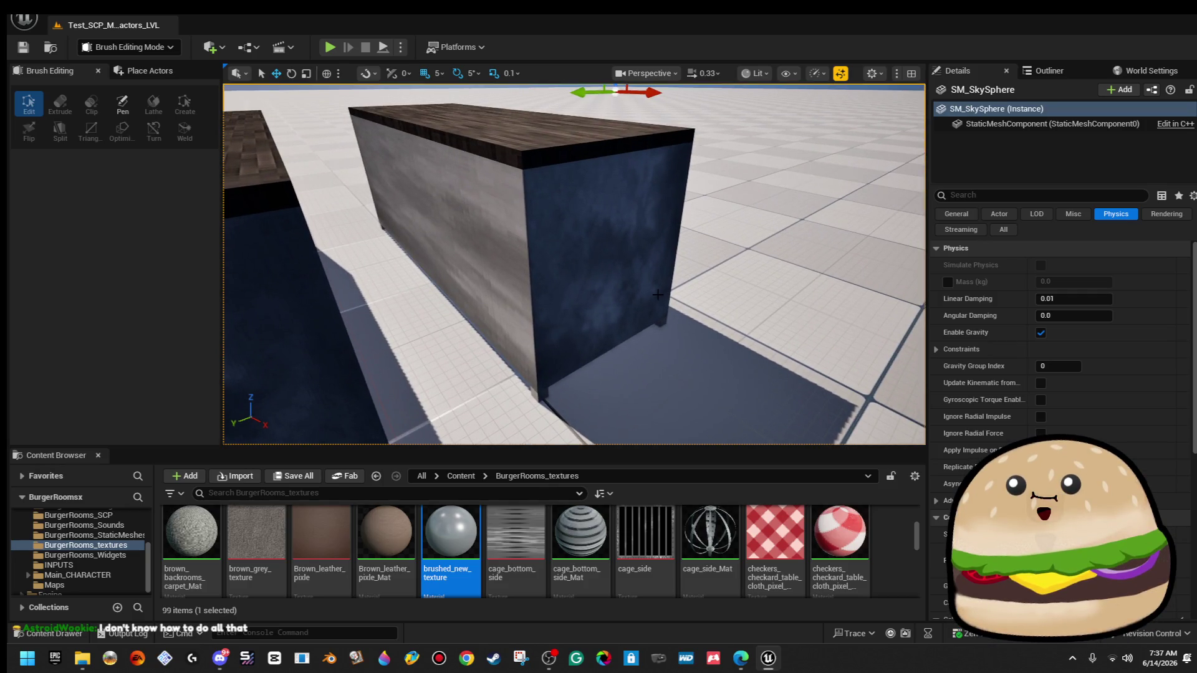
{"action": "mouse_move", "coordinate": [658, 294]}
{"action": "left_mouse_down"}
{"action": "mouse_move", "coordinate": [642, 293]}
{"action": "mouse_move", "coordinate": [642, 349]}
{"action": "mouse_move", "coordinate": [537, 227]}
{"action": "left_mouse_up"}
{"action": "mouse_move", "coordinate": [542, 149]}
{"action": "left_mouse_down"}
{"action": "mouse_move", "coordinate": [641, 306]}
{"action": "mouse_move", "coordinate": [669, 322]}
{"action": "left_mouse_up"}
{"action": "key", "text": "f"}
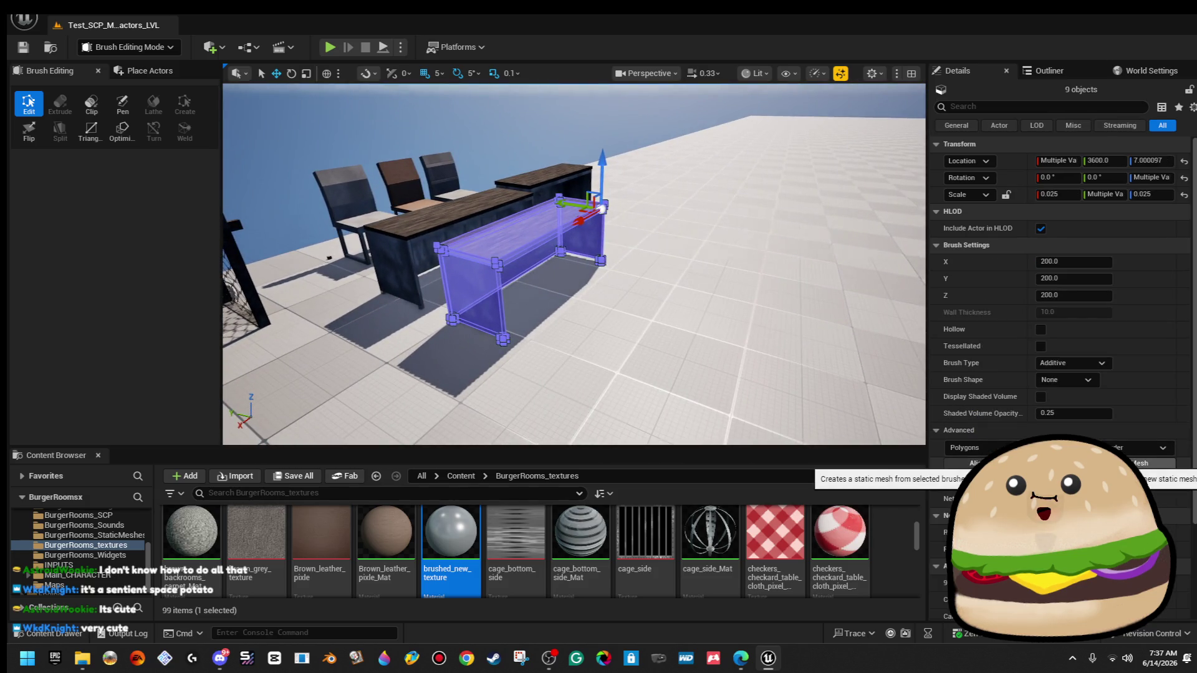
Convert the brushes into static mesh New_desk_pixel saved in BurgerRooms_Models.
{"action": "left_click", "coordinate": [1141, 463]}
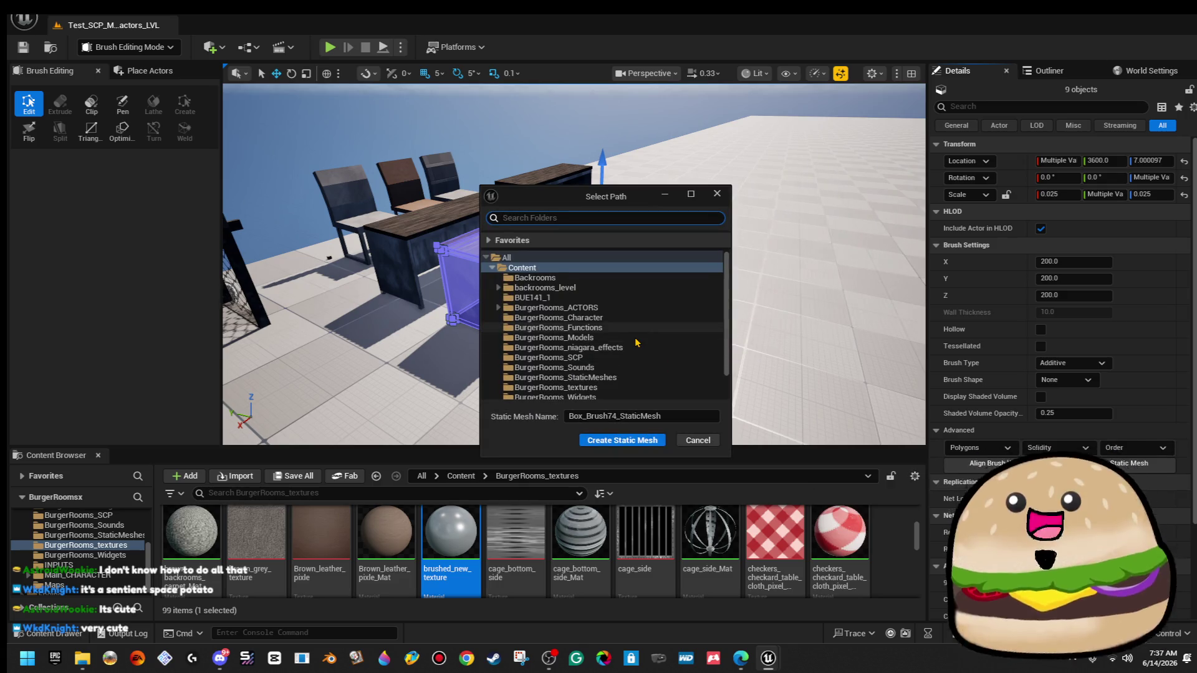
{"action": "scroll", "coordinate": [636, 342], "scroll_direction": "down", "scroll_amount": 1}
{"action": "left_click", "coordinate": [636, 305]}
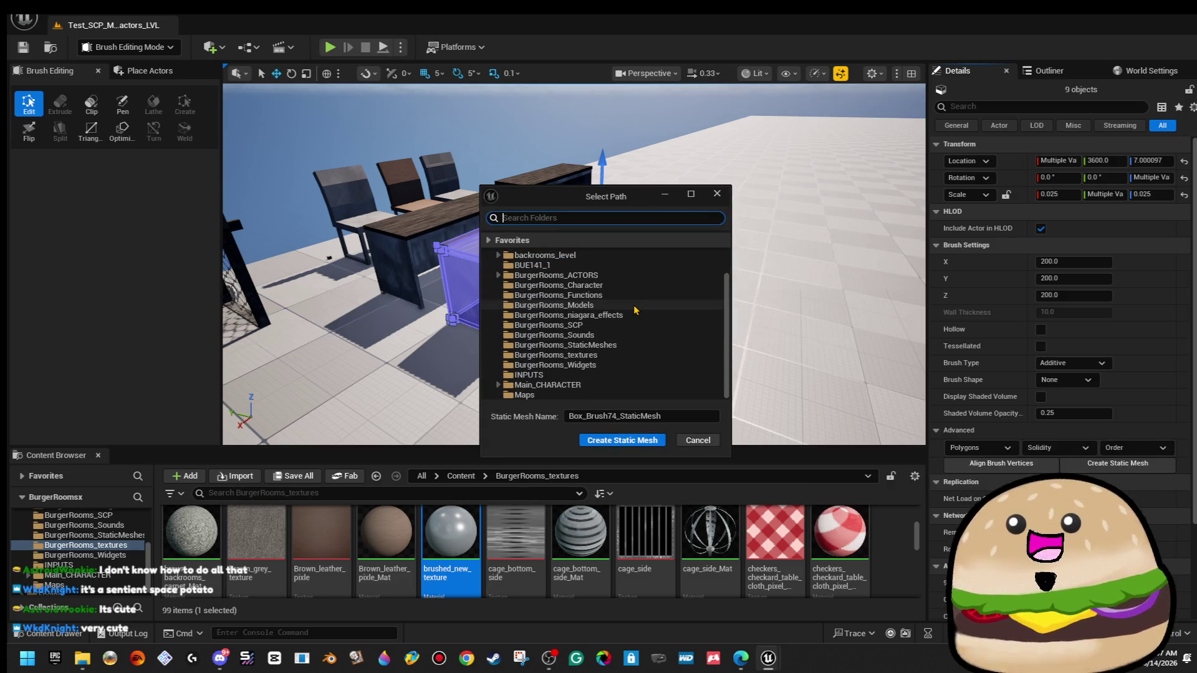
{"action": "left_click", "coordinate": [694, 417]}
{"action": "type", "text": "New_desk_pixel"}
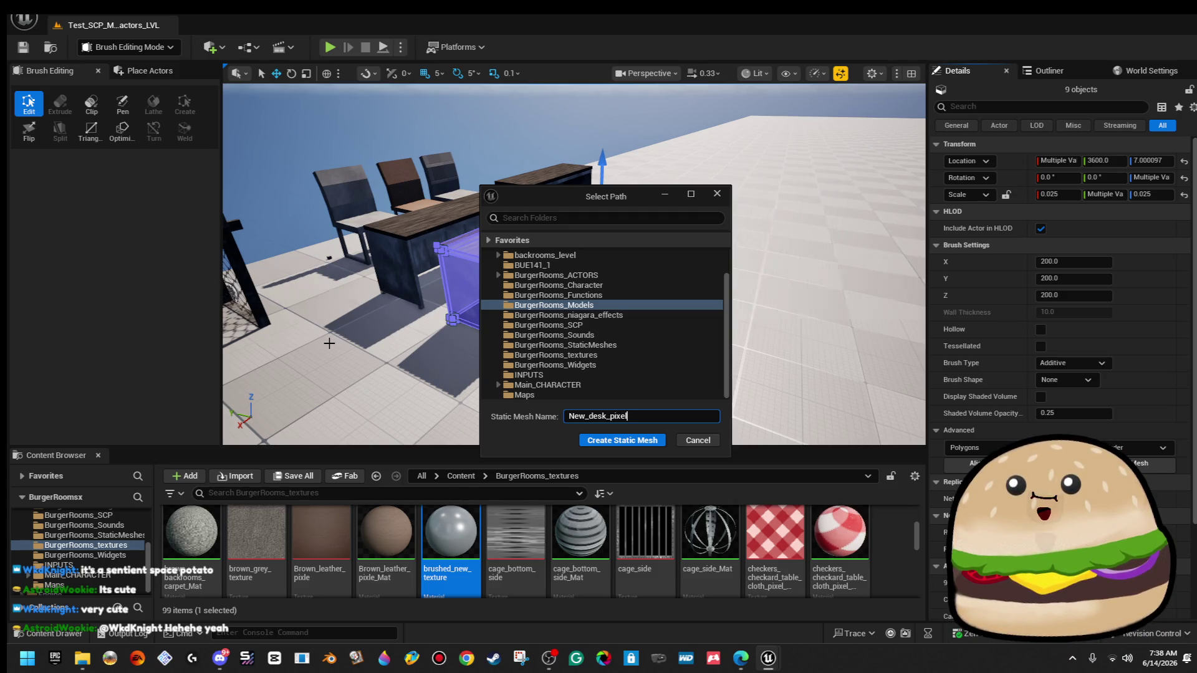
{"action": "left_click", "coordinate": [650, 443]}
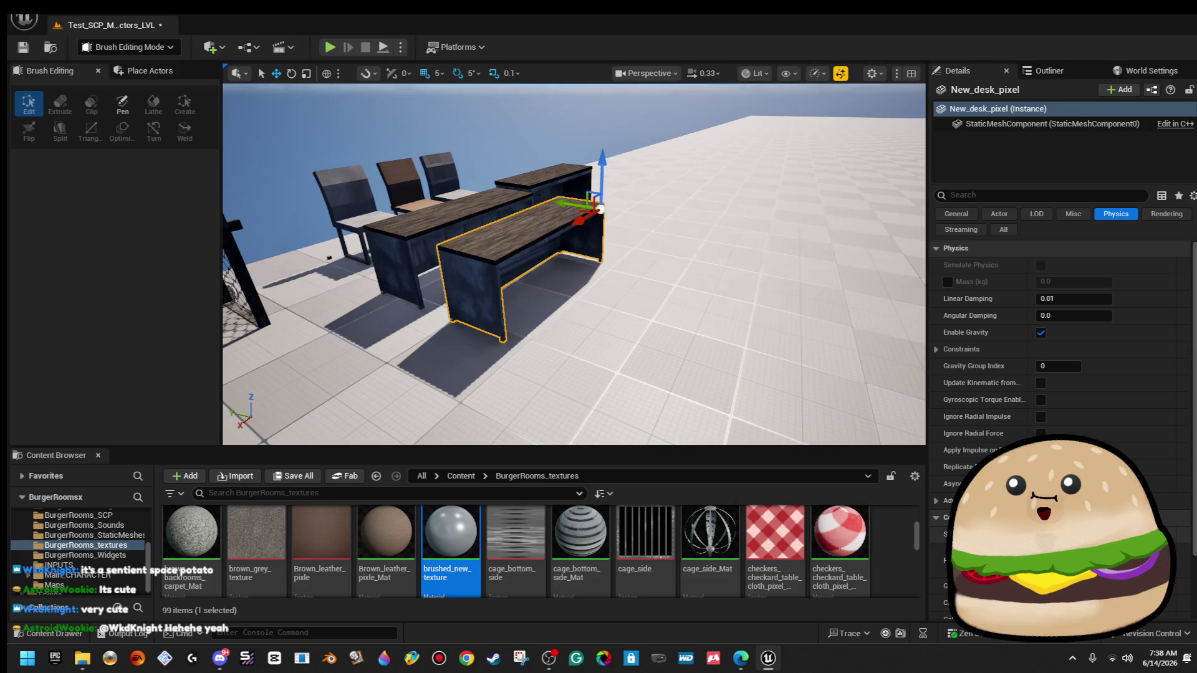
{"action": "scroll", "coordinate": [1078, 436], "scroll_direction": "down", "scroll_amount": 2}
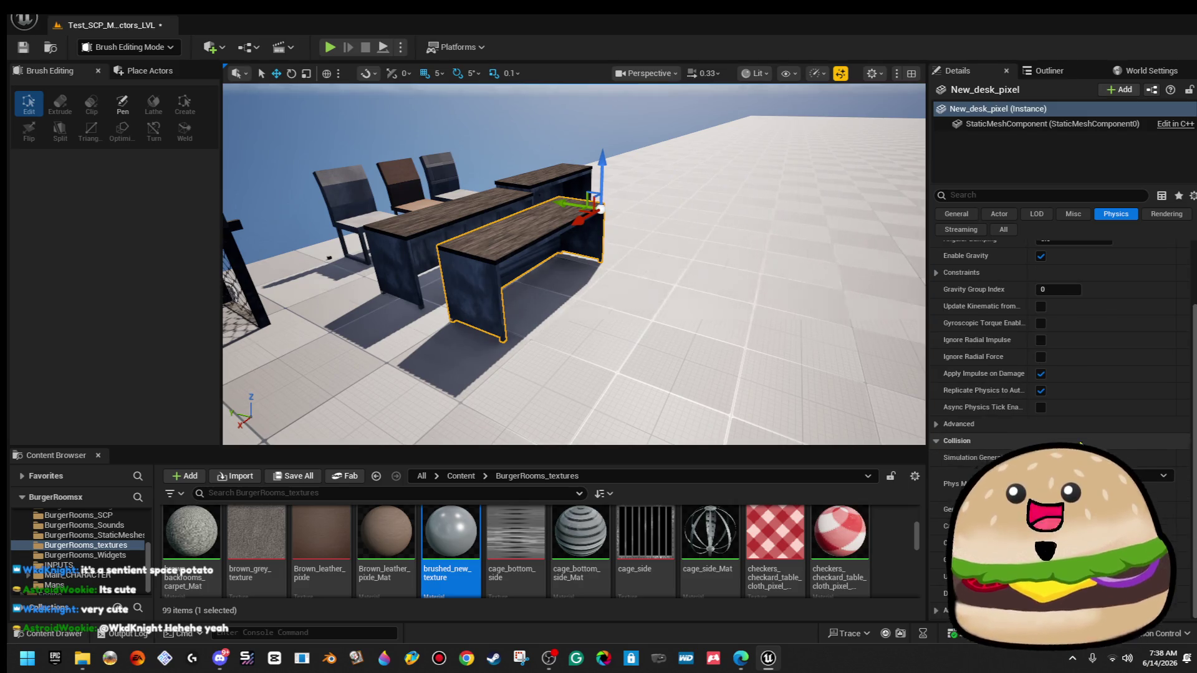
{"action": "scroll", "coordinate": [1080, 444], "scroll_direction": "up", "scroll_amount": 2}
{"action": "right_click", "coordinate": [534, 215]}
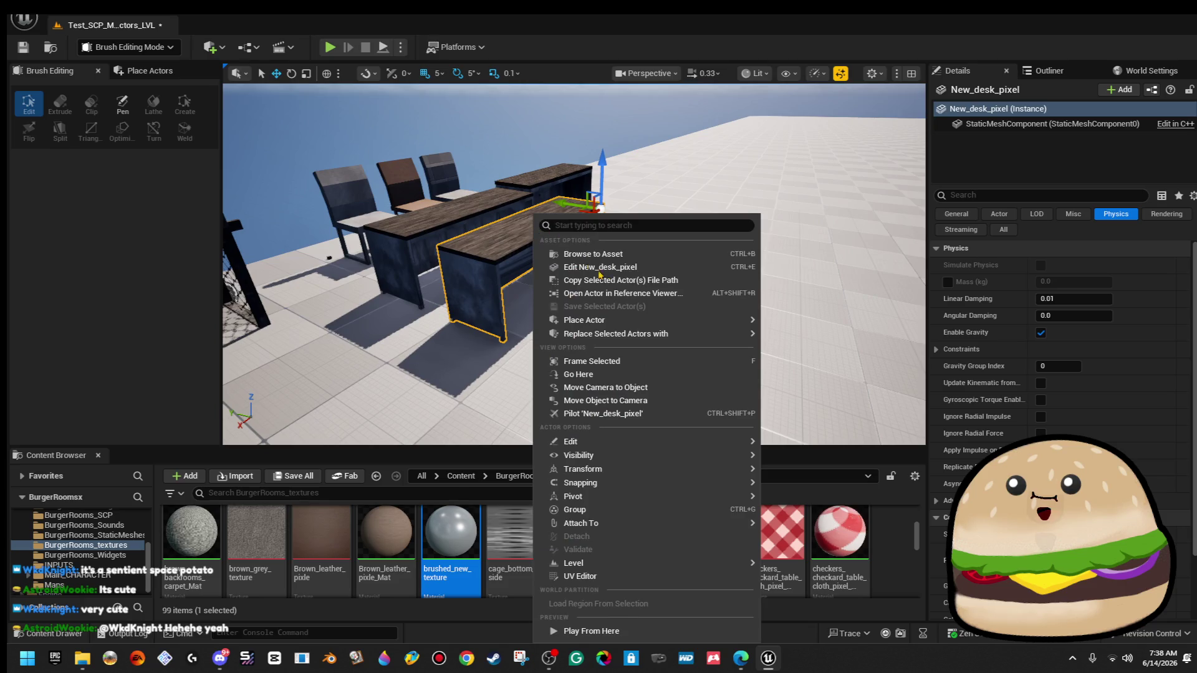
{"action": "left_click", "coordinate": [629, 269]}
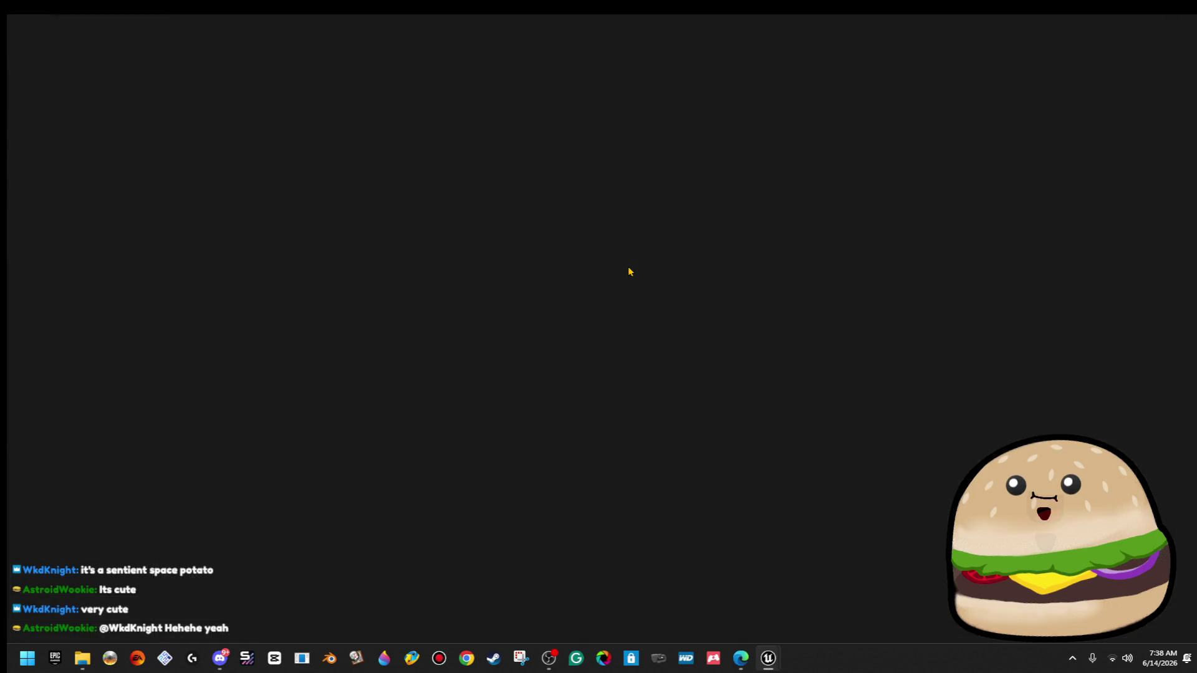
{"action": "mouse_move", "coordinate": [437, 374]}
{"action": "left_mouse_down"}
{"action": "mouse_move", "coordinate": [717, 380]}
{"action": "mouse_move", "coordinate": [779, 368]}
{"action": "left_mouse_up"}
{"action": "mouse_move", "coordinate": [448, 349]}
{"action": "left_mouse_down"}
{"action": "mouse_move", "coordinate": [473, 336]}
{"action": "mouse_move", "coordinate": [374, 343]}
{"action": "left_mouse_up"}
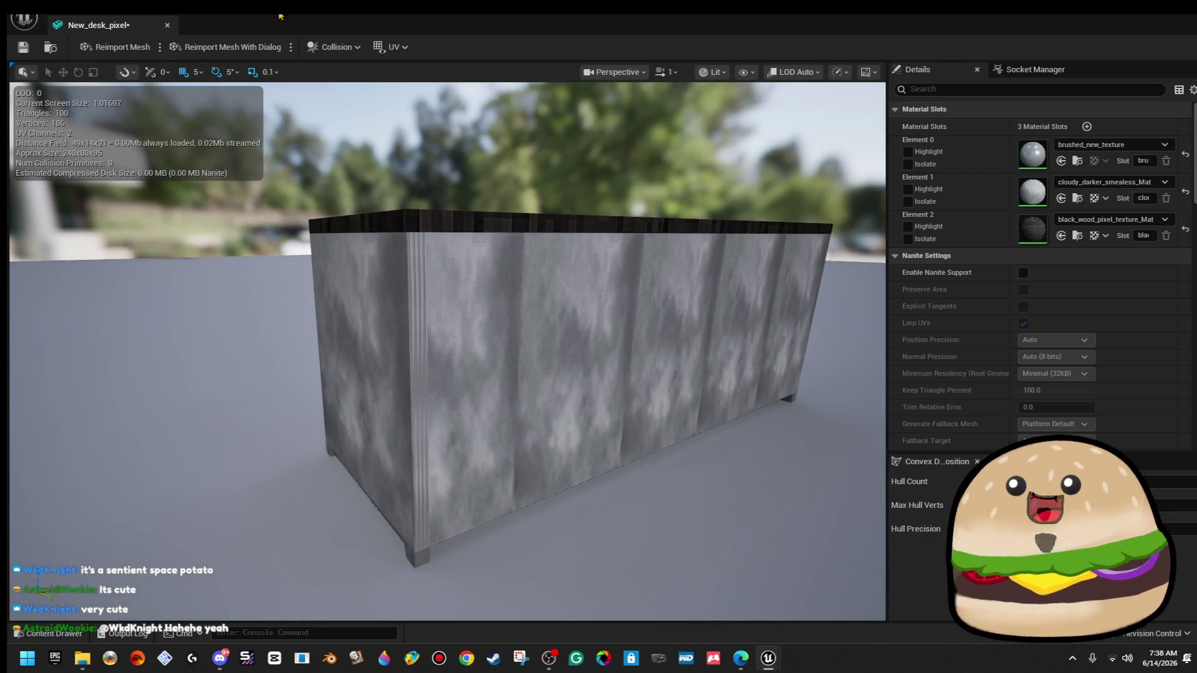
{"action": "left_click", "coordinate": [167, 25]}
{"action": "mouse_move", "coordinate": [396, 160]}
{"action": "left_mouse_down"}
{"action": "mouse_move", "coordinate": [430, 121]}
{"action": "mouse_move", "coordinate": [397, 163]}
{"action": "left_mouse_up"}
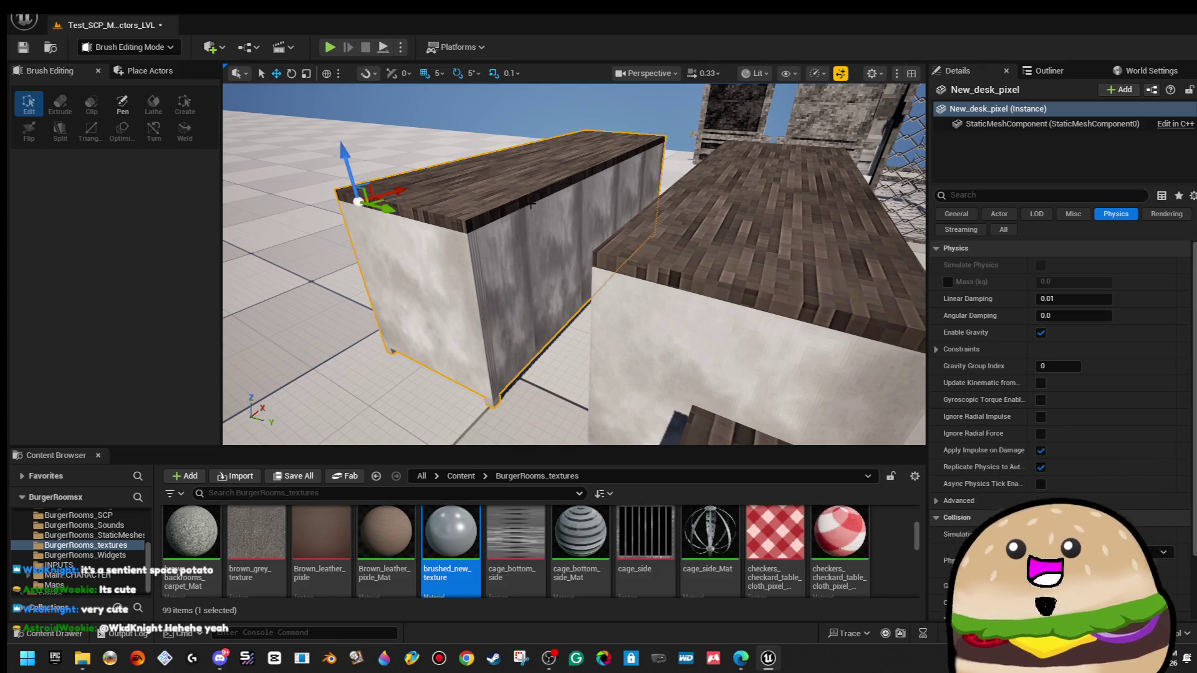
Delete the new desk, then undo to restore the desk brushes.
{"action": "key", "text": "Delete"}
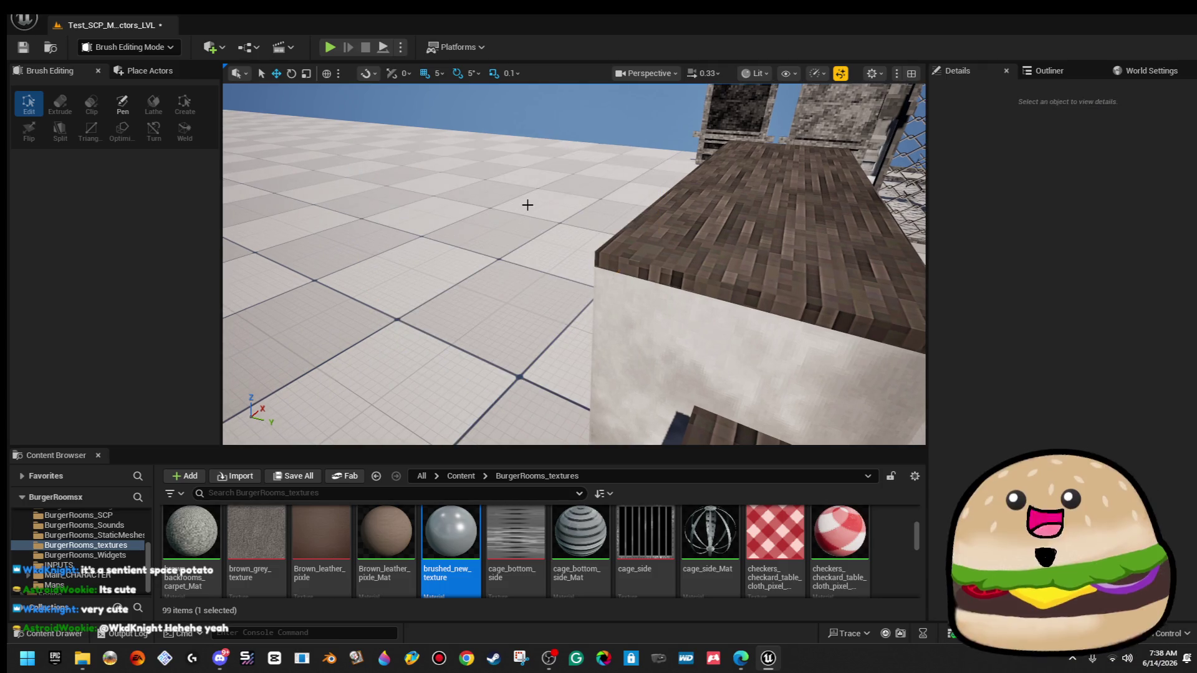
{"action": "key", "text": "ctrl+z"}
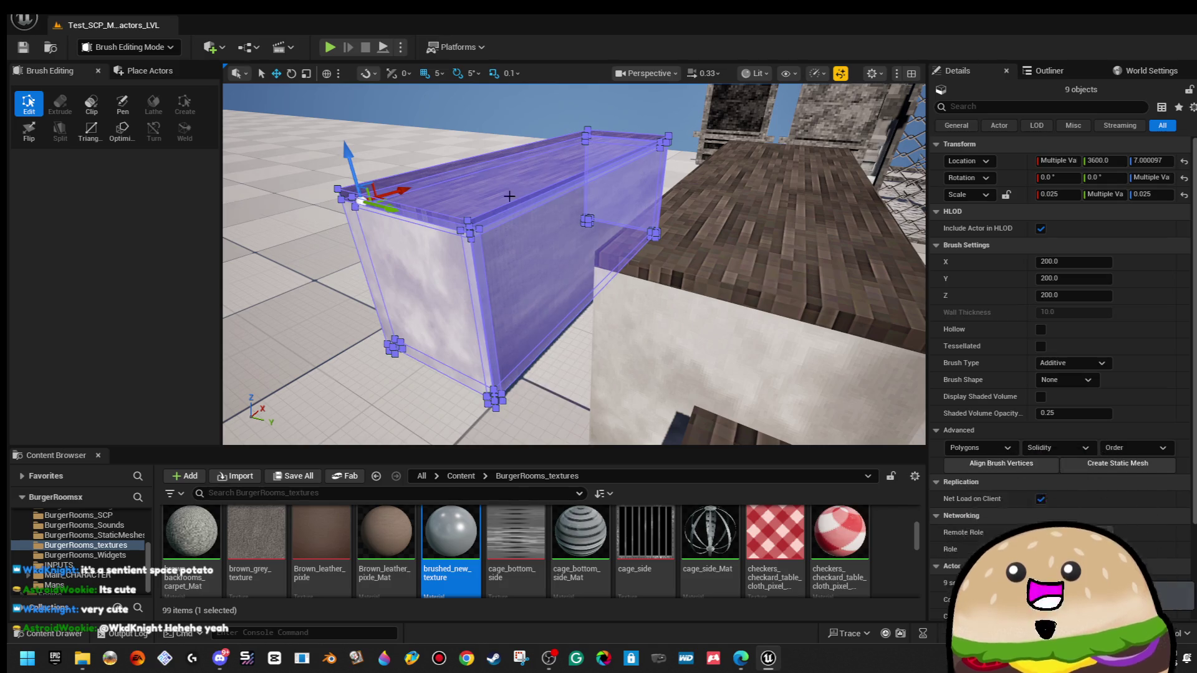
{"action": "left_click", "coordinate": [476, 104]}
{"action": "mouse_move", "coordinate": [477, 104]}
{"action": "left_mouse_down"}
{"action": "mouse_move", "coordinate": [476, 281]}
{"action": "mouse_move", "coordinate": [417, 127]}
{"action": "mouse_move", "coordinate": [581, 435]}
{"action": "mouse_move", "coordinate": [577, 368]}
{"action": "left_mouse_up"}
Create the Pixel_Desk static mesh in BurgerRooms_Models and view all three desks.
{"action": "left_click", "coordinate": [1121, 463]}
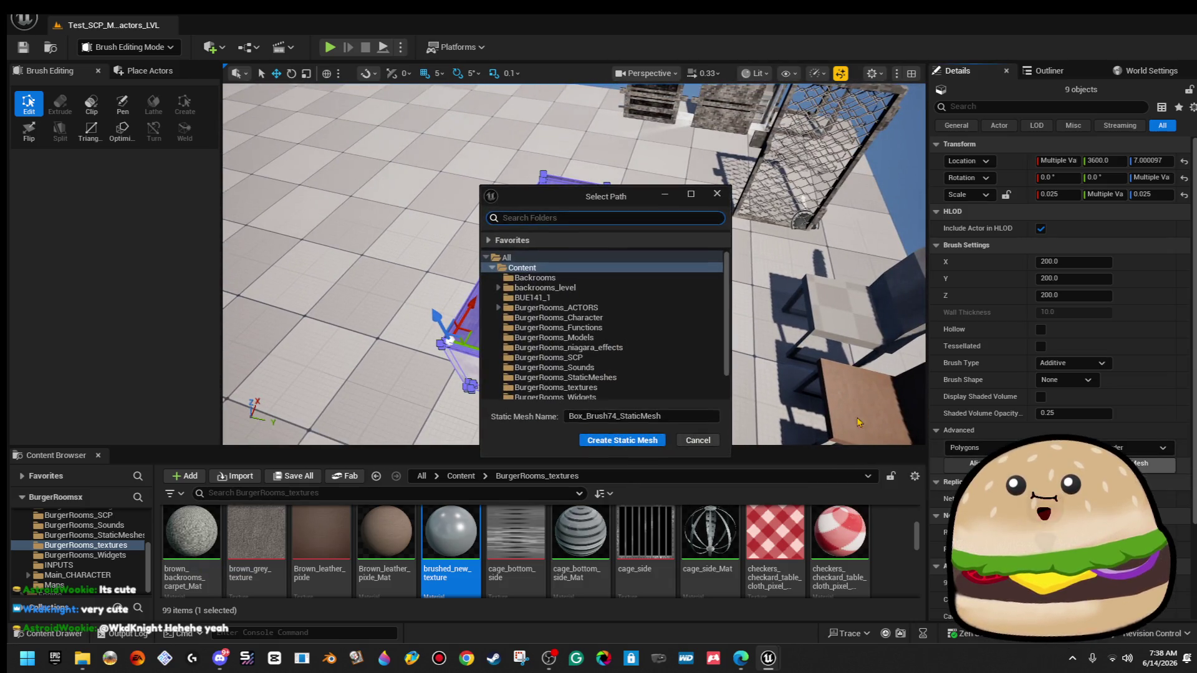
{"action": "left_click", "coordinate": [614, 337]}
{"action": "type", "text": "Pixel_De"}
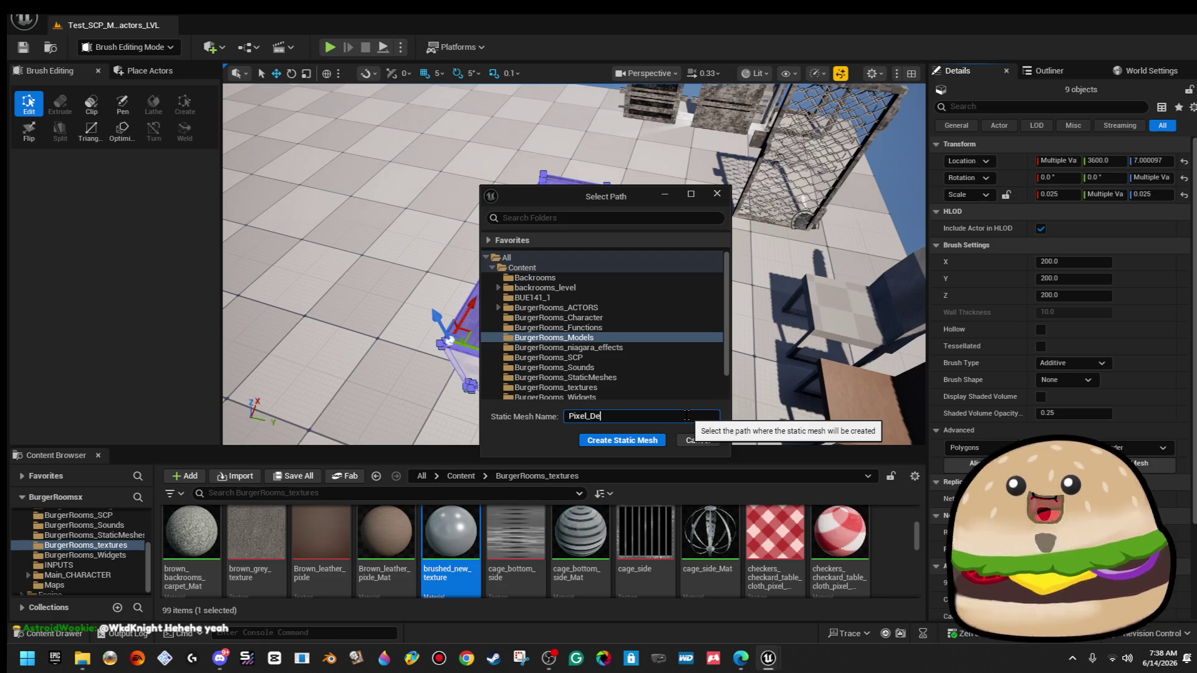
{"action": "type", "text": "sk"}
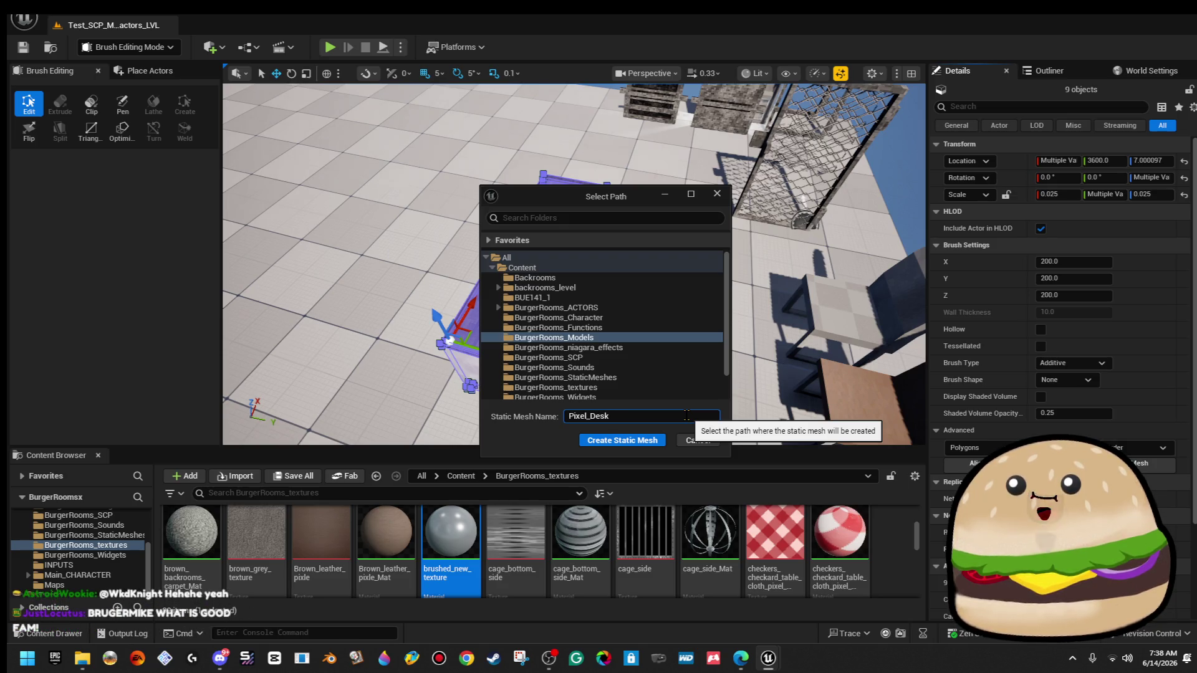
{"action": "left_click", "coordinate": [623, 440]}
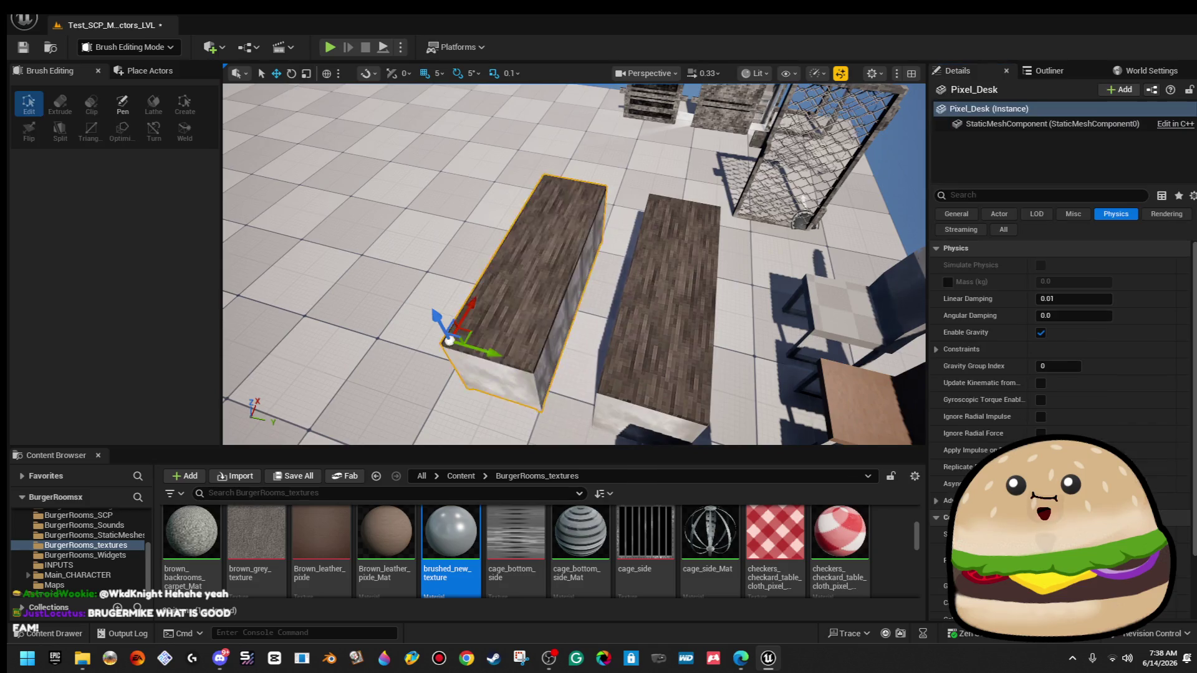
{"action": "mouse_move", "coordinate": [574, 262]}
{"action": "left_mouse_down"}
{"action": "mouse_move", "coordinate": [530, 296]}
{"action": "mouse_move", "coordinate": [524, 249]}
{"action": "mouse_move", "coordinate": [502, 296]}
{"action": "mouse_move", "coordinate": [545, 287]}
{"action": "mouse_move", "coordinate": [533, 275]}
{"action": "mouse_move", "coordinate": [461, 290]}
{"action": "mouse_move", "coordinate": [627, 355]}
{"action": "left_mouse_up"}
{"action": "key", "text": "ctrl+a"}
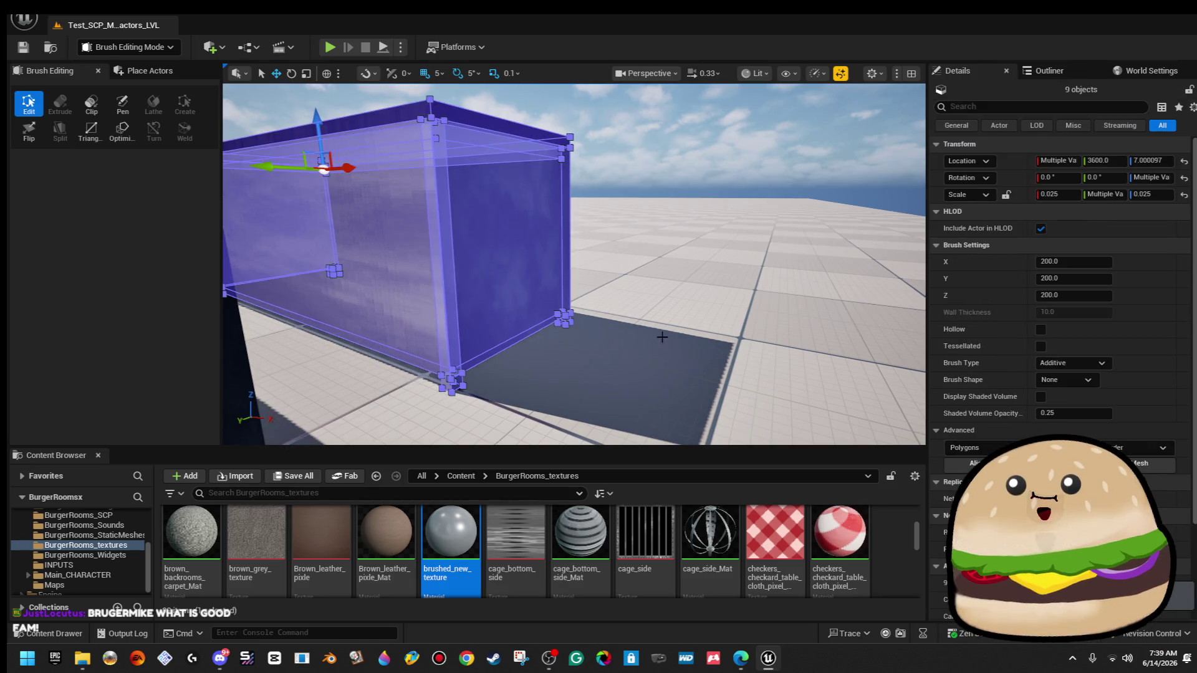
{"action": "left_click", "coordinate": [658, 185]}
{"action": "left_click_drag", "start_coordinate": [658, 184], "coordinate": [522, 82]}
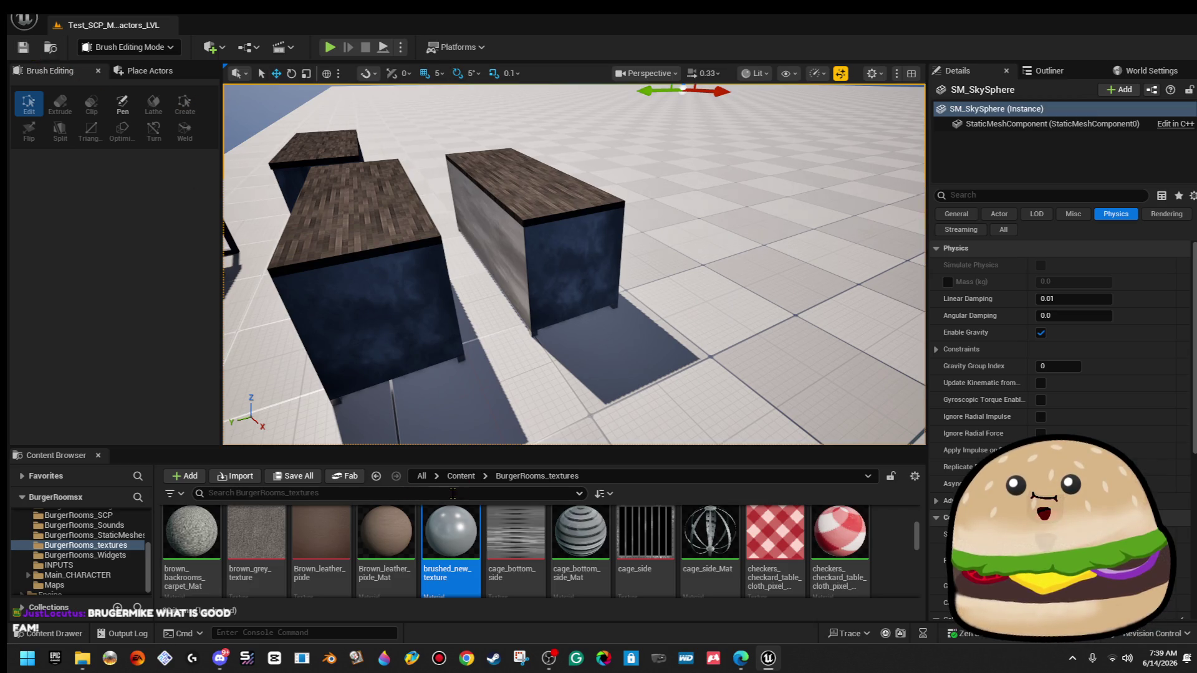
Search 'desk' across the Content folder and force delete desk_3.
{"action": "left_click", "coordinate": [315, 493]}
{"action": "type", "text": "desk"}
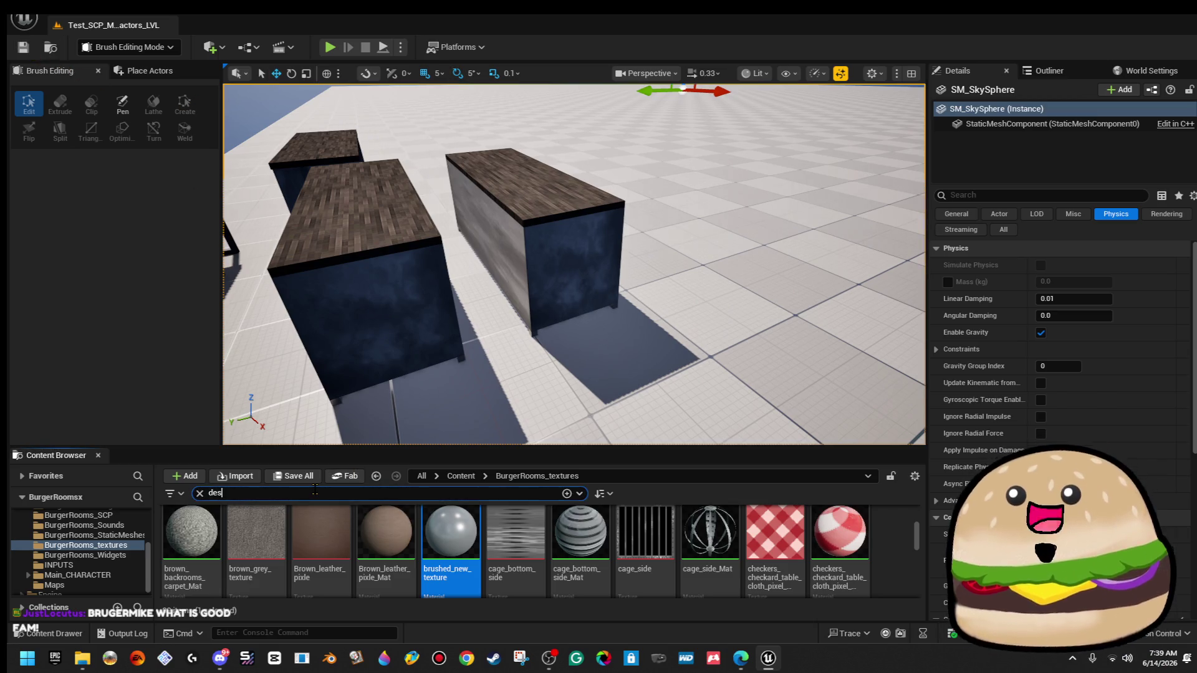
{"action": "left_click", "coordinate": [461, 475]}
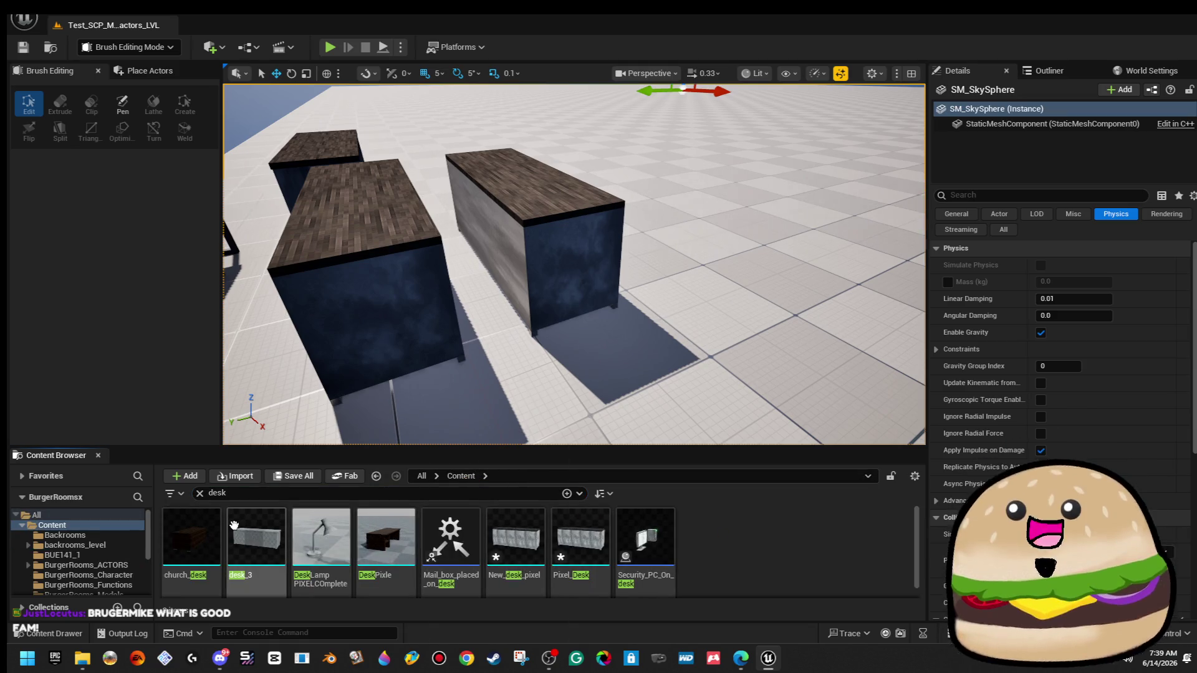
{"action": "left_click", "coordinate": [256, 537]}
{"action": "key", "text": "Delete"}
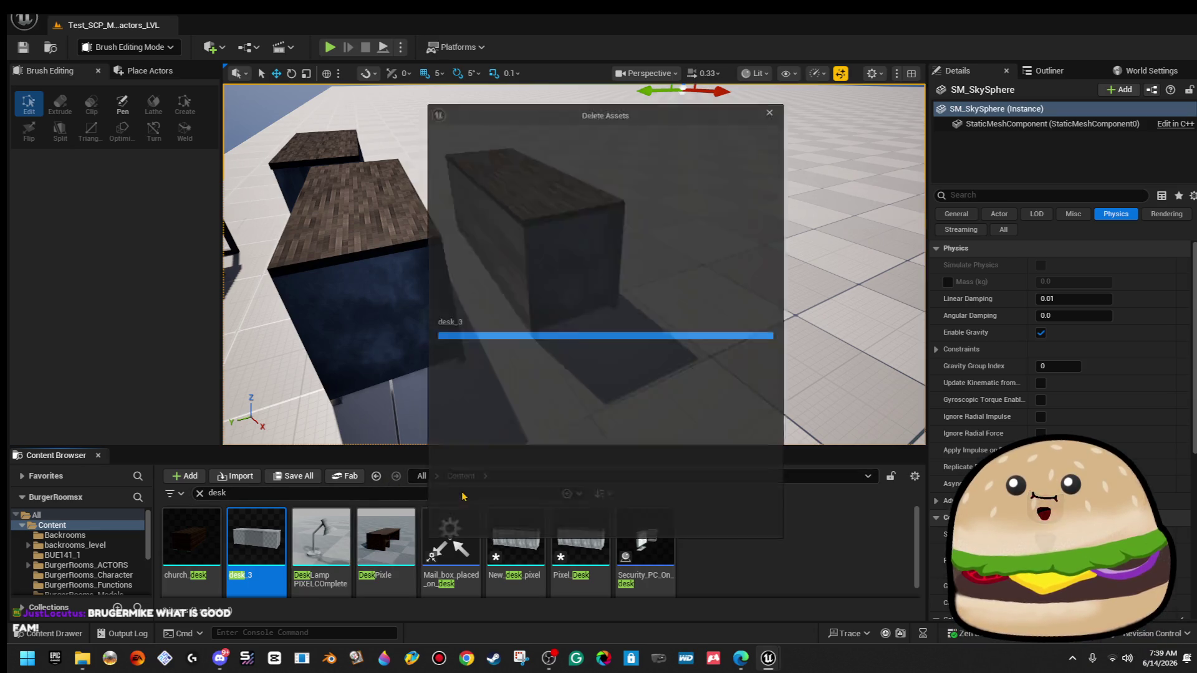
{"action": "left_click", "coordinate": [672, 533]}
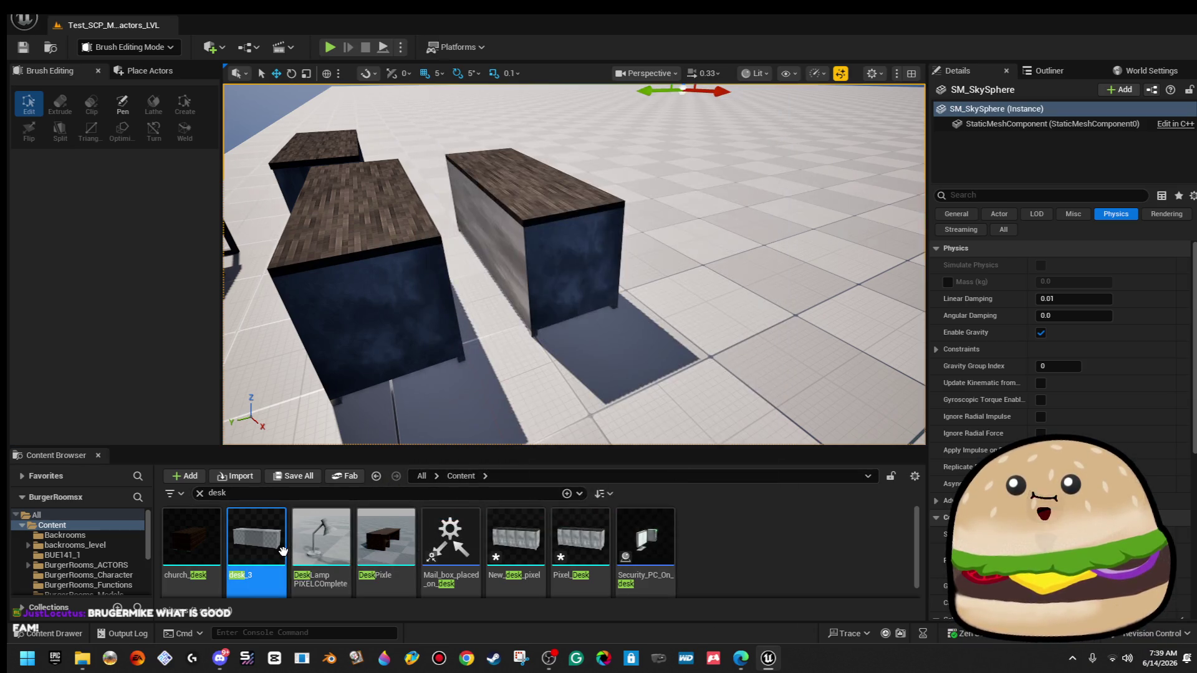
{"action": "key", "text": "Delete"}
{"action": "left_click", "coordinate": [605, 524]}
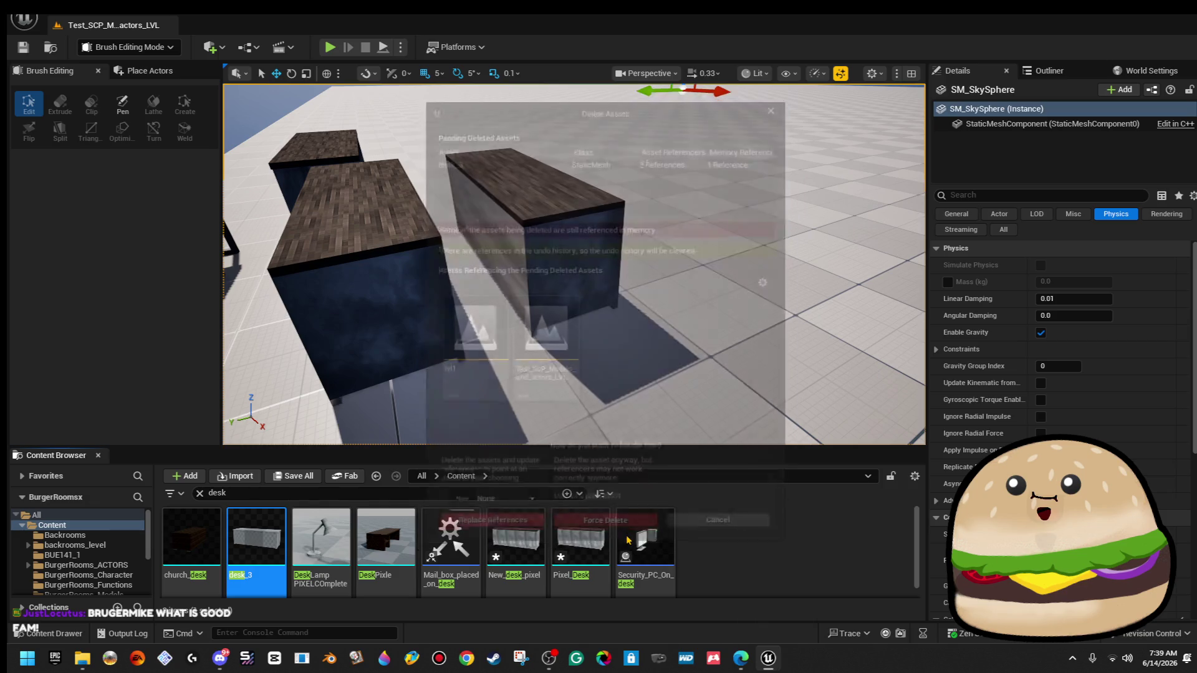
Delete the Pixel_Desk and New_desk_pixel assets.
{"action": "left_click", "coordinate": [515, 540]}
{"action": "key", "text": "Delete"}
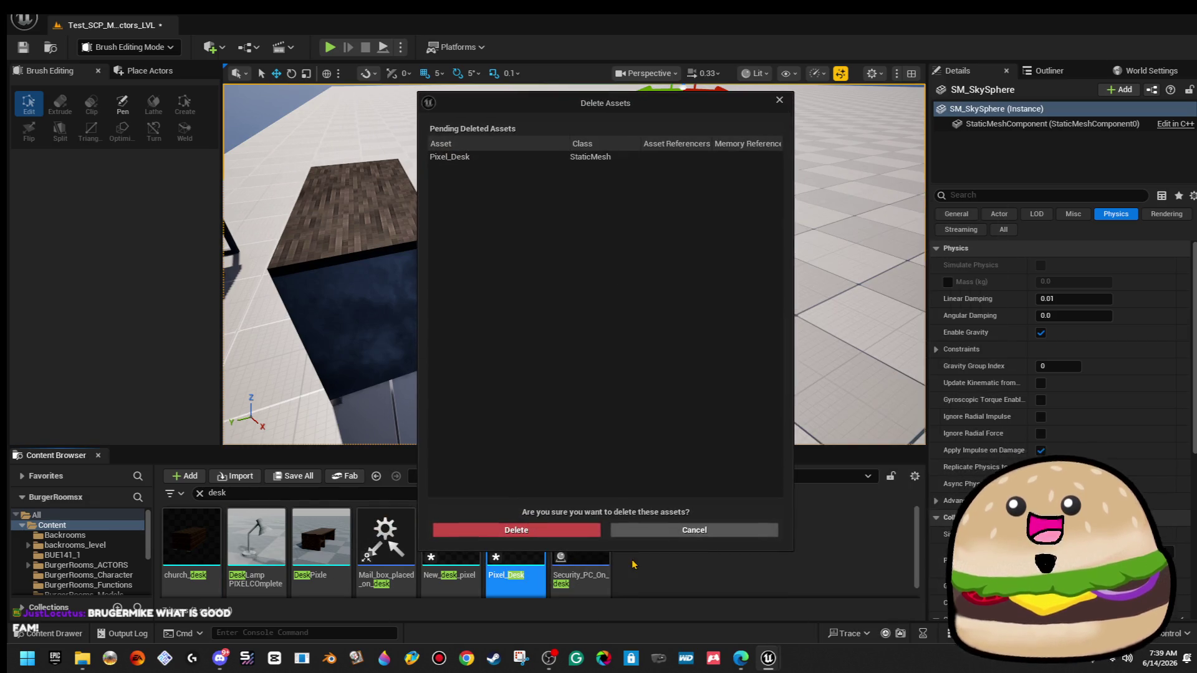
{"action": "left_click", "coordinate": [512, 527]}
{"action": "left_click", "coordinate": [450, 541]}
{"action": "key", "text": "Delete"}
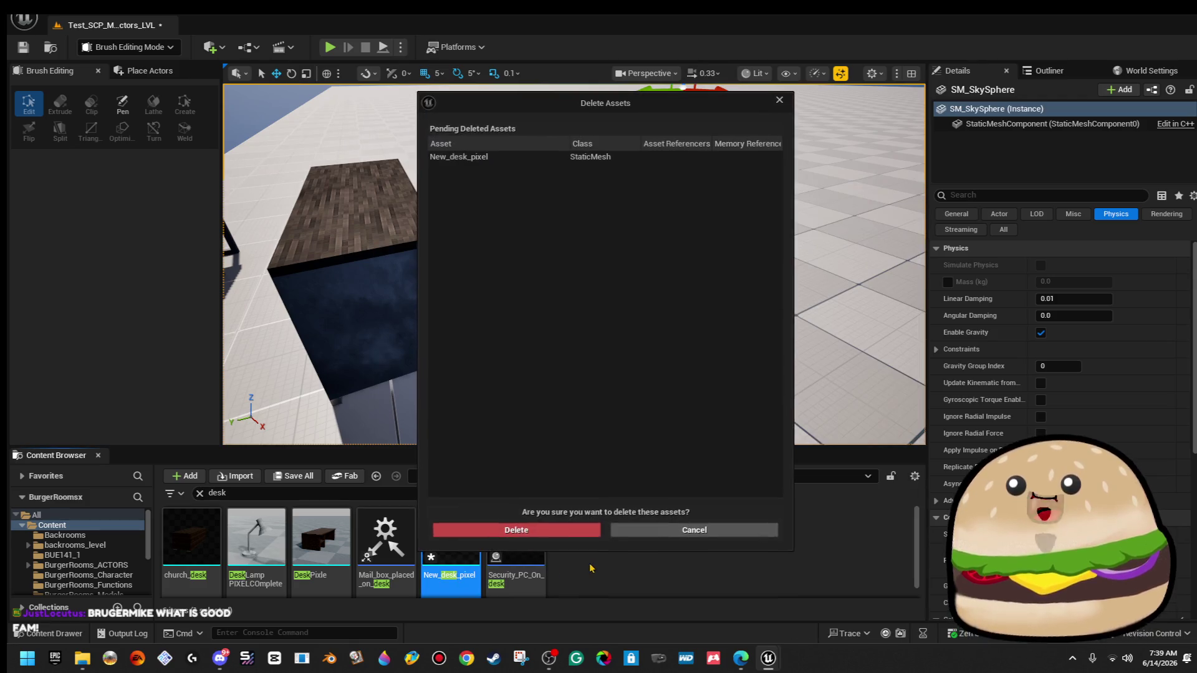
{"action": "left_click", "coordinate": [574, 531]}
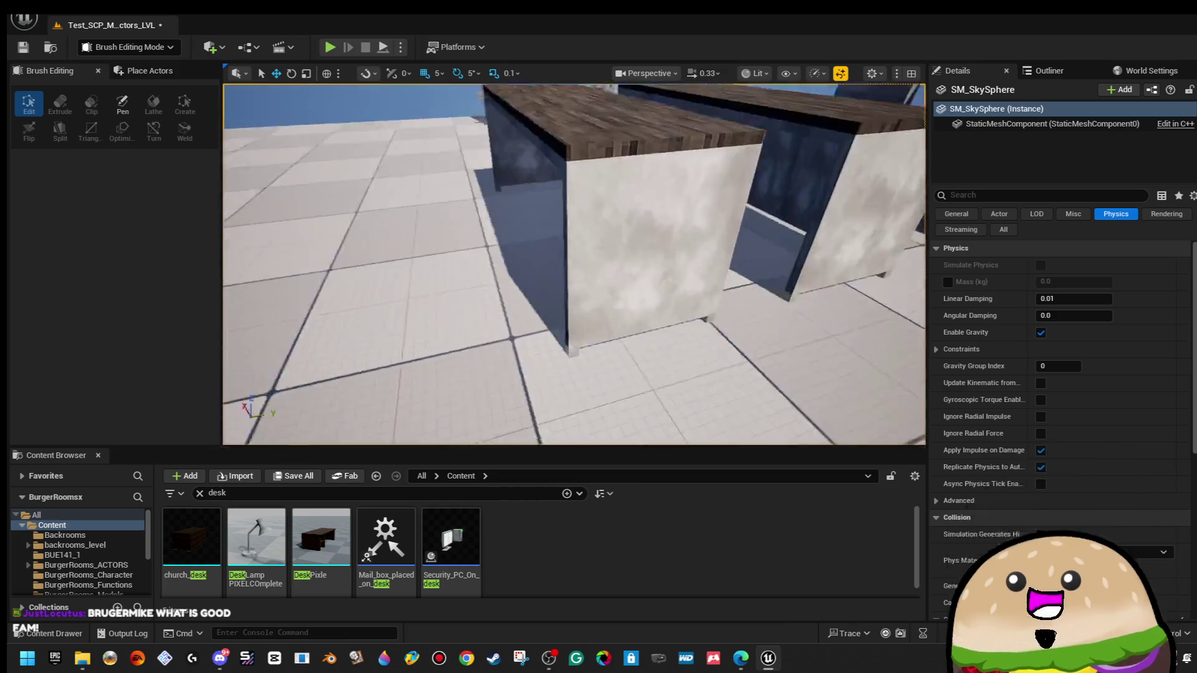
Select the desk's end panel, front wall and other end wall brushes.
{"action": "key", "text": "w"}
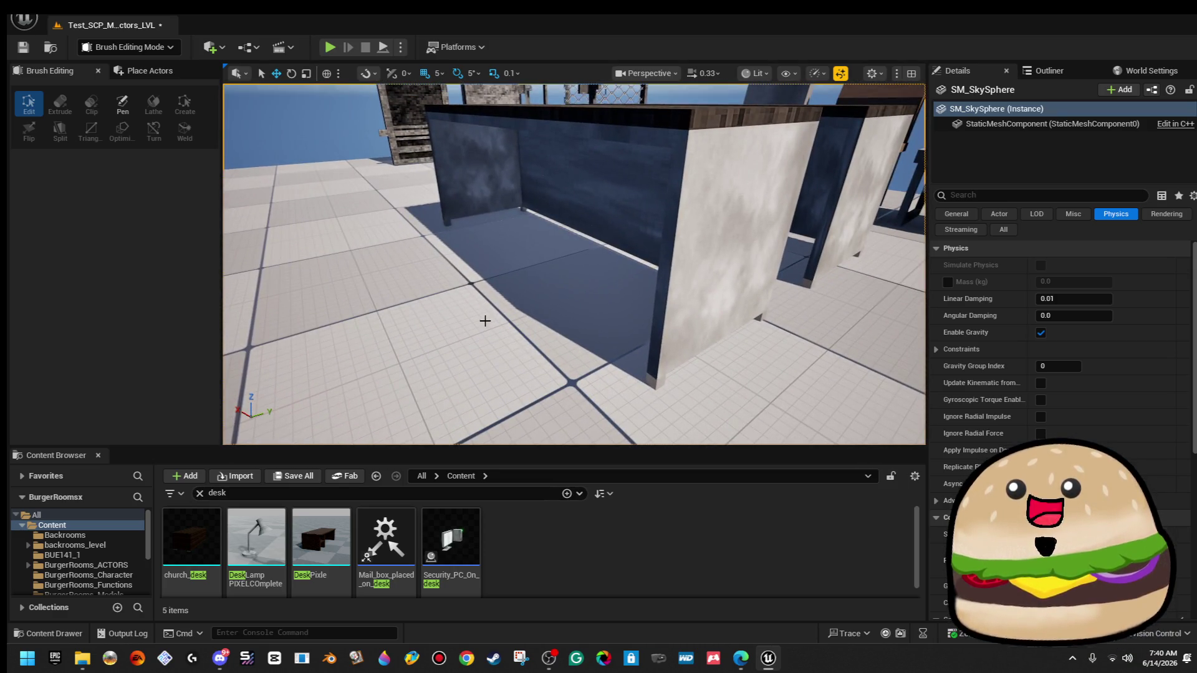
{"action": "mouse_move", "coordinate": [455, 328]}
{"action": "left_mouse_down"}
{"action": "mouse_move", "coordinate": [673, 248]}
{"action": "mouse_move", "coordinate": [765, 265]}
{"action": "left_mouse_up"}
{"action": "left_click", "coordinate": [765, 265]}
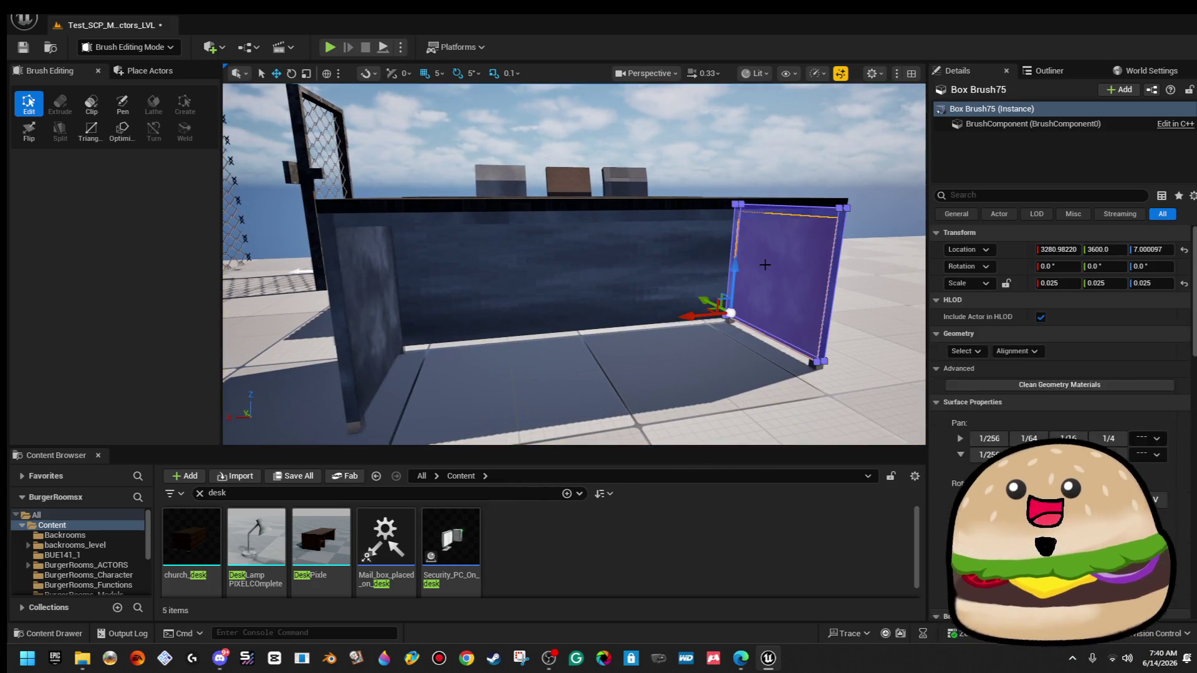
{"action": "left_click", "coordinate": [352, 255], "text": "ctrl"}
{"action": "left_click", "coordinate": [530, 268], "text": "ctrl"}
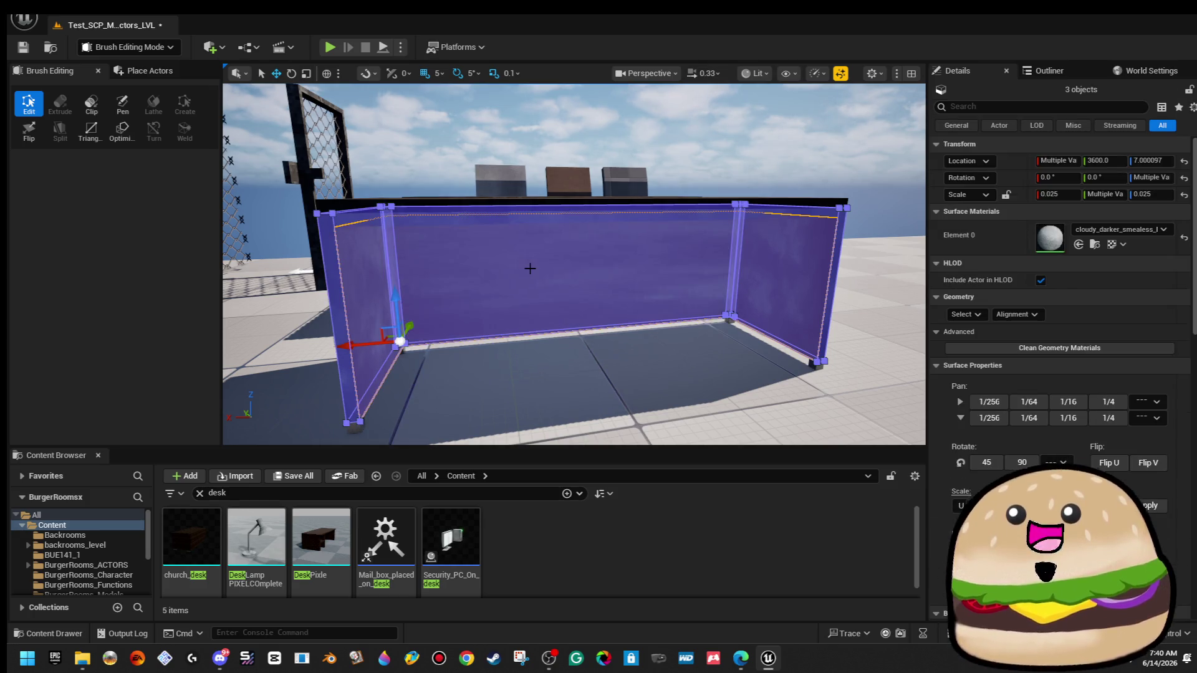
{"action": "mouse_move", "coordinate": [530, 268]}
{"action": "left_mouse_down"}
{"action": "mouse_move", "coordinate": [705, 252]}
{"action": "mouse_move", "coordinate": [689, 293]}
{"action": "left_mouse_up"}
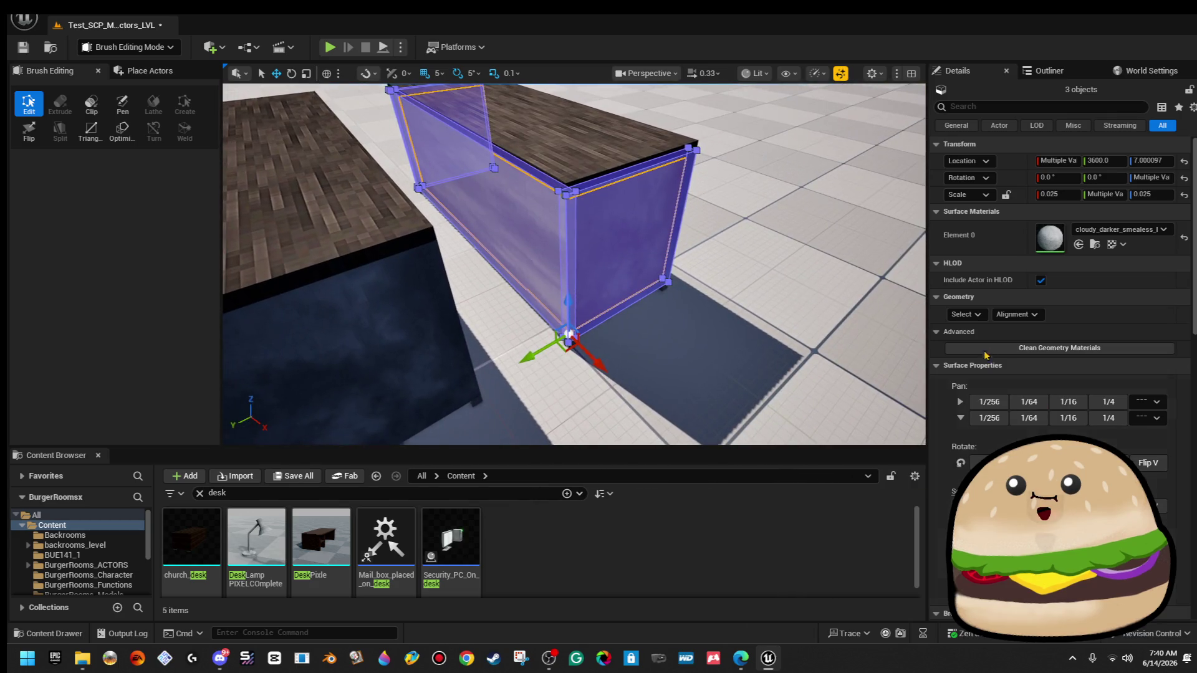
Apply Align Surface Box to the cloudy texture on the selected walls.
{"action": "left_click", "coordinate": [1025, 315]}
{"action": "left_click", "coordinate": [1022, 384]}
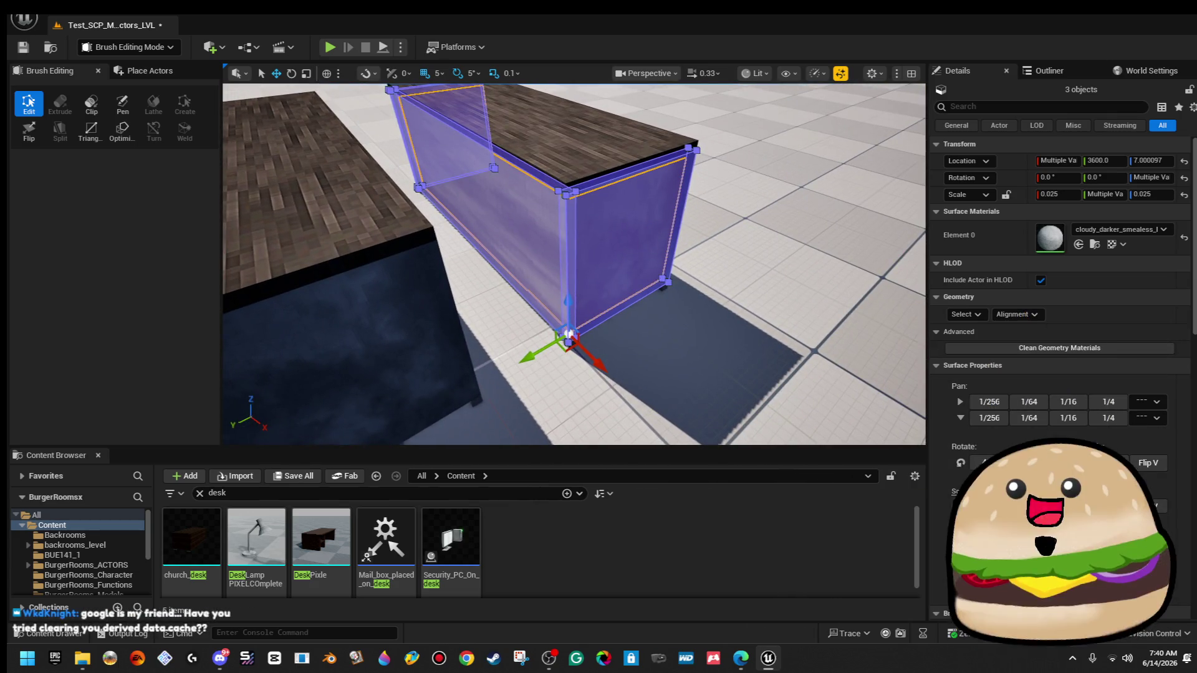
{"action": "left_click_drag", "start_coordinate": [573, 261], "coordinate": [530, 279]}
{"action": "left_click", "coordinate": [1025, 315]}
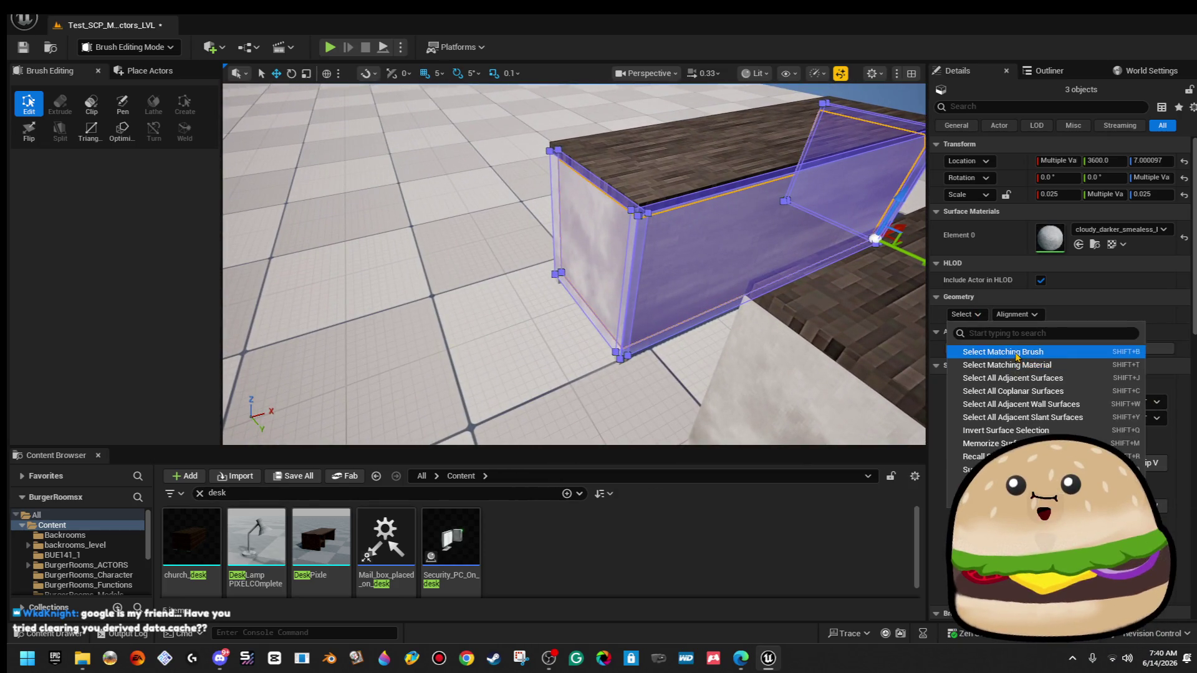
{"action": "left_click", "coordinate": [1025, 351]}
{"action": "left_click", "coordinate": [1028, 316]}
{"action": "left_click", "coordinate": [1064, 387]}
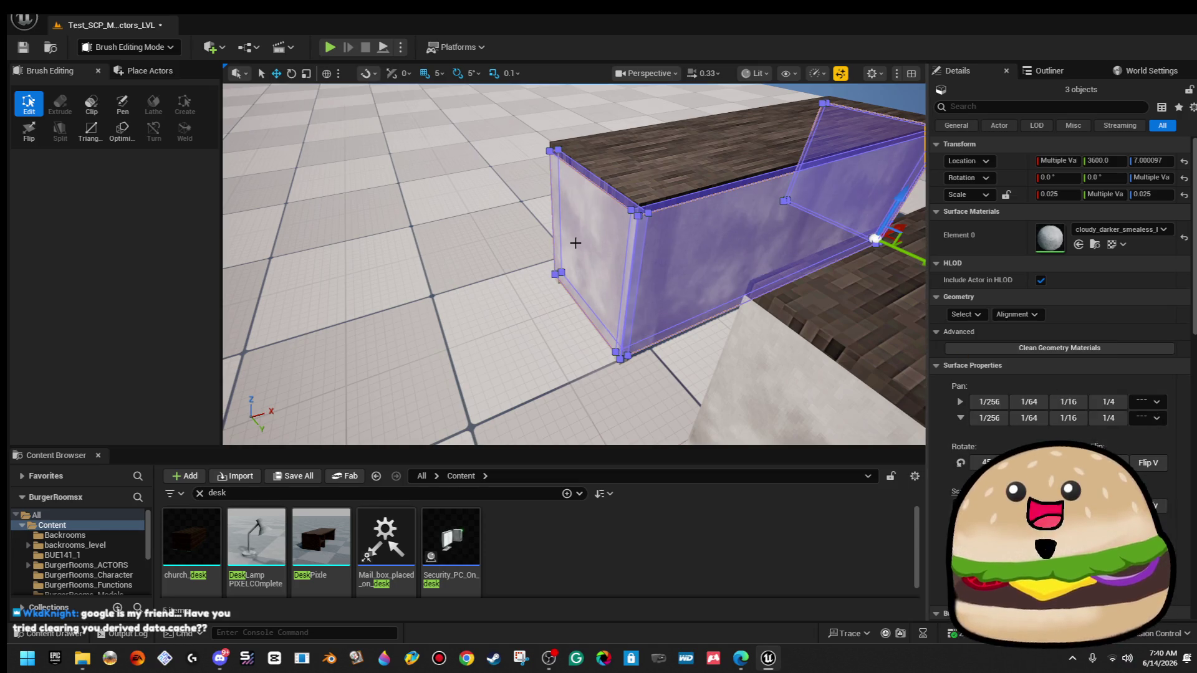
{"action": "mouse_move", "coordinate": [574, 261]}
{"action": "left_mouse_down"}
{"action": "mouse_move", "coordinate": [704, 262]}
{"action": "mouse_move", "coordinate": [692, 261]}
{"action": "mouse_move", "coordinate": [722, 235]}
{"action": "left_mouse_up"}
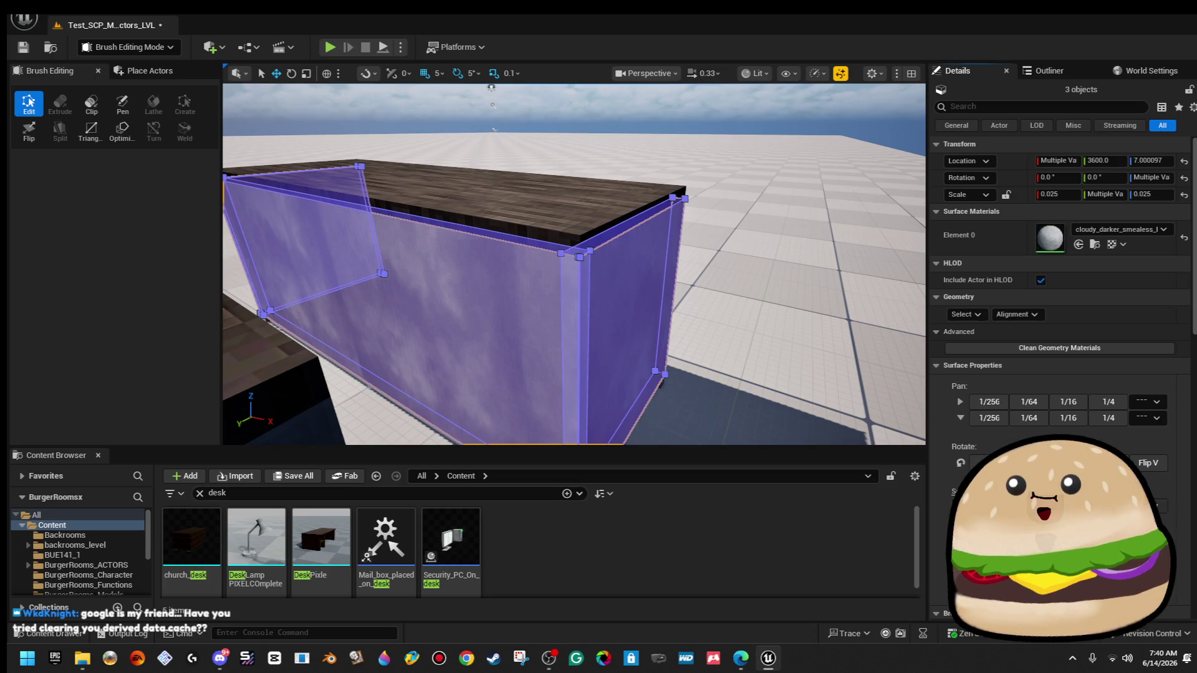
Select the brush under the desk top and all brushes matching it.
{"action": "left_click_drag", "start_coordinate": [742, 318], "coordinate": [515, 208]}
{"action": "left_click", "coordinate": [515, 208]}
{"action": "left_click_drag", "start_coordinate": [684, 227], "coordinate": [648, 237]}
{"action": "mouse_move", "coordinate": [573, 262]}
{"action": "left_mouse_down"}
{"action": "mouse_move", "coordinate": [549, 237]}
{"action": "mouse_move", "coordinate": [530, 256]}
{"action": "mouse_move", "coordinate": [523, 212]}
{"action": "mouse_move", "coordinate": [512, 246]}
{"action": "mouse_move", "coordinate": [683, 231]}
{"action": "left_mouse_up"}
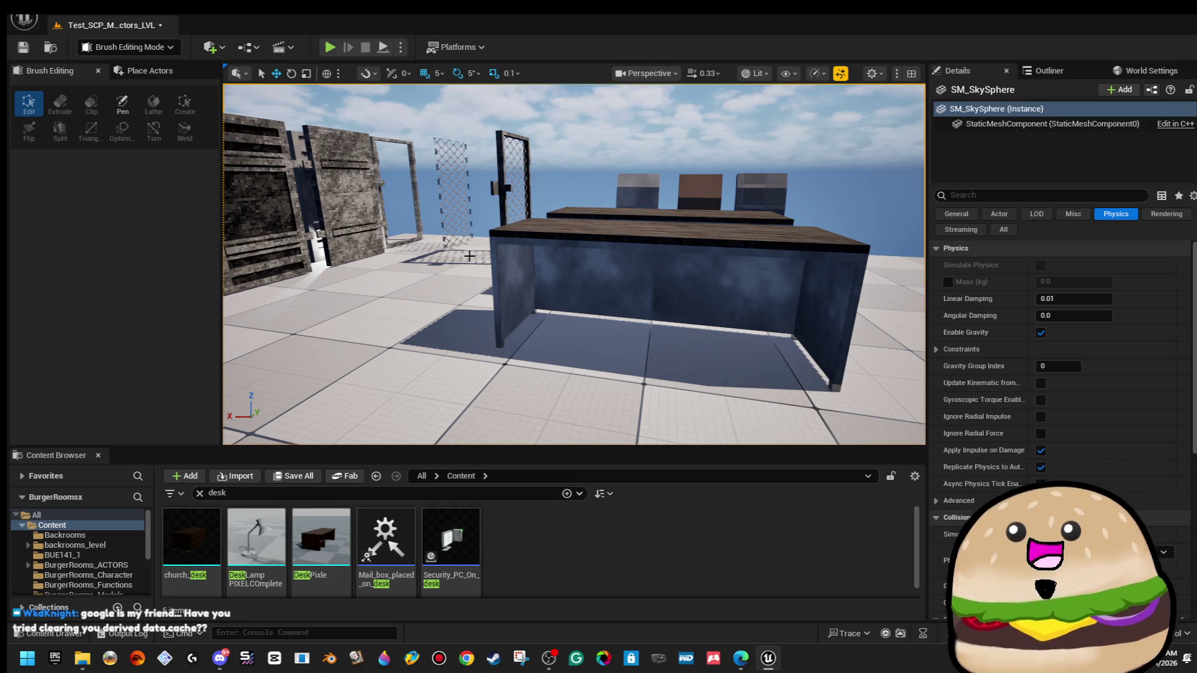
{"action": "left_click_drag", "start_coordinate": [598, 264], "coordinate": [598, 187]}
{"action": "left_click", "coordinate": [606, 267]}
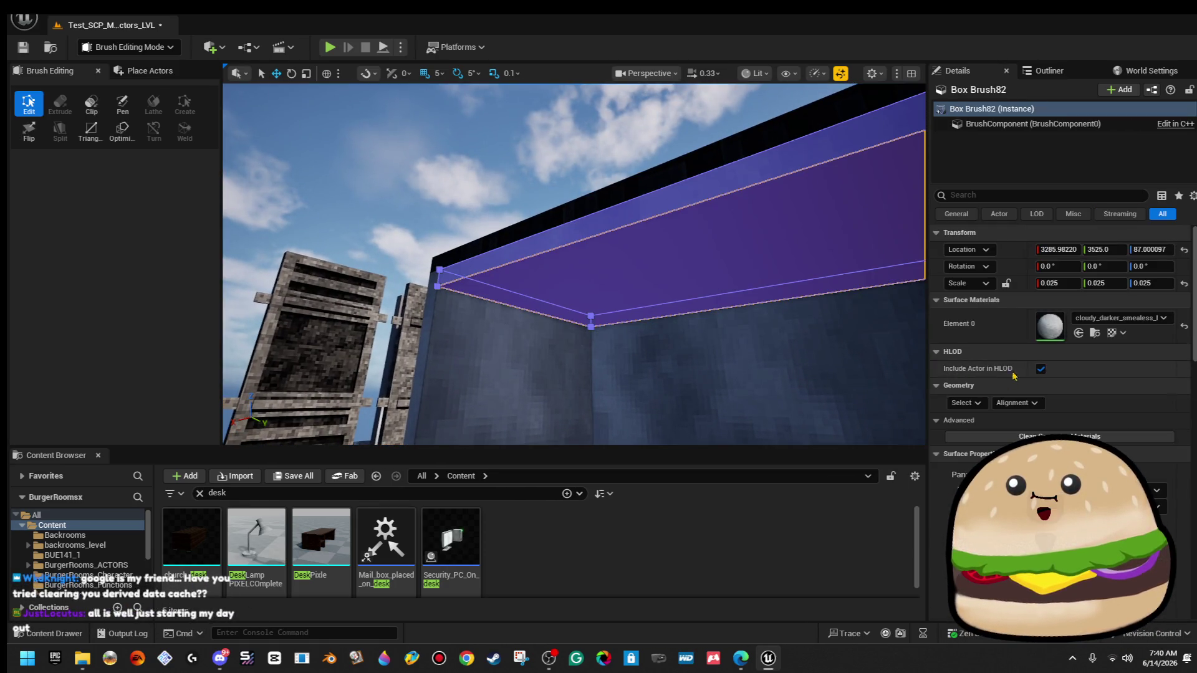
{"action": "left_click", "coordinate": [964, 402]}
{"action": "left_click", "coordinate": [995, 441]}
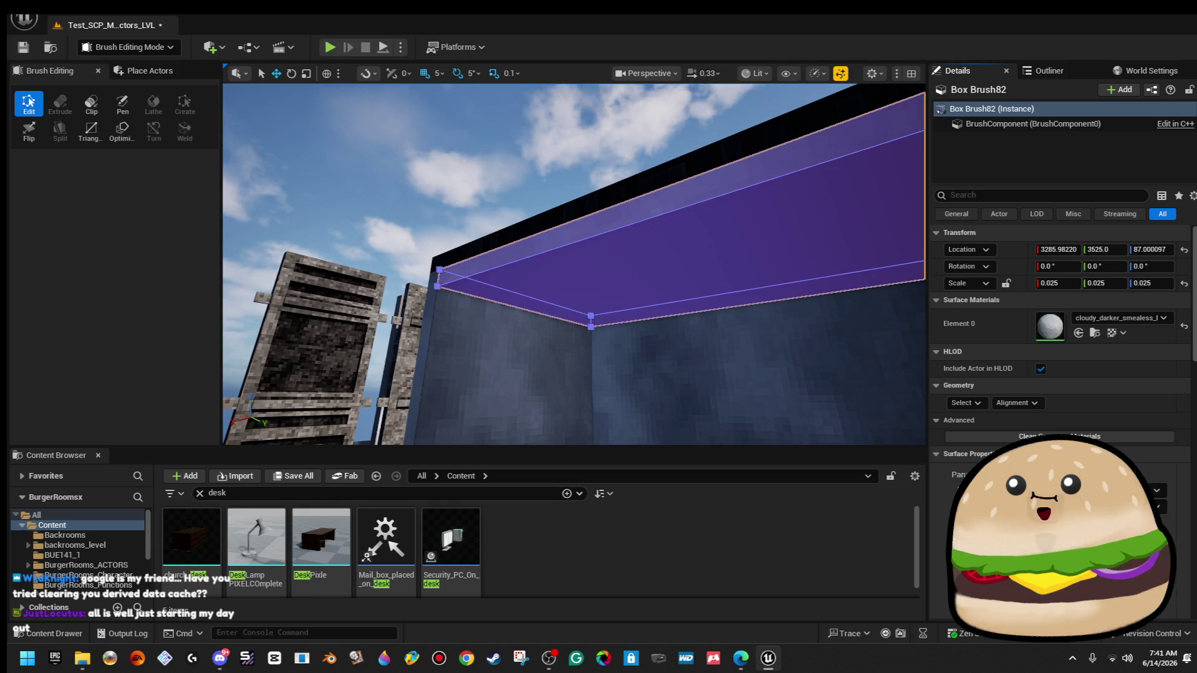
Clear the selection and save all project changes with File > Save All.
{"action": "left_click", "coordinate": [623, 138]}
{"action": "scroll", "coordinate": [573, 262], "scroll_direction": "down", "scroll_amount": 5}
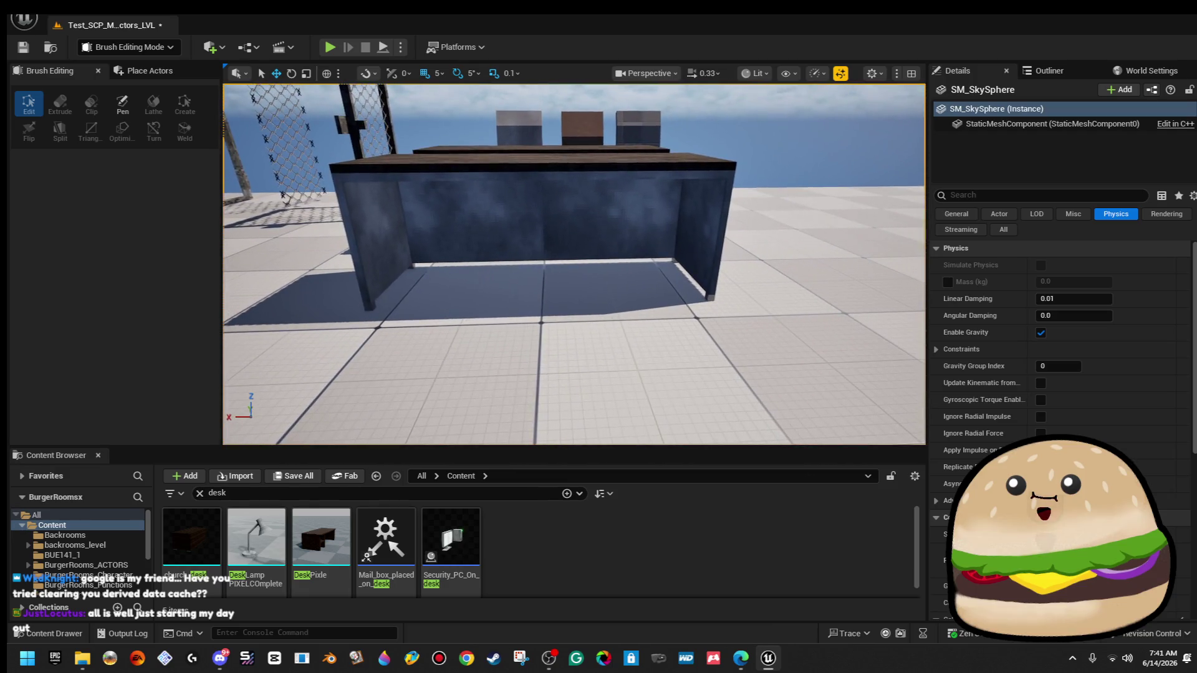
{"action": "left_click_drag", "start_coordinate": [574, 262], "coordinate": [536, 187]}
{"action": "scroll", "coordinate": [507, 166], "scroll_direction": "down", "scroll_amount": 10}
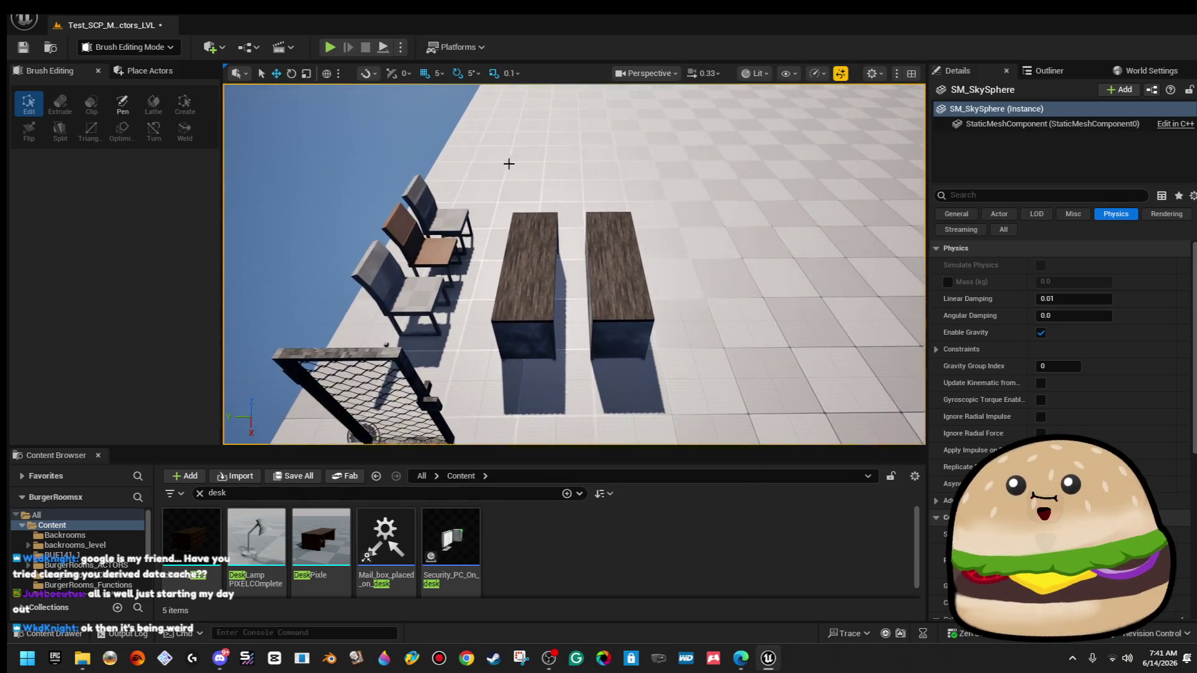
{"action": "left_click", "coordinate": [55, 17]}
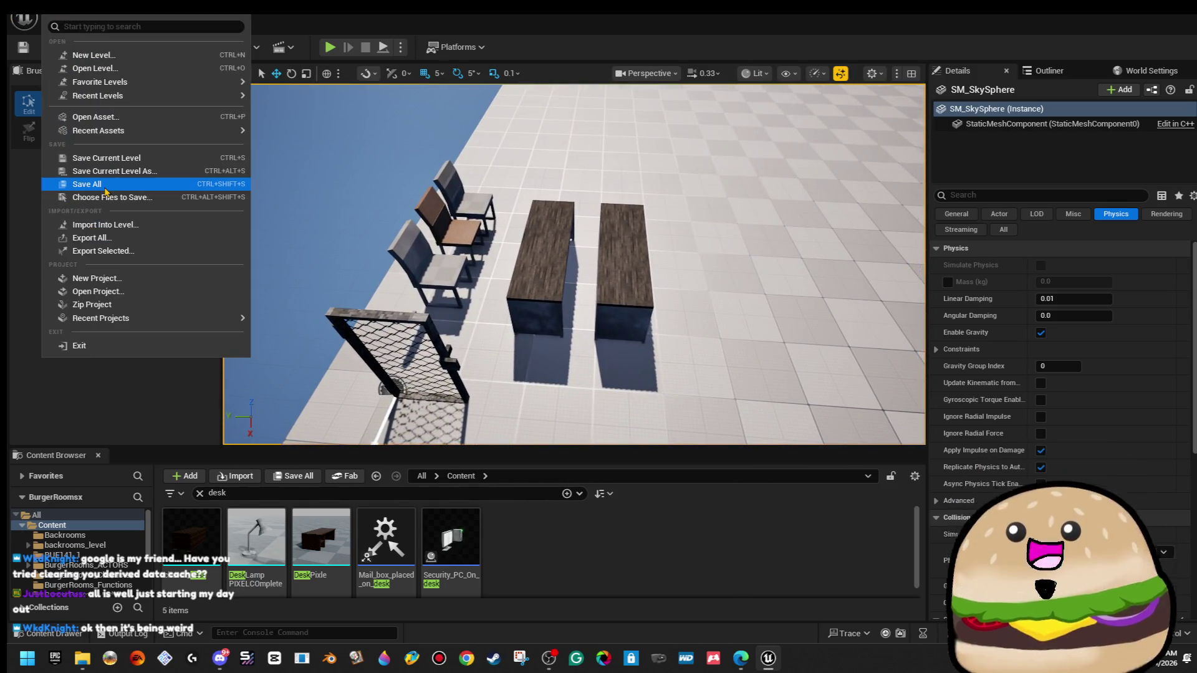
{"action": "left_click", "coordinate": [110, 187]}
Box-select the right desk's brushes and start converting them to a static mesh.
{"action": "mouse_move", "coordinate": [595, 187]}
{"action": "left_mouse_down"}
{"action": "mouse_move", "coordinate": [660, 414]}
{"action": "mouse_move", "coordinate": [681, 374]}
{"action": "mouse_move", "coordinate": [579, 134]}
{"action": "left_mouse_up"}
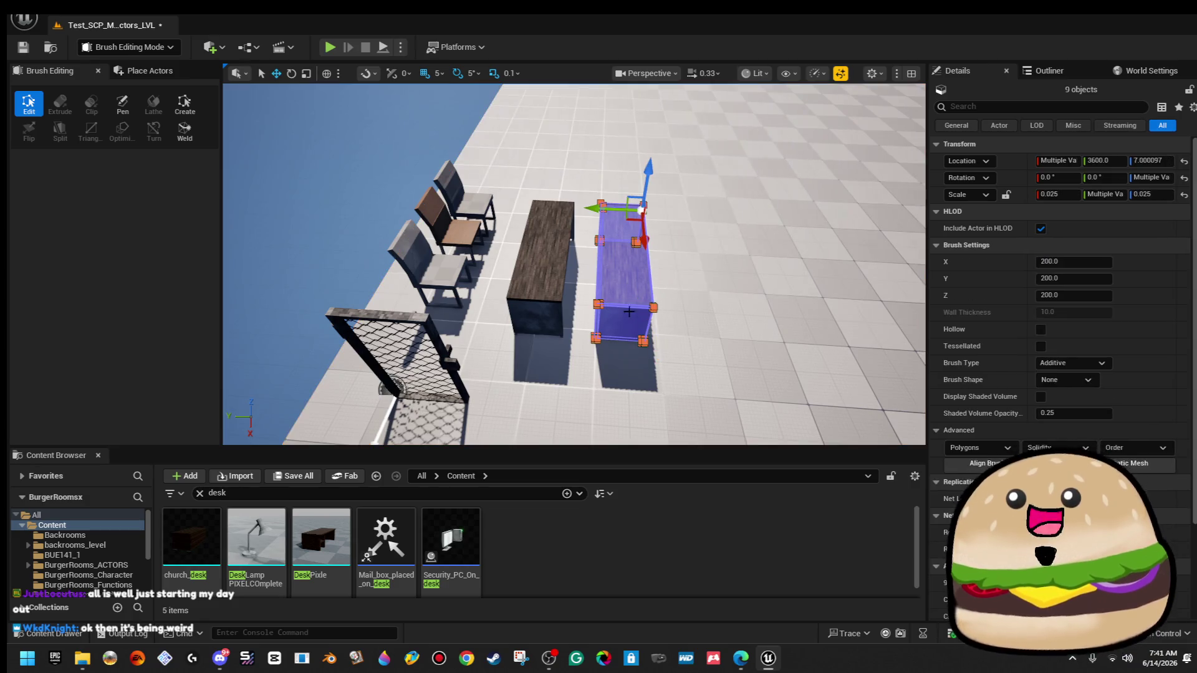
{"action": "mouse_move", "coordinate": [649, 276]}
{"action": "left_mouse_down"}
{"action": "mouse_move", "coordinate": [536, 284]}
{"action": "mouse_move", "coordinate": [536, 324]}
{"action": "mouse_move", "coordinate": [536, 236]}
{"action": "mouse_move", "coordinate": [536, 287]}
{"action": "mouse_move", "coordinate": [678, 261]}
{"action": "left_mouse_up"}
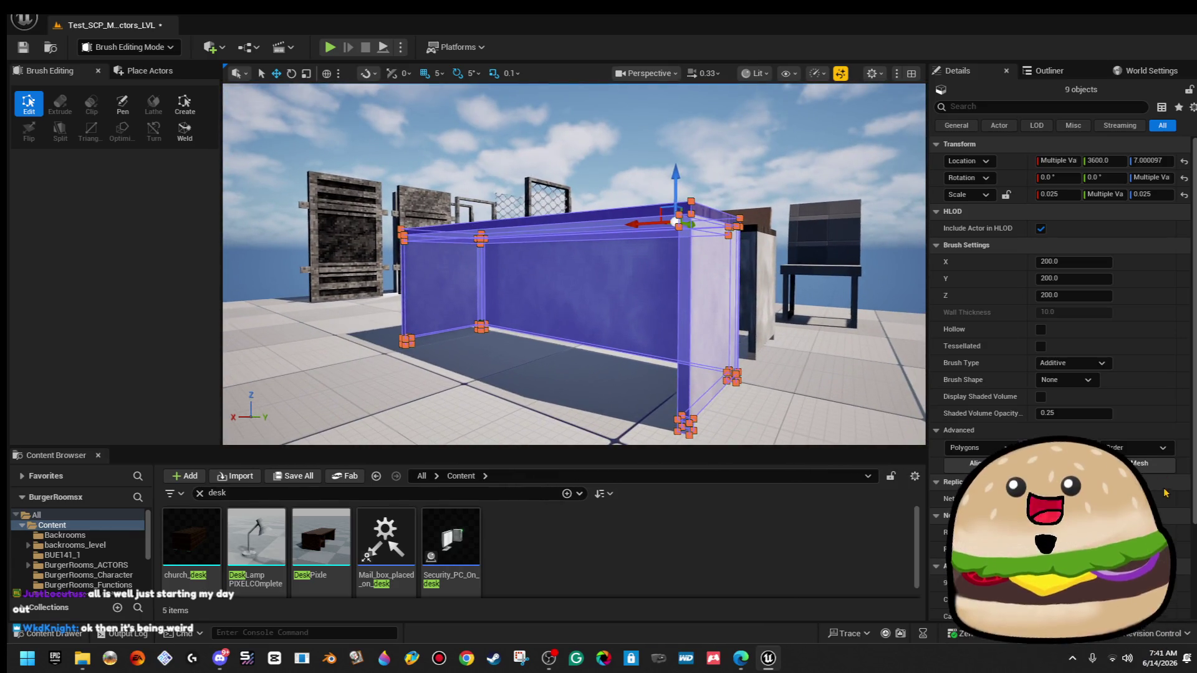
{"action": "left_click", "coordinate": [1134, 463]}
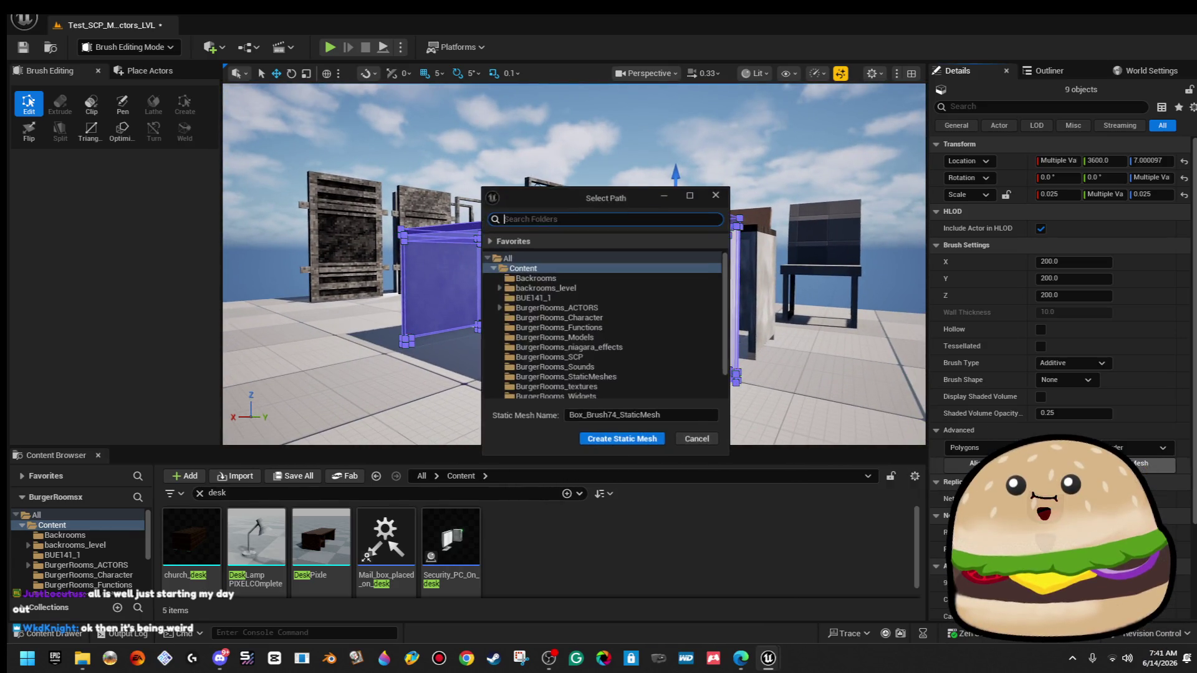
Create the desk static mesh as New_Desk_pixel_MESH in the BurgerRooms_Models folder.
{"action": "left_click", "coordinate": [636, 339]}
{"action": "left_click", "coordinate": [642, 416]}
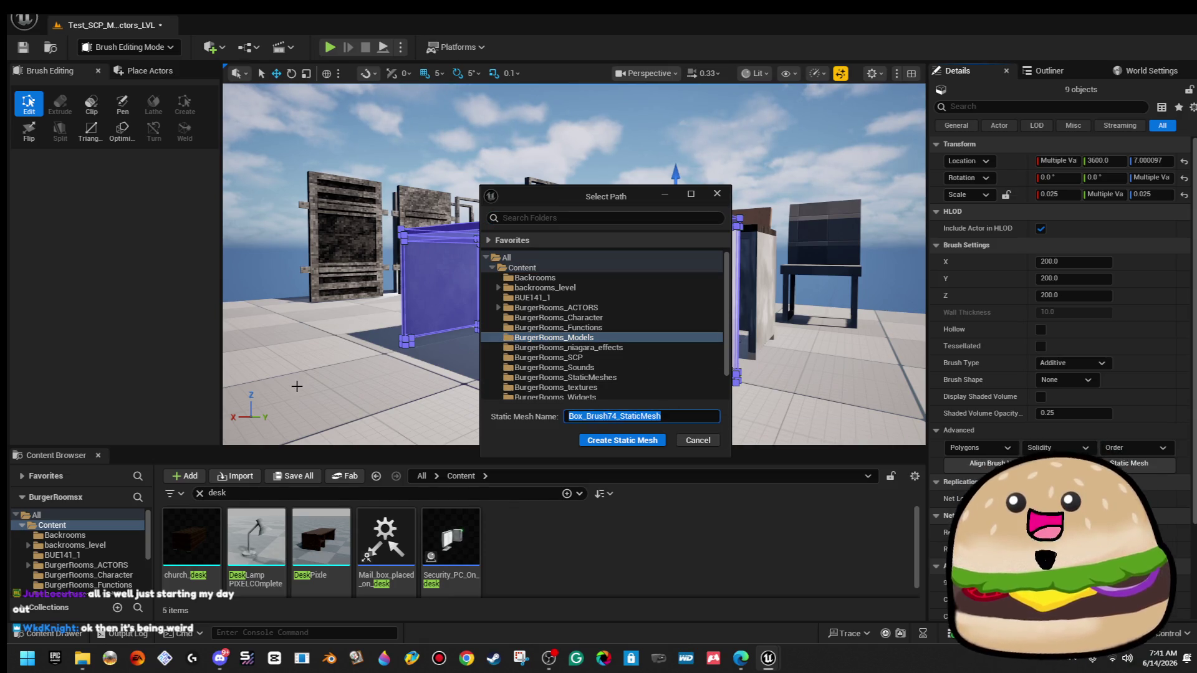
{"action": "type", "text": "New_Desk_pixel_MESH"}
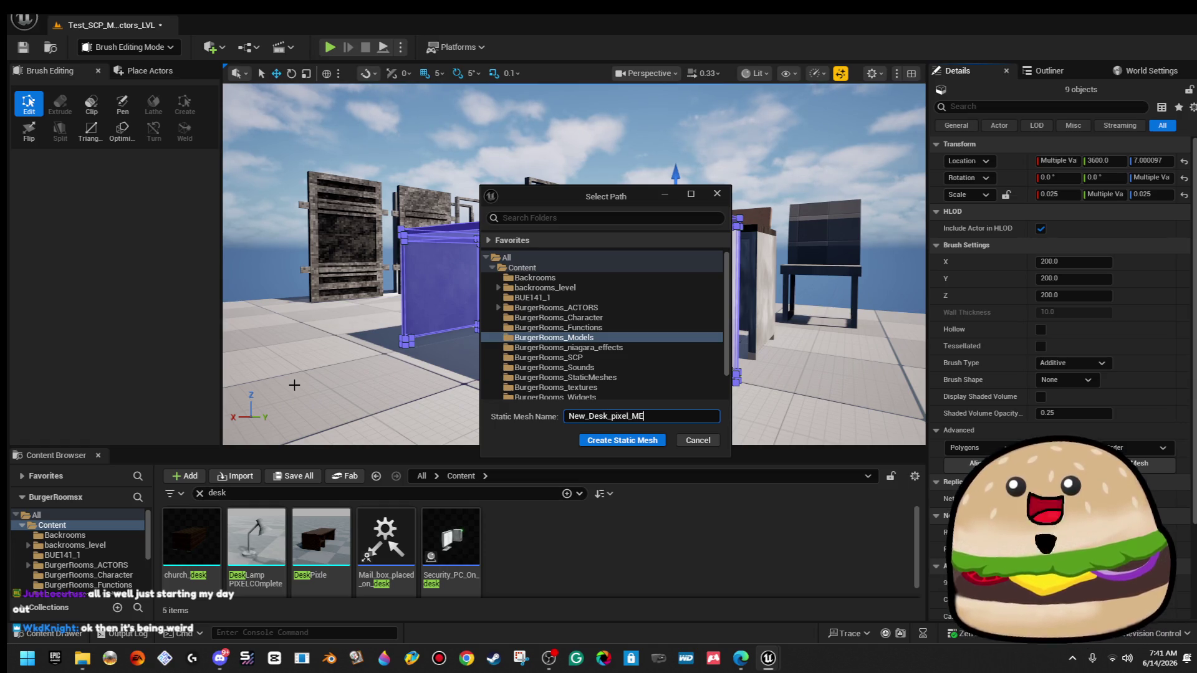
{"action": "left_click", "coordinate": [608, 440]}
Open the placed desk's New_Desk_pixel_MESH in the Static Mesh Editor.
{"action": "scroll", "coordinate": [610, 435], "scroll_direction": "up", "scroll_amount": 10}
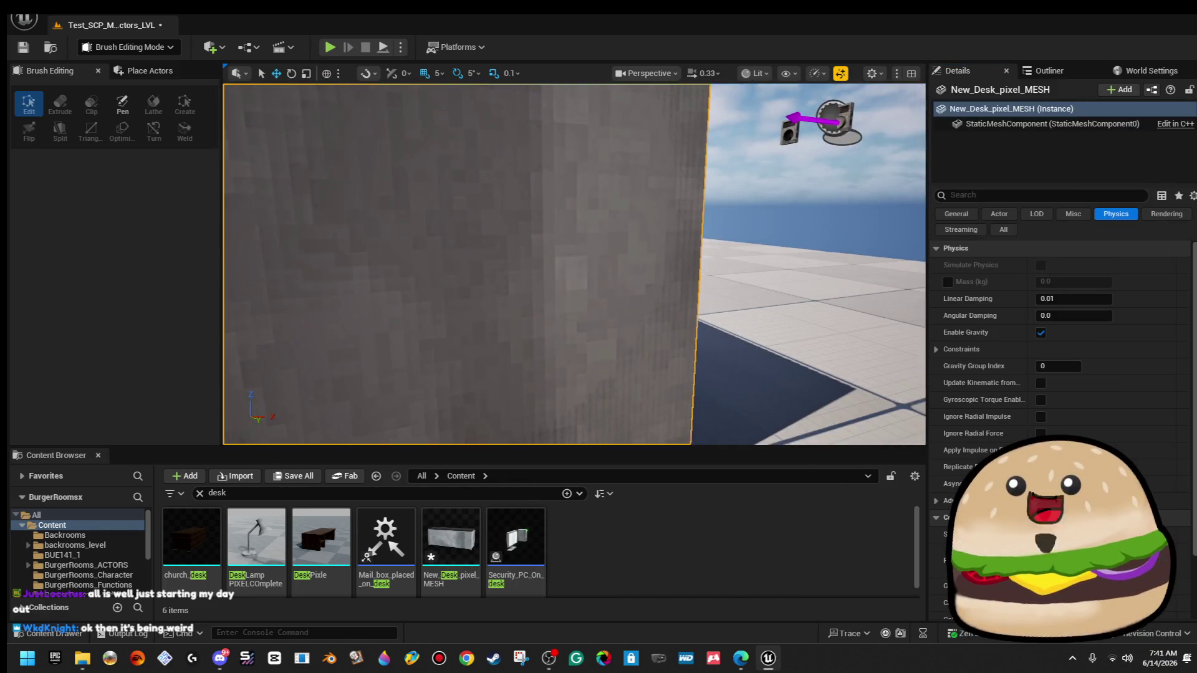
{"action": "scroll", "coordinate": [563, 369], "scroll_direction": "down", "scroll_amount": 5}
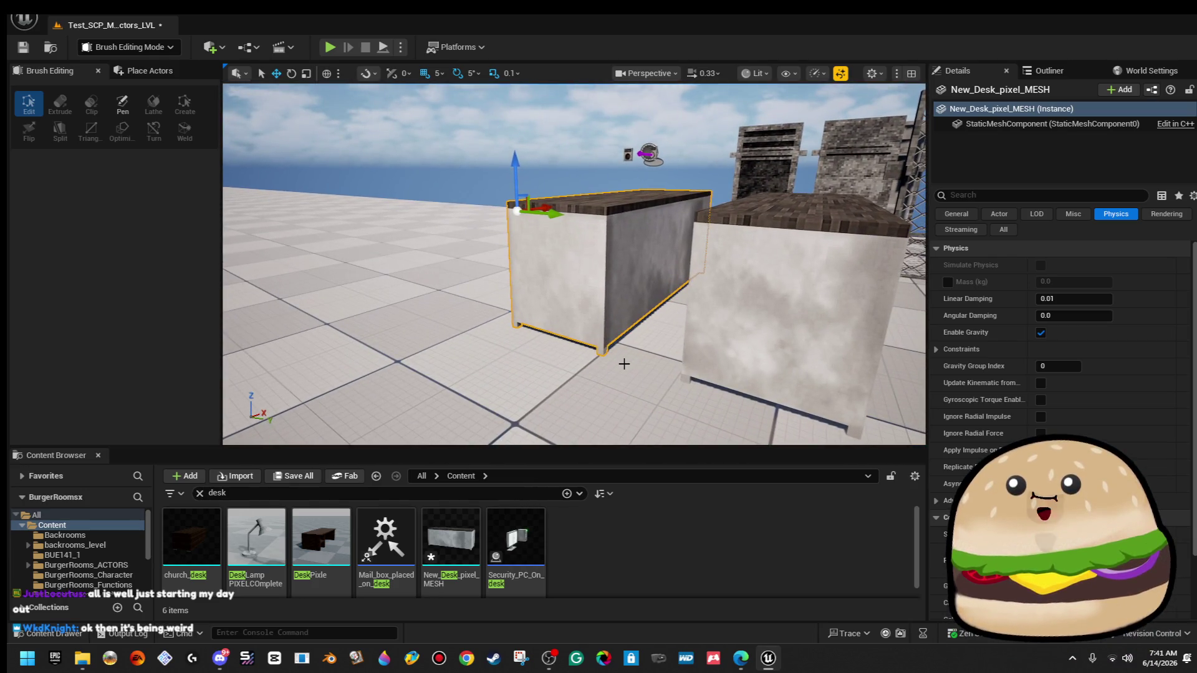
{"action": "mouse_move", "coordinate": [624, 364]}
{"action": "left_mouse_down"}
{"action": "mouse_move", "coordinate": [623, 331]}
{"action": "mouse_move", "coordinate": [624, 361]}
{"action": "mouse_move", "coordinate": [679, 339]}
{"action": "left_mouse_up"}
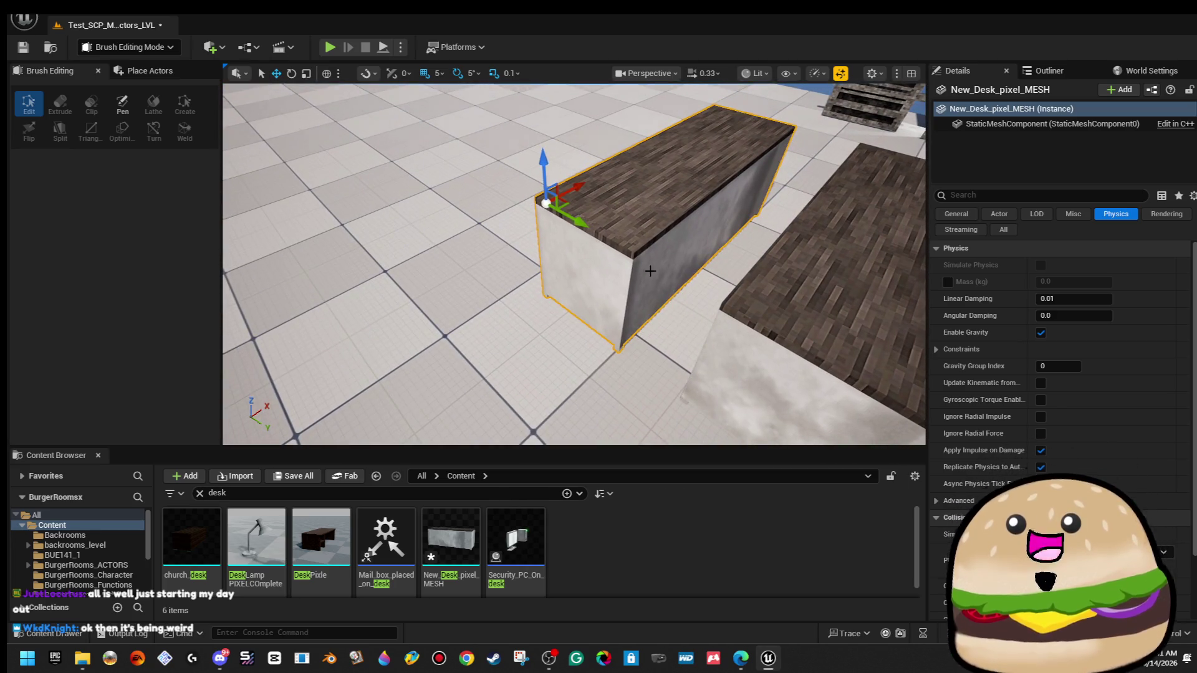
{"action": "right_click", "coordinate": [637, 228]}
{"action": "left_click", "coordinate": [705, 270]}
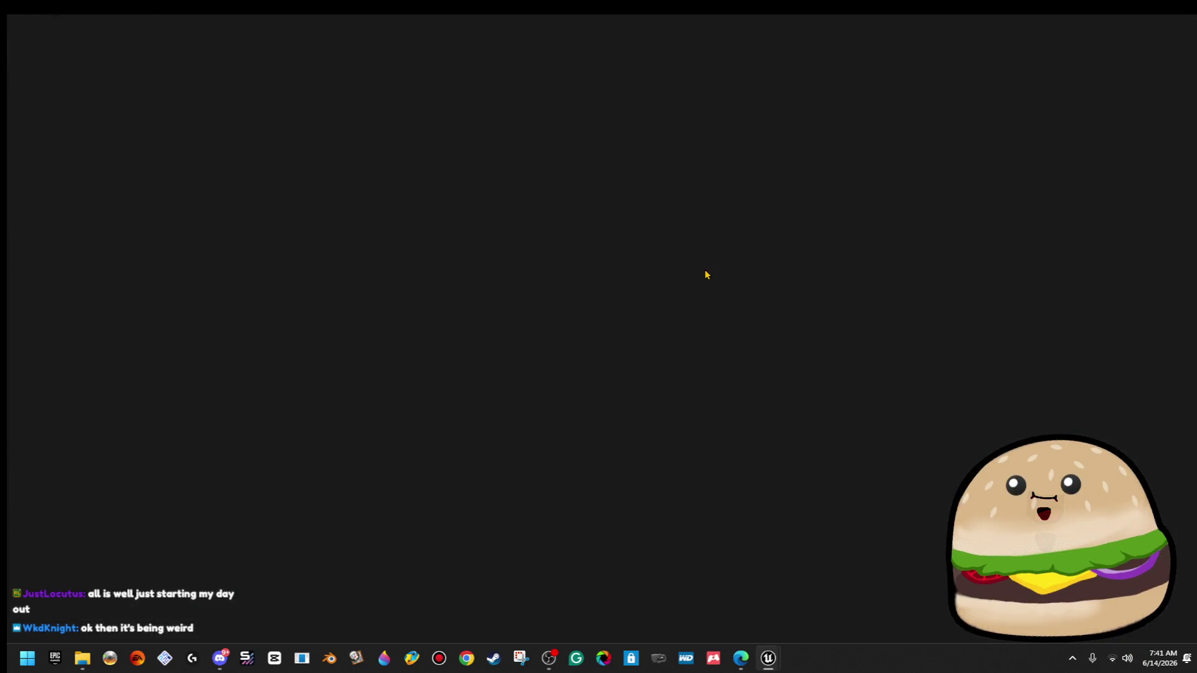
Add a simplified box collision around the whole desk mesh.
{"action": "mouse_move", "coordinate": [705, 275]}
{"action": "left_mouse_down"}
{"action": "mouse_move", "coordinate": [705, 293]}
{"action": "mouse_move", "coordinate": [705, 249]}
{"action": "mouse_move", "coordinate": [680, 237]}
{"action": "mouse_move", "coordinate": [585, 244]}
{"action": "mouse_move", "coordinate": [586, 268]}
{"action": "mouse_move", "coordinate": [599, 187]}
{"action": "mouse_move", "coordinate": [579, 342]}
{"action": "mouse_move", "coordinate": [475, 219]}
{"action": "left_mouse_up"}
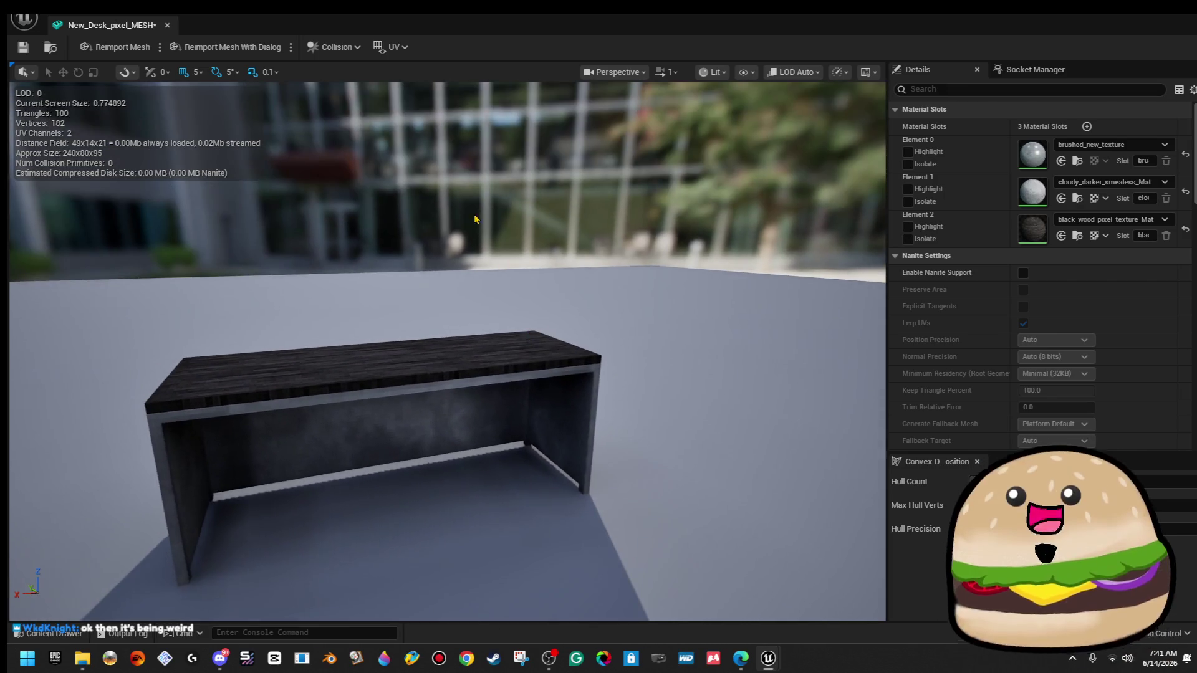
{"action": "left_click", "coordinate": [160, 47]}
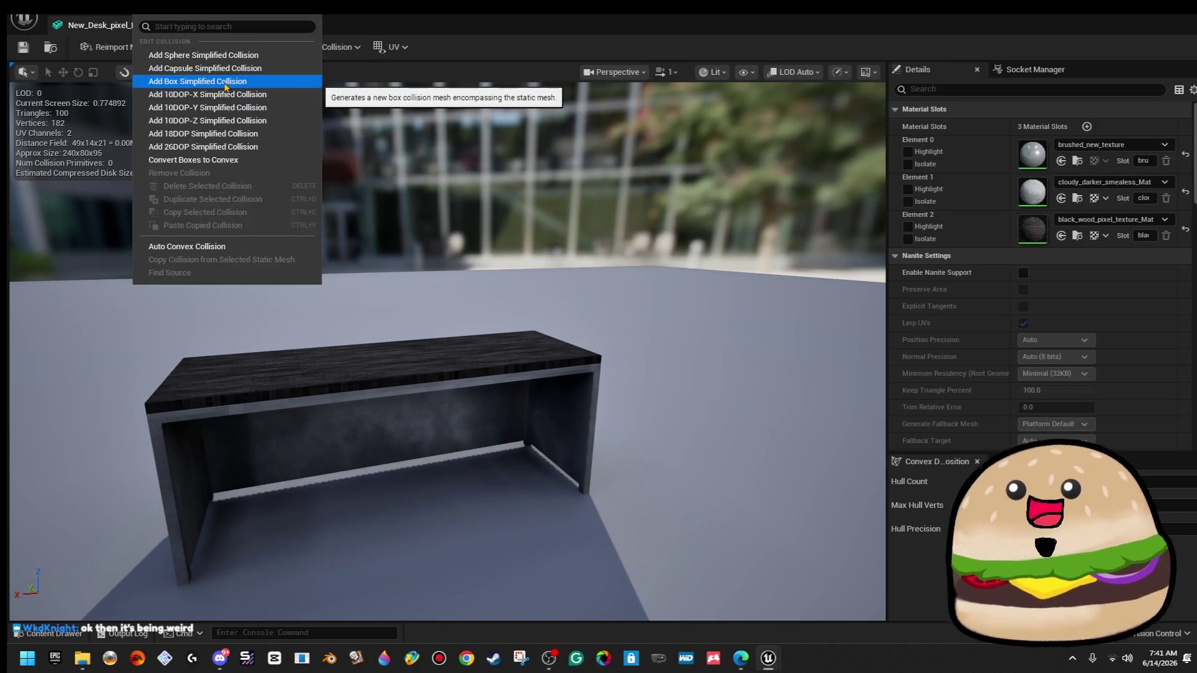
{"action": "left_click", "coordinate": [225, 85]}
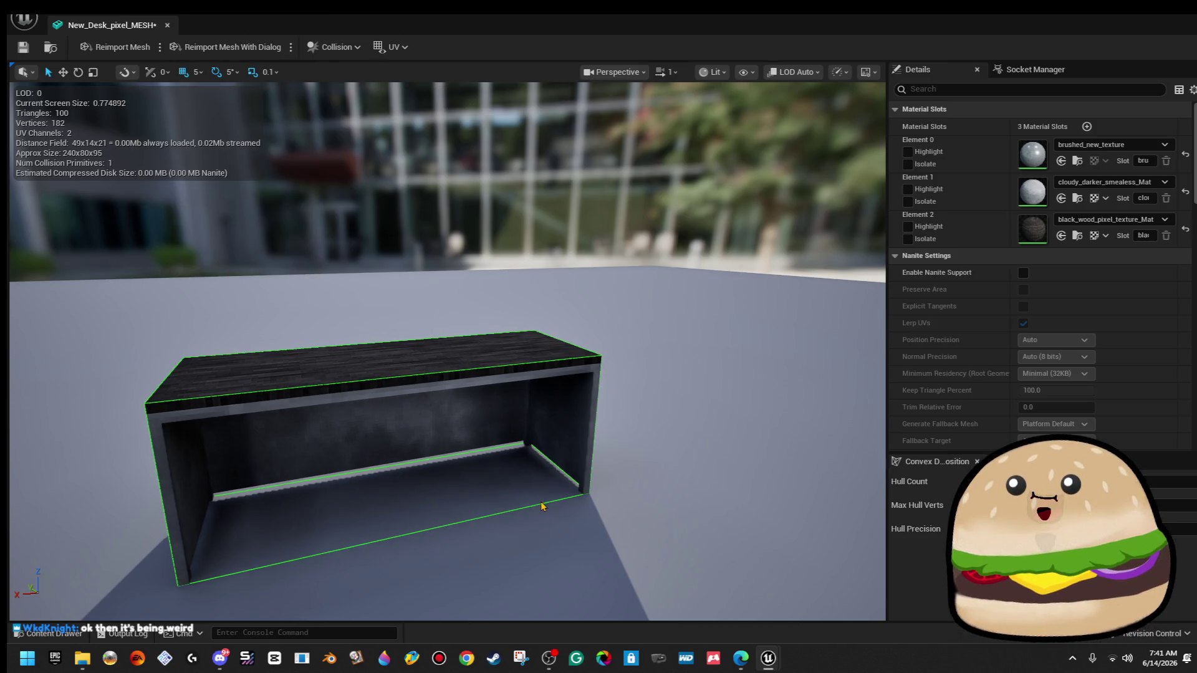
Scale the new collision box down to a narrow slice, toggling snapping.
{"action": "left_click", "coordinate": [541, 506]}
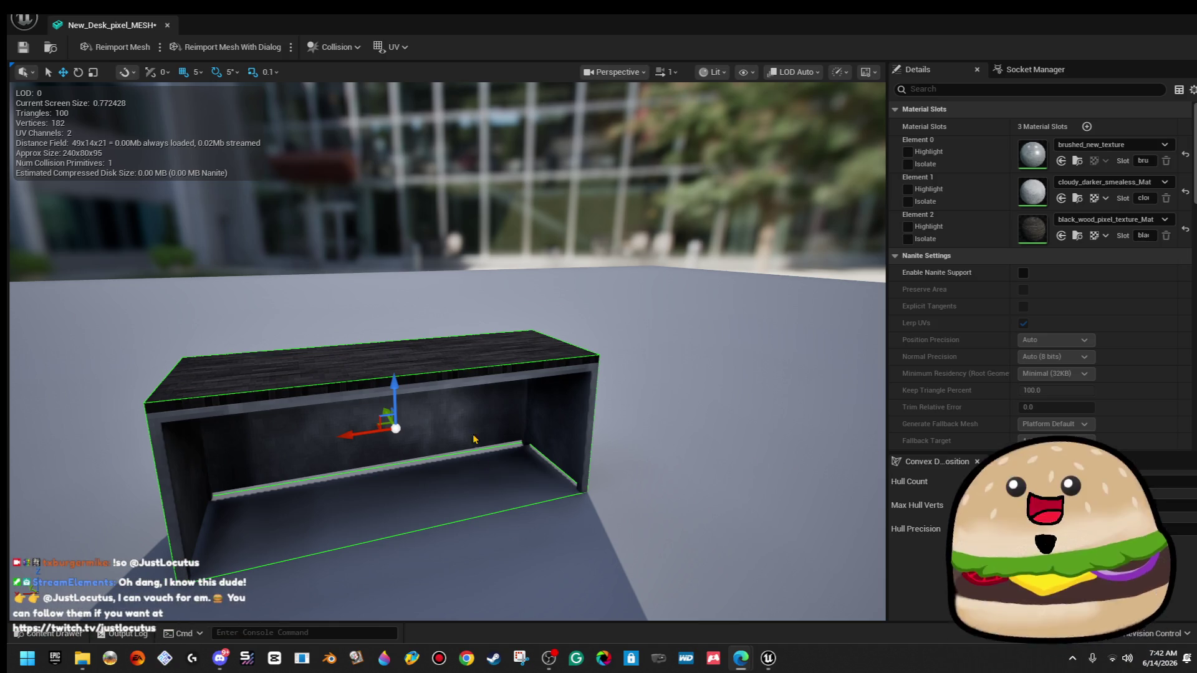
{"action": "left_click", "coordinate": [418, 436]}
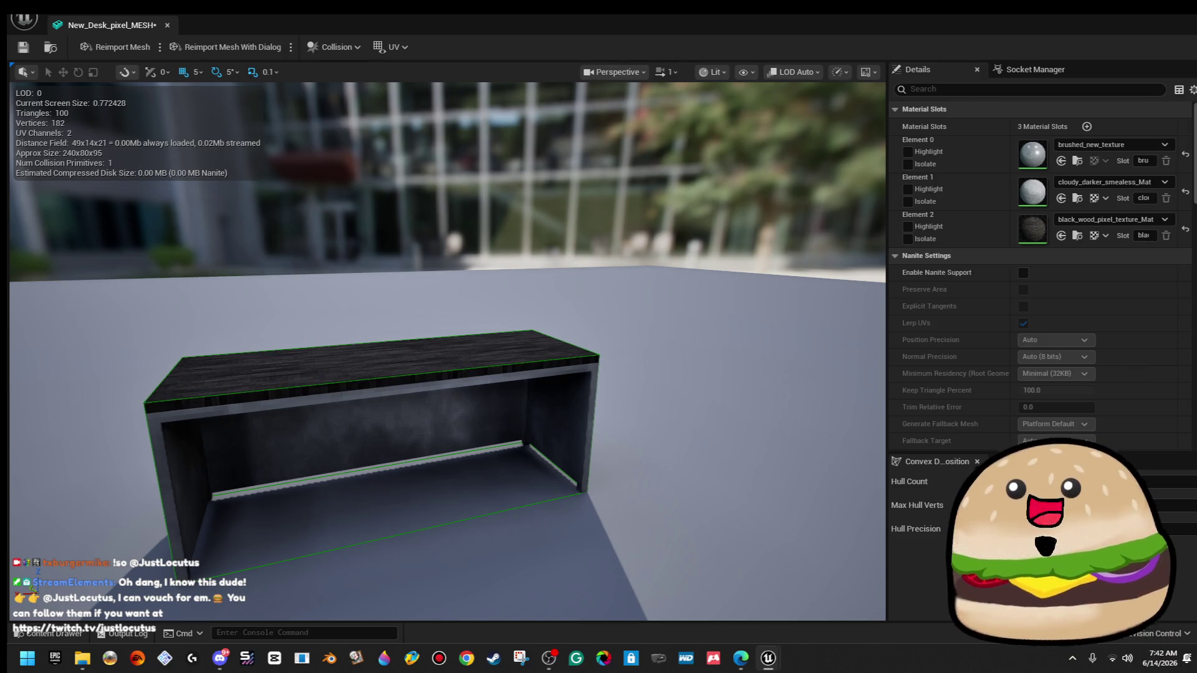
{"action": "left_click", "coordinate": [383, 438]}
{"action": "left_click_drag", "start_coordinate": [350, 437], "coordinate": [391, 439]}
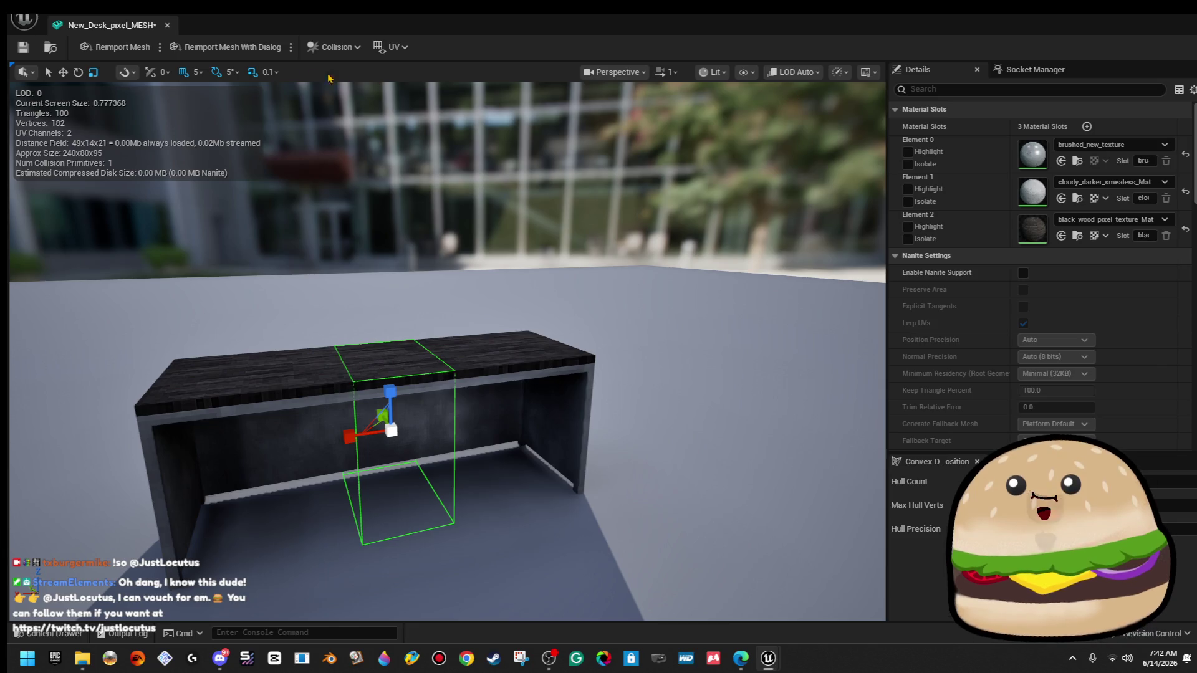
{"action": "left_click", "coordinate": [253, 73]}
Flatten a collision box into a thin plane and fit it against the desk's end panel.
{"action": "mouse_move", "coordinate": [349, 432]}
{"action": "left_mouse_down"}
{"action": "mouse_move", "coordinate": [331, 431]}
{"action": "mouse_move", "coordinate": [458, 391]}
{"action": "mouse_move", "coordinate": [270, 414]}
{"action": "mouse_move", "coordinate": [617, 405]}
{"action": "mouse_move", "coordinate": [586, 436]}
{"action": "mouse_move", "coordinate": [592, 374]}
{"action": "mouse_move", "coordinate": [598, 449]}
{"action": "mouse_move", "coordinate": [602, 426]}
{"action": "left_mouse_up"}
{"action": "key", "text": "w"}
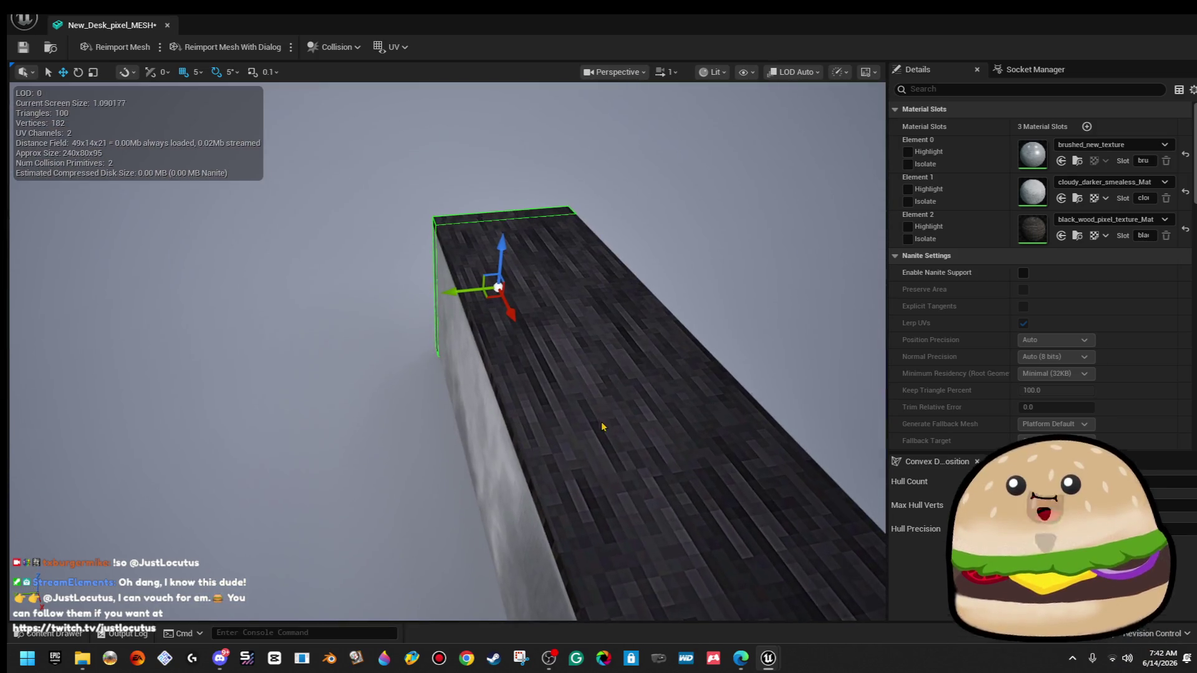
{"action": "mouse_move", "coordinate": [488, 293]}
{"action": "left_mouse_down"}
{"action": "mouse_move", "coordinate": [483, 549]}
{"action": "mouse_move", "coordinate": [437, 530]}
{"action": "mouse_move", "coordinate": [405, 496]}
{"action": "mouse_move", "coordinate": [451, 485]}
{"action": "mouse_move", "coordinate": [463, 436]}
{"action": "left_mouse_up"}
{"action": "key", "text": "e"}
{"action": "key", "text": "r"}
{"action": "key", "text": "w"}
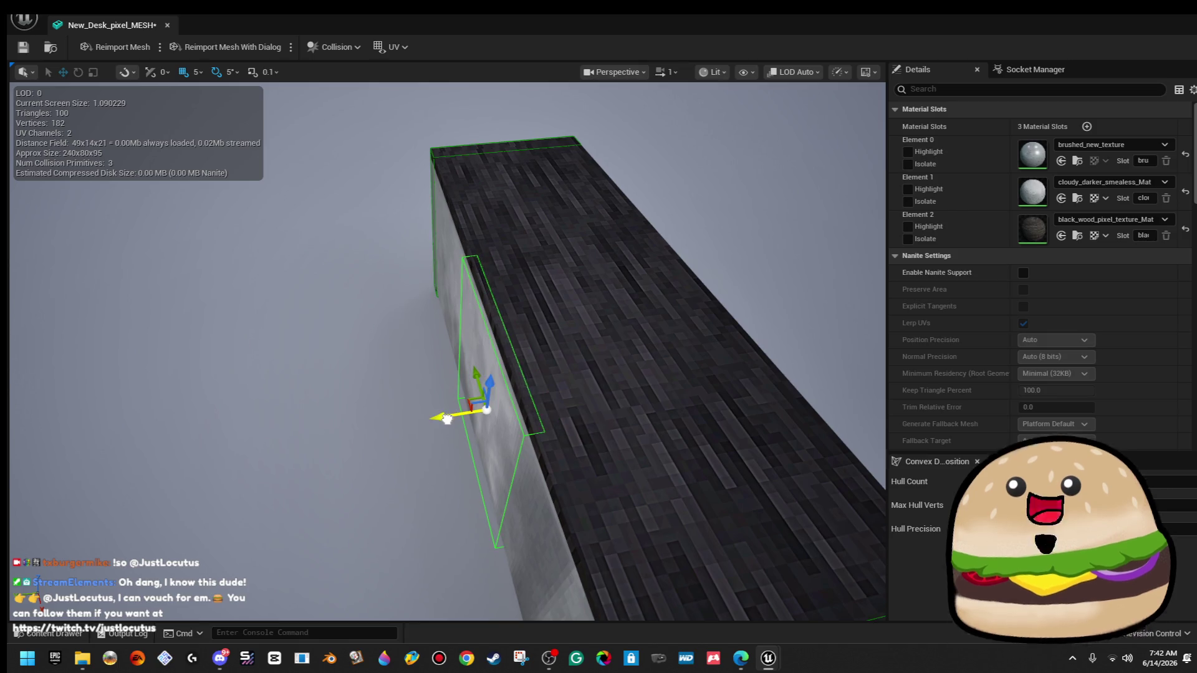
Stretch a collision box across the desk's front panel, then view the whole desk.
{"action": "mouse_move", "coordinate": [446, 417]}
{"action": "left_mouse_down"}
{"action": "mouse_move", "coordinate": [272, 433]}
{"action": "mouse_move", "coordinate": [190, 455]}
{"action": "mouse_move", "coordinate": [249, 449]}
{"action": "mouse_move", "coordinate": [187, 405]}
{"action": "mouse_move", "coordinate": [187, 374]}
{"action": "mouse_move", "coordinate": [184, 449]}
{"action": "left_mouse_up"}
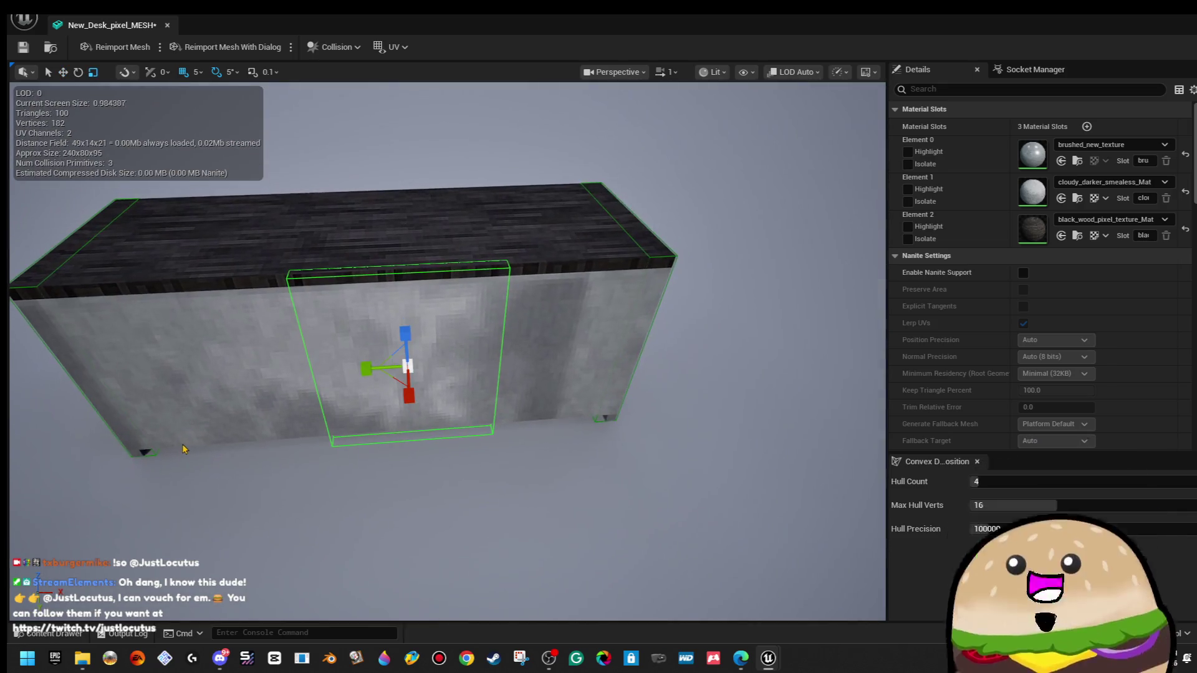
{"action": "mouse_move", "coordinate": [367, 369]}
{"action": "left_mouse_down"}
{"action": "mouse_move", "coordinate": [436, 367]}
{"action": "mouse_move", "coordinate": [328, 371]}
{"action": "mouse_move", "coordinate": [474, 349]}
{"action": "mouse_move", "coordinate": [436, 361]}
{"action": "left_mouse_up"}
{"action": "key", "text": "w"}
{"action": "key", "text": "r"}
{"action": "scroll", "coordinate": [436, 349], "scroll_direction": "down", "scroll_amount": 5}
{"action": "scroll", "coordinate": [483, 344], "scroll_direction": "down", "scroll_amount": 3}
{"action": "mouse_move", "coordinate": [483, 344]}
{"action": "left_mouse_down"}
{"action": "mouse_move", "coordinate": [399, 349]}
{"action": "mouse_move", "coordinate": [534, 347]}
{"action": "mouse_move", "coordinate": [389, 383]}
{"action": "mouse_move", "coordinate": [374, 424]}
{"action": "mouse_move", "coordinate": [386, 474]}
{"action": "mouse_move", "coordinate": [409, 490]}
{"action": "left_mouse_up"}
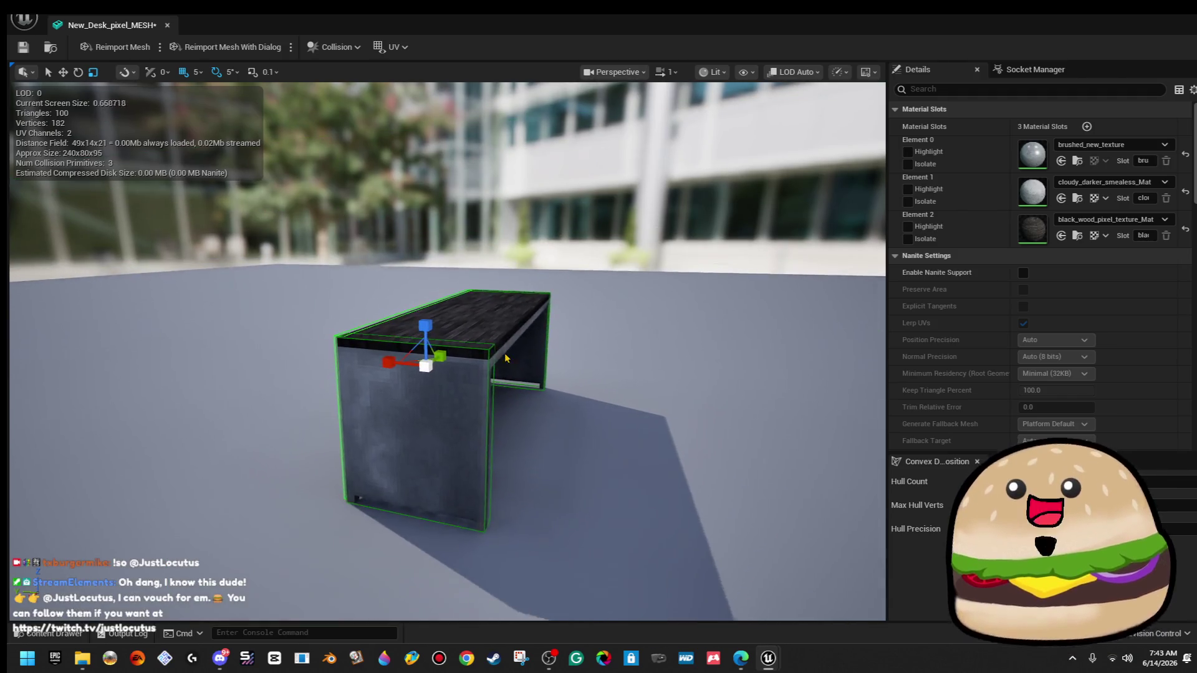
Rotate a collision box flat and position it lying along the desk top.
{"action": "left_click", "coordinate": [543, 355]}
{"action": "key", "text": "e"}
{"action": "key", "text": "w"}
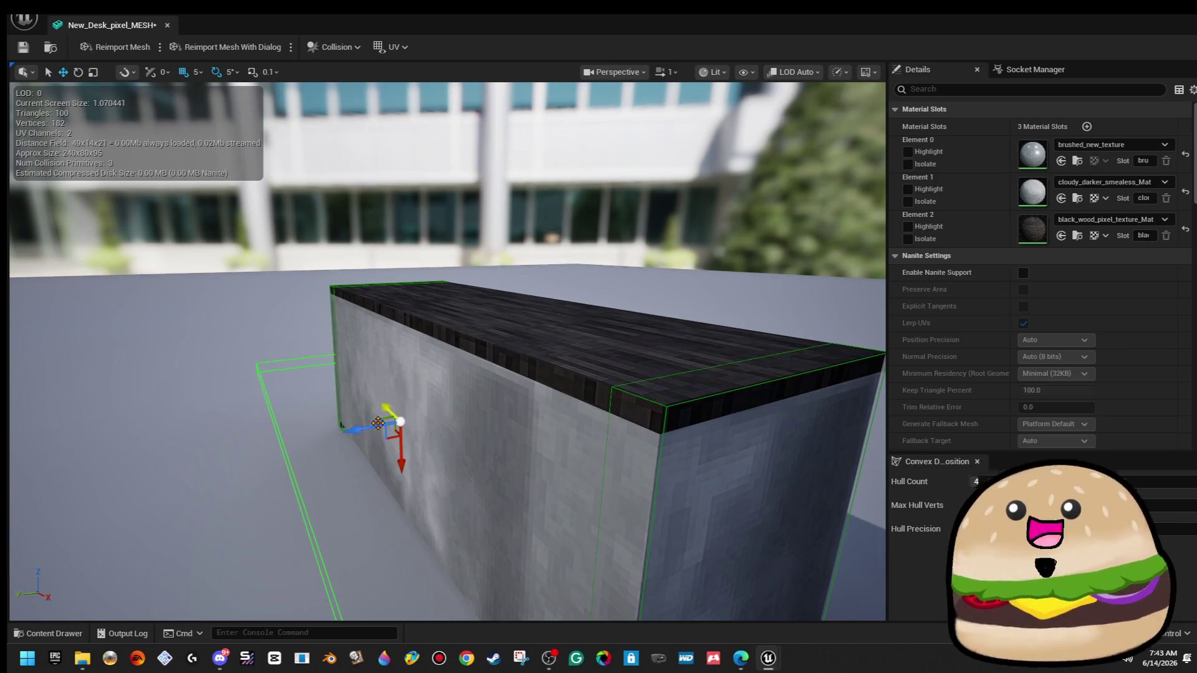
{"action": "mouse_move", "coordinate": [381, 437]}
{"action": "left_mouse_down"}
{"action": "mouse_move", "coordinate": [471, 360]}
{"action": "mouse_move", "coordinate": [485, 328]}
{"action": "mouse_move", "coordinate": [279, 327]}
{"action": "mouse_move", "coordinate": [268, 316]}
{"action": "mouse_move", "coordinate": [246, 323]}
{"action": "mouse_move", "coordinate": [274, 341]}
{"action": "mouse_move", "coordinate": [262, 340]}
{"action": "left_mouse_up"}
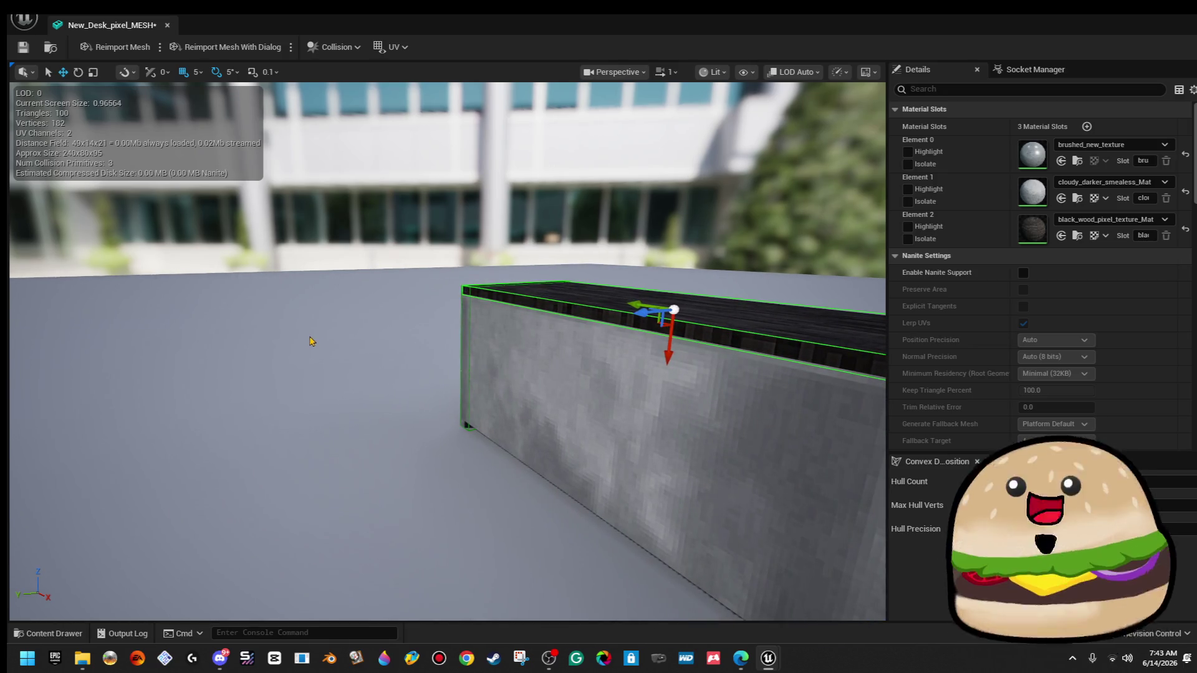
{"action": "mouse_move", "coordinate": [591, 372]}
{"action": "left_mouse_down"}
{"action": "mouse_move", "coordinate": [461, 306]}
{"action": "mouse_move", "coordinate": [430, 310]}
{"action": "mouse_move", "coordinate": [461, 293]}
{"action": "mouse_move", "coordinate": [439, 284]}
{"action": "mouse_move", "coordinate": [357, 295]}
{"action": "left_mouse_up"}
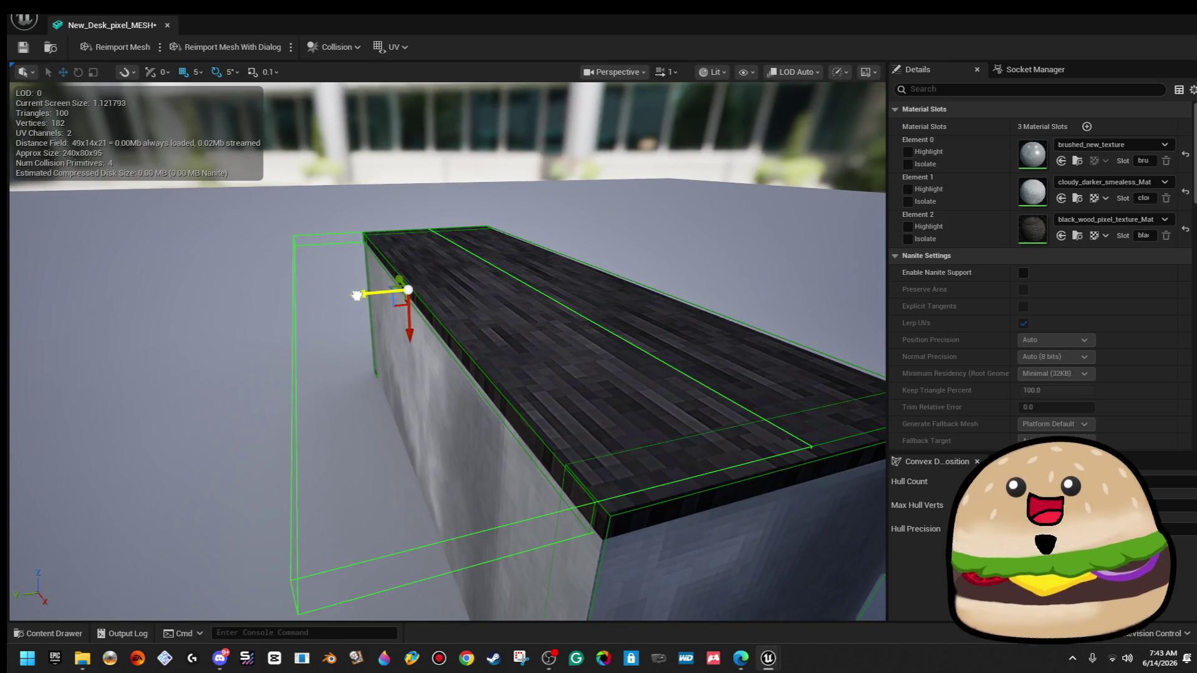
{"action": "key", "text": "e"}
{"action": "mouse_move", "coordinate": [410, 354]}
{"action": "left_mouse_down"}
{"action": "mouse_move", "coordinate": [410, 369]}
{"action": "mouse_move", "coordinate": [477, 291]}
{"action": "mouse_move", "coordinate": [478, 269]}
{"action": "left_mouse_up"}
{"action": "key", "text": "w"}
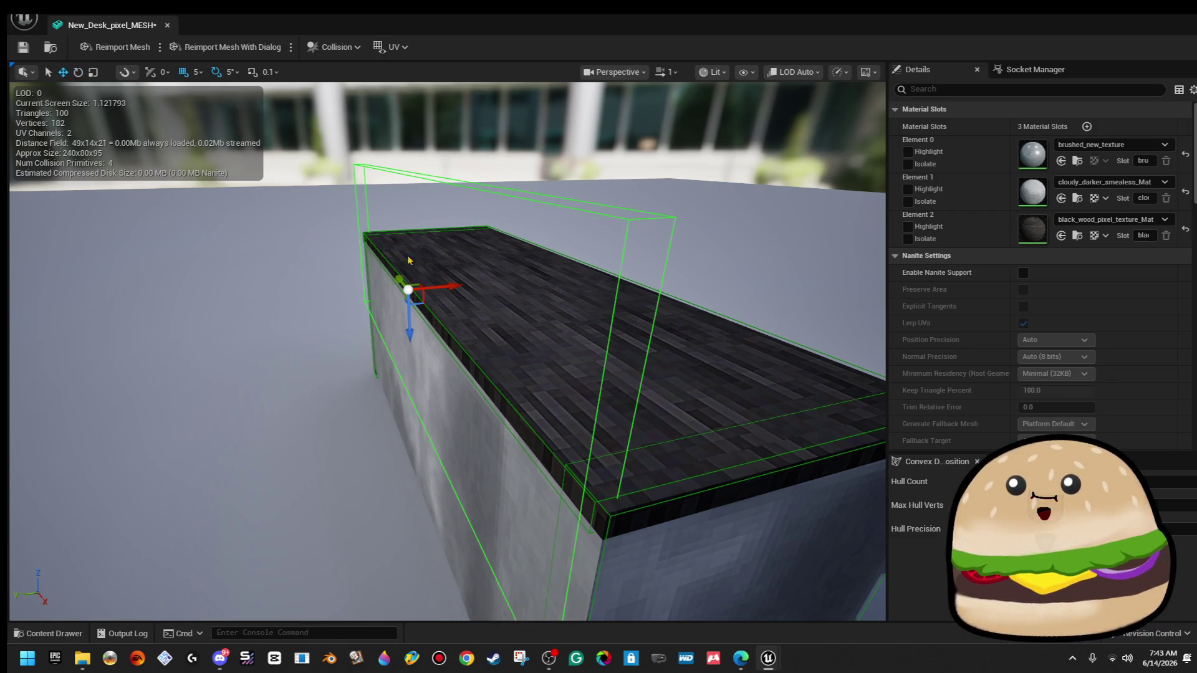
{"action": "mouse_move", "coordinate": [420, 329]}
{"action": "left_mouse_down"}
{"action": "mouse_move", "coordinate": [421, 446]}
{"action": "mouse_move", "coordinate": [443, 424]}
{"action": "mouse_move", "coordinate": [386, 467]}
{"action": "left_mouse_up"}
Frame the desk, save New_Desk_pixel_MESH and close its editor.
{"action": "key", "text": "f"}
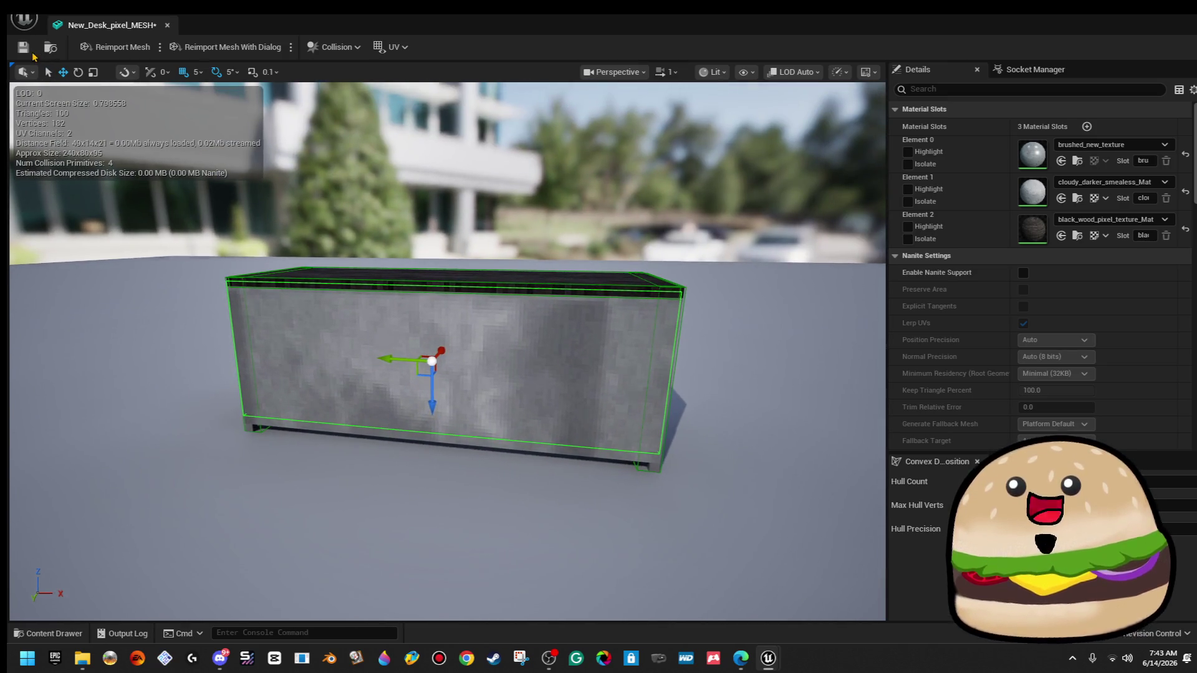
{"action": "left_click", "coordinate": [23, 47]}
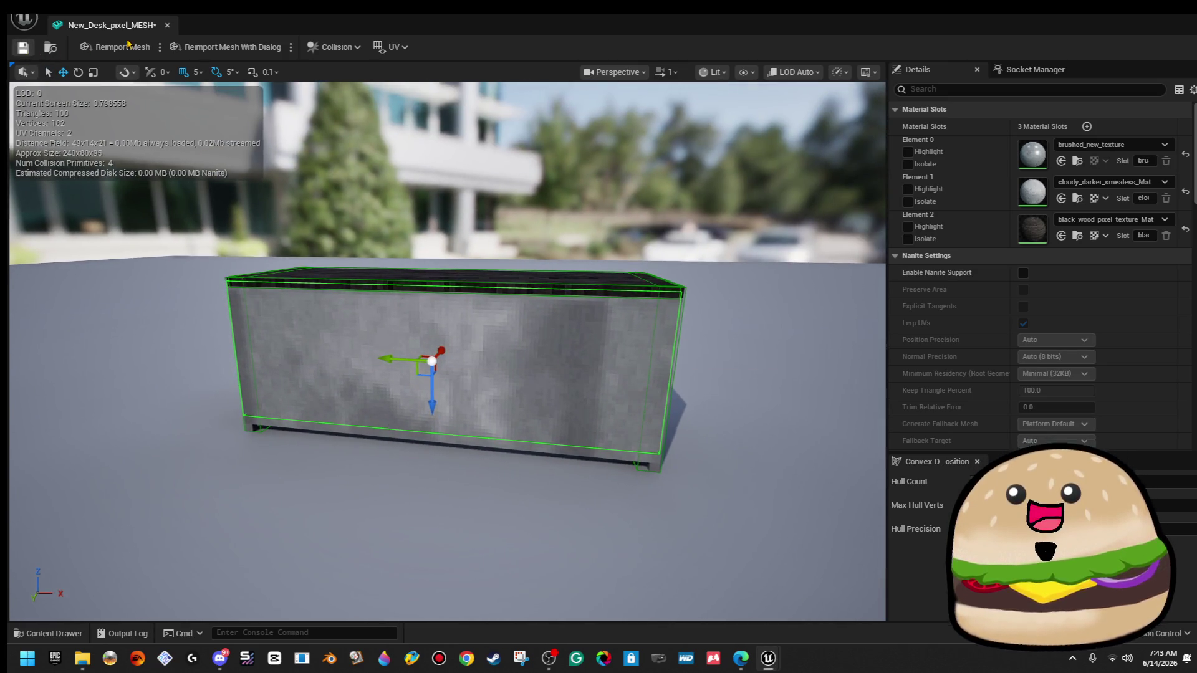
{"action": "left_click", "coordinate": [167, 26]}
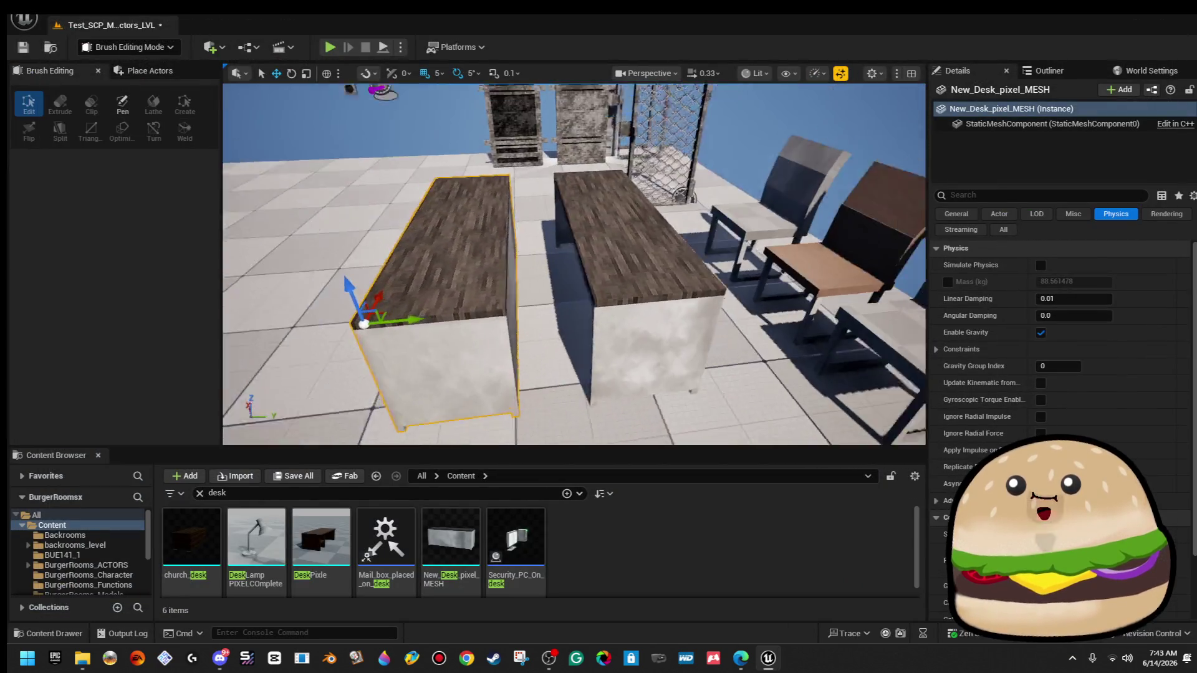
Move the level viewport around the placed desks and chairs to check the updated desk.
{"action": "left_click_drag", "start_coordinate": [659, 247], "coordinate": [658, 246]}
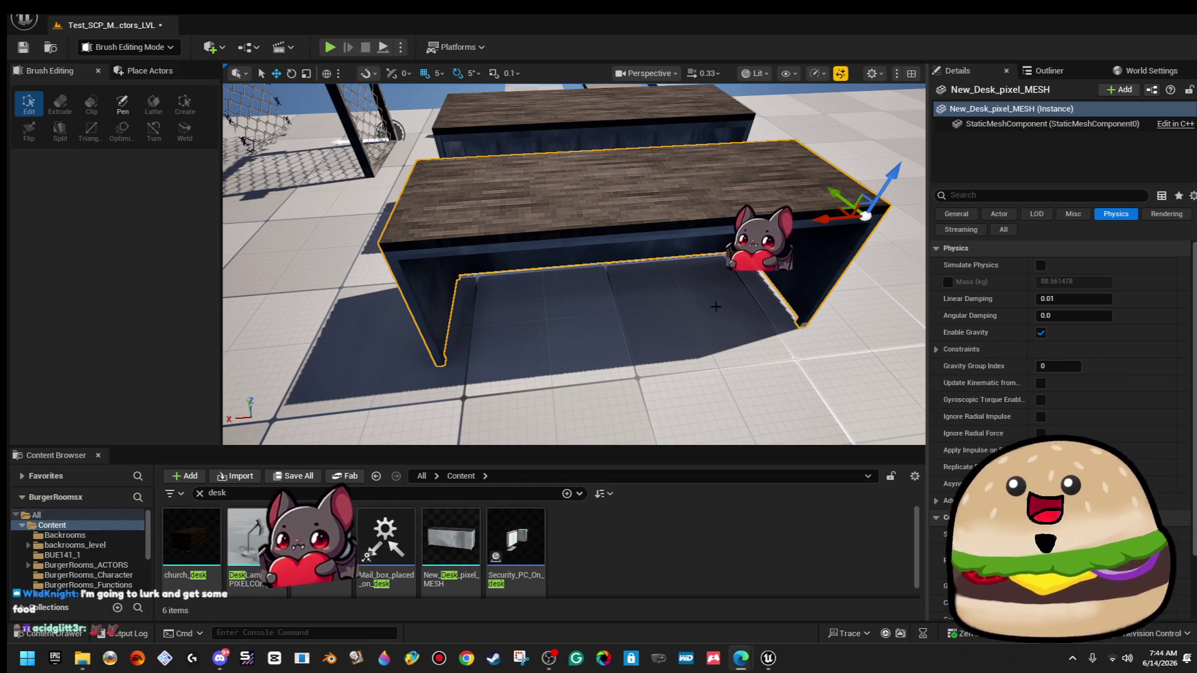
{"action": "mouse_move", "coordinate": [679, 266]}
{"action": "left_mouse_down"}
{"action": "mouse_move", "coordinate": [670, 243]}
{"action": "mouse_move", "coordinate": [598, 256]}
{"action": "mouse_move", "coordinate": [592, 206]}
{"action": "mouse_move", "coordinate": [592, 237]}
{"action": "mouse_move", "coordinate": [505, 229]}
{"action": "mouse_move", "coordinate": [630, 166]}
{"action": "mouse_move", "coordinate": [703, 251]}
{"action": "mouse_move", "coordinate": [592, 256]}
{"action": "mouse_move", "coordinate": [600, 284]}
{"action": "left_mouse_up"}
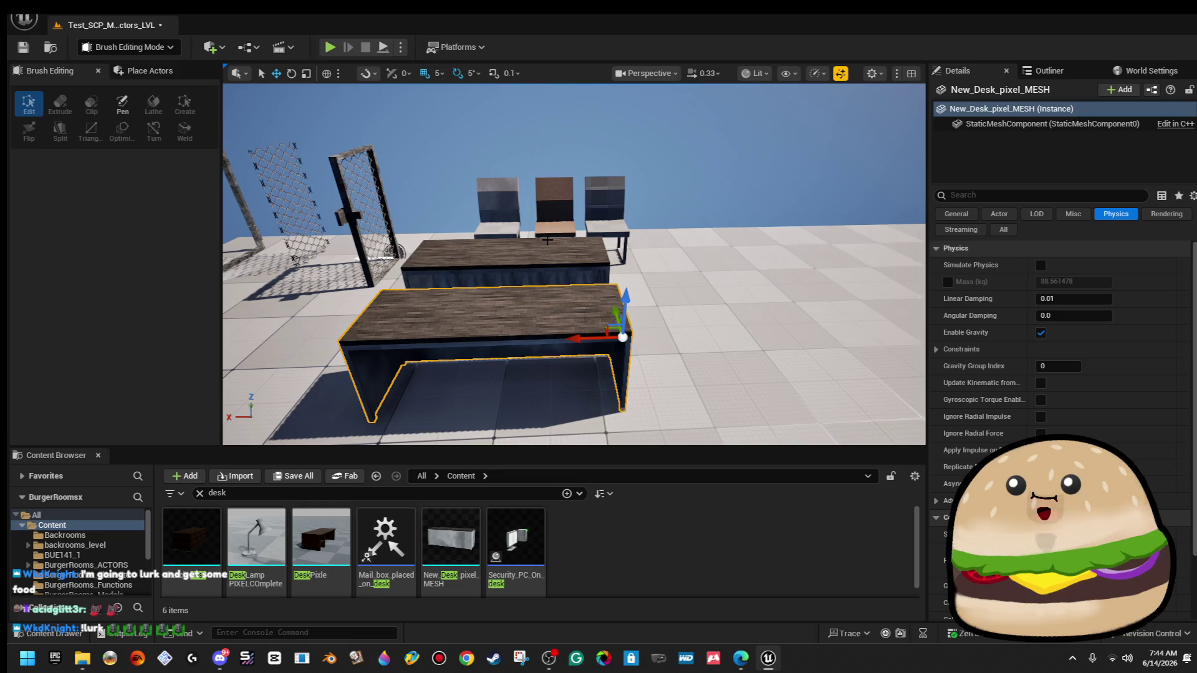
{"action": "mouse_move", "coordinate": [543, 286]}
{"action": "left_mouse_down"}
{"action": "mouse_move", "coordinate": [530, 299]}
{"action": "mouse_move", "coordinate": [542, 286]}
{"action": "left_mouse_up"}
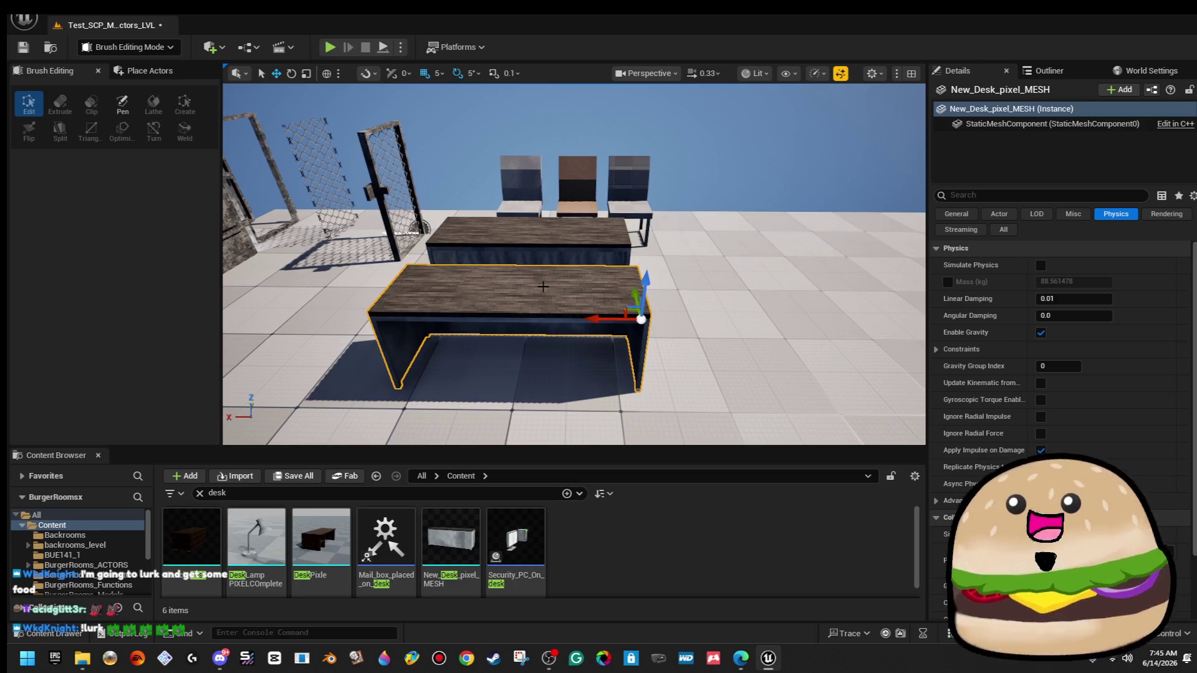
{"action": "mouse_move", "coordinate": [542, 286]}
{"action": "left_mouse_down"}
{"action": "mouse_move", "coordinate": [541, 265]}
{"action": "mouse_move", "coordinate": [544, 284]}
{"action": "left_mouse_up"}
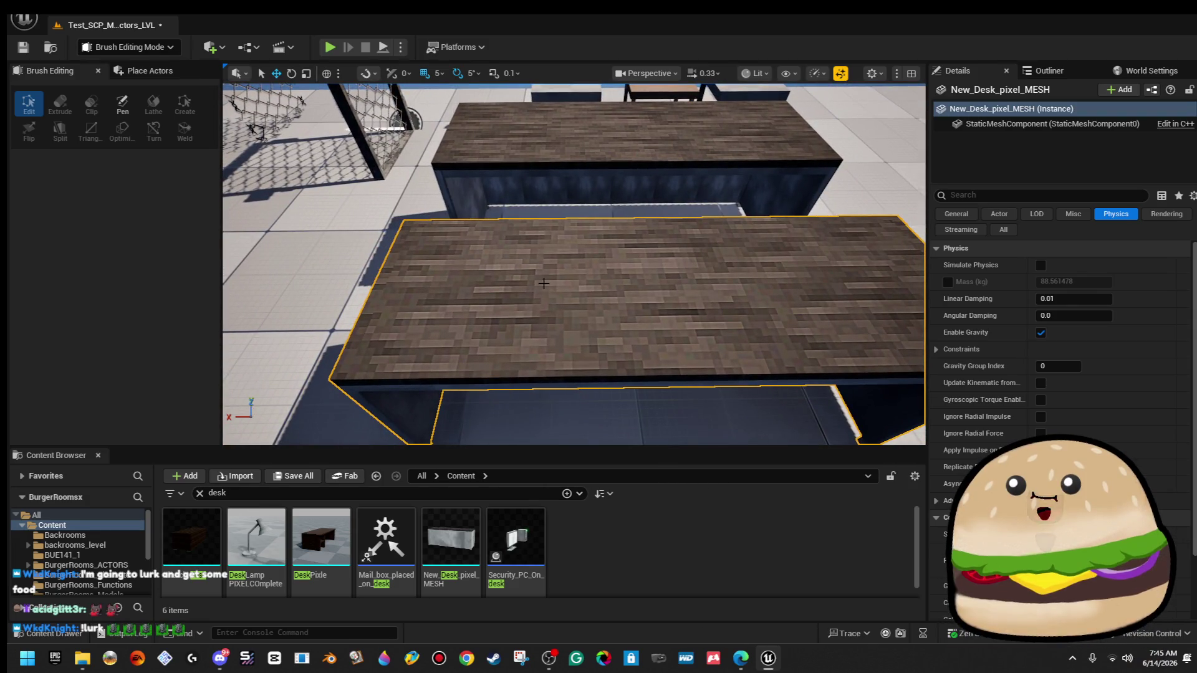
{"action": "key", "text": "ctrl+space"}
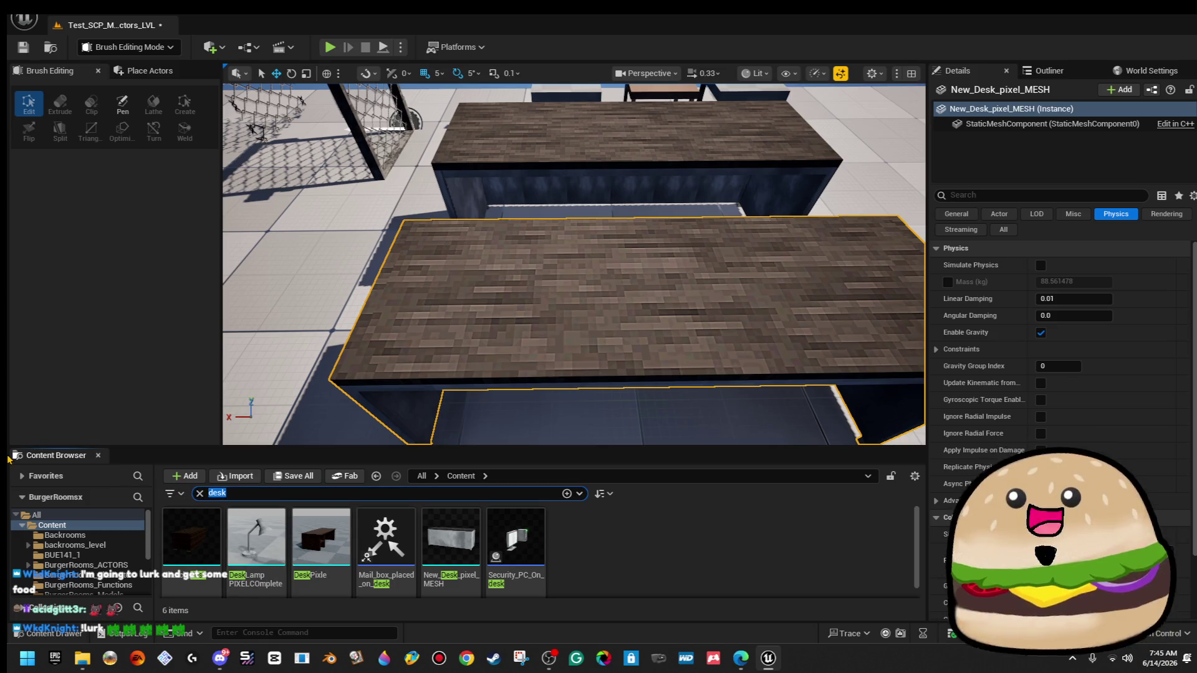
Search assets for 'pc', test-place Security_PC_On_desk on the desk, and undo it.
{"action": "type", "text": "pc"}
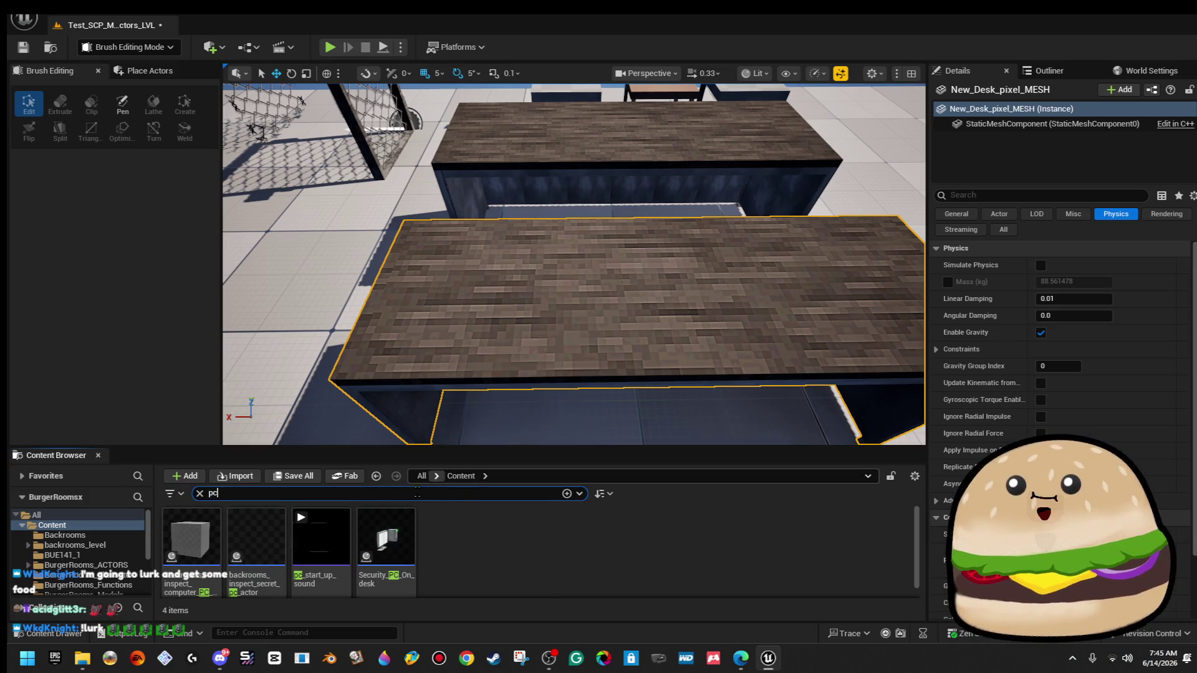
{"action": "mouse_move", "coordinate": [387, 540]}
{"action": "left_mouse_down"}
{"action": "mouse_move", "coordinate": [529, 347]}
{"action": "mouse_move", "coordinate": [606, 316]}
{"action": "left_mouse_up"}
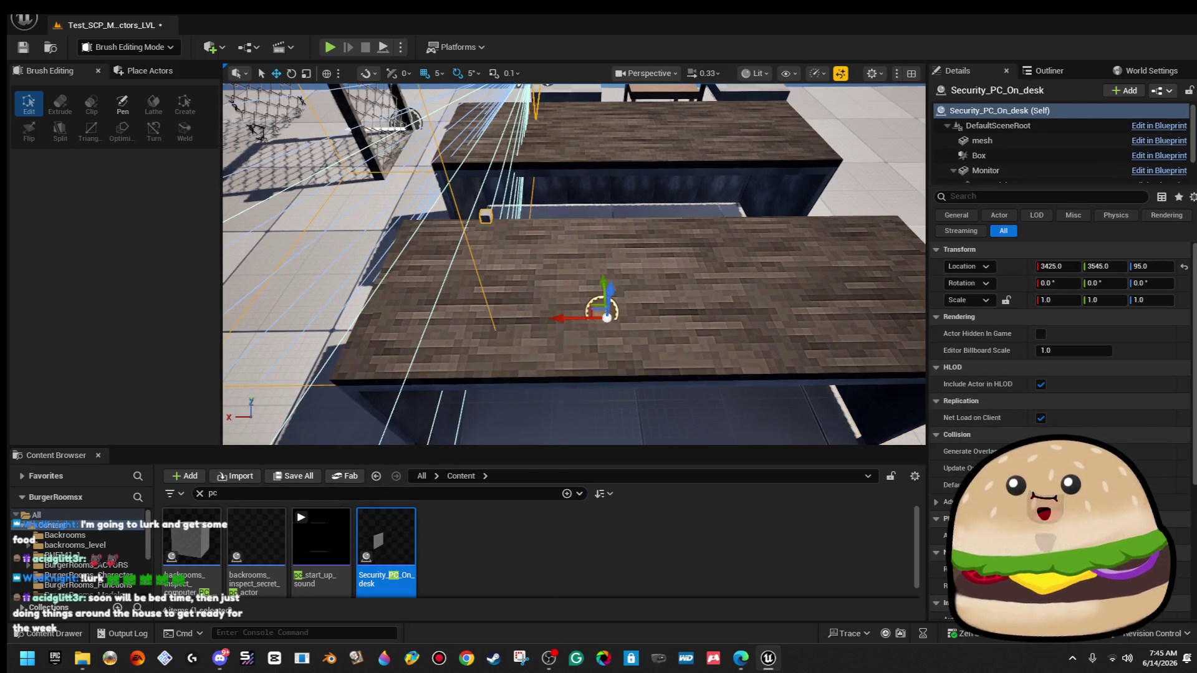
{"action": "key", "text": "ctrl+z"}
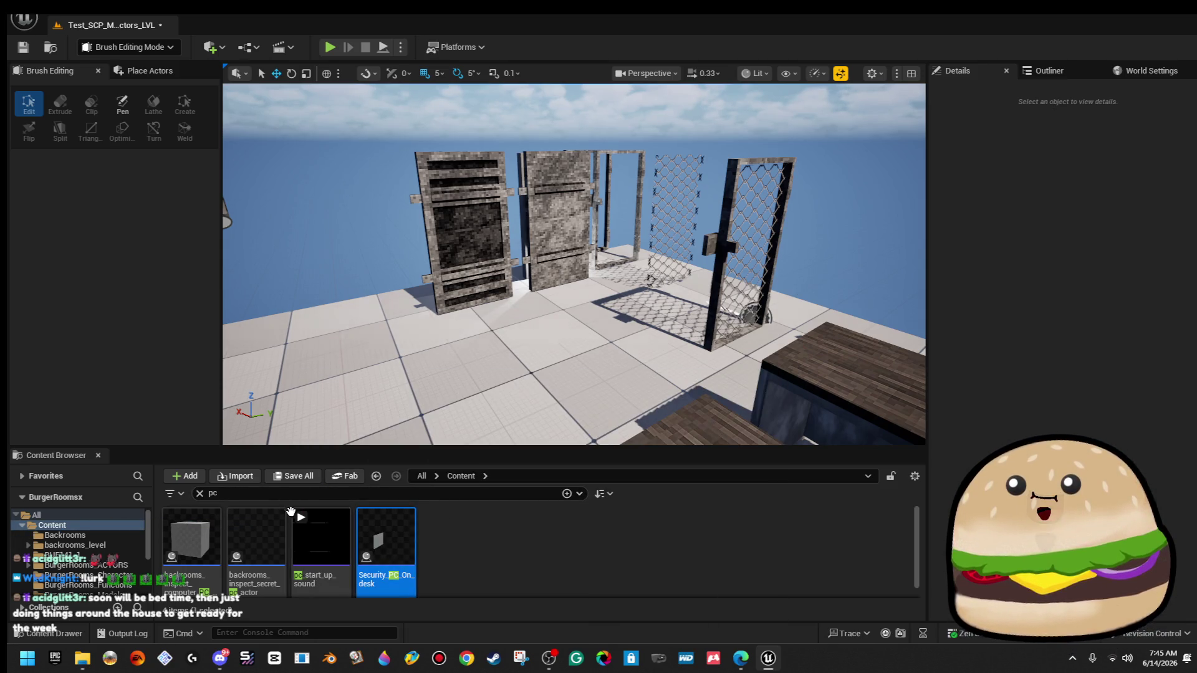
{"action": "right_click", "coordinate": [400, 519]}
{"action": "left_click", "coordinate": [531, 541]}
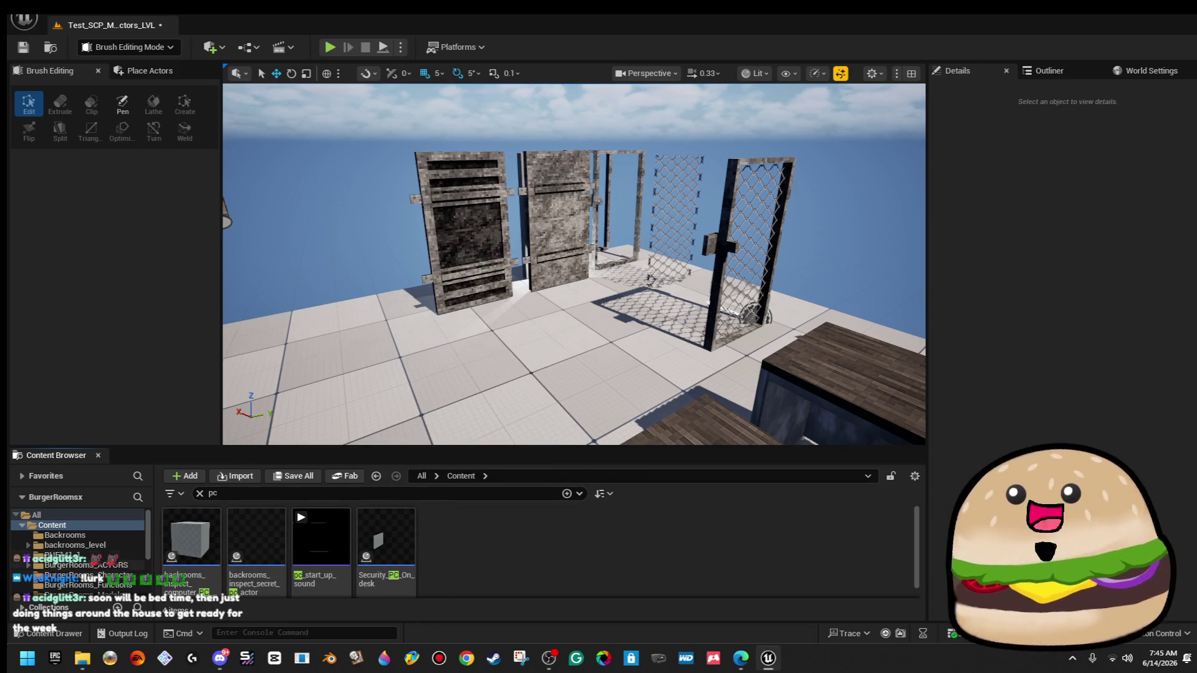
Reveal SCP_Ceiling_light_mesh from BurgerRooms_Models in a maximized File Explorer window.
{"action": "scroll", "coordinate": [78, 548], "scroll_direction": "down", "scroll_amount": 1}
{"action": "left_click", "coordinate": [84, 575]}
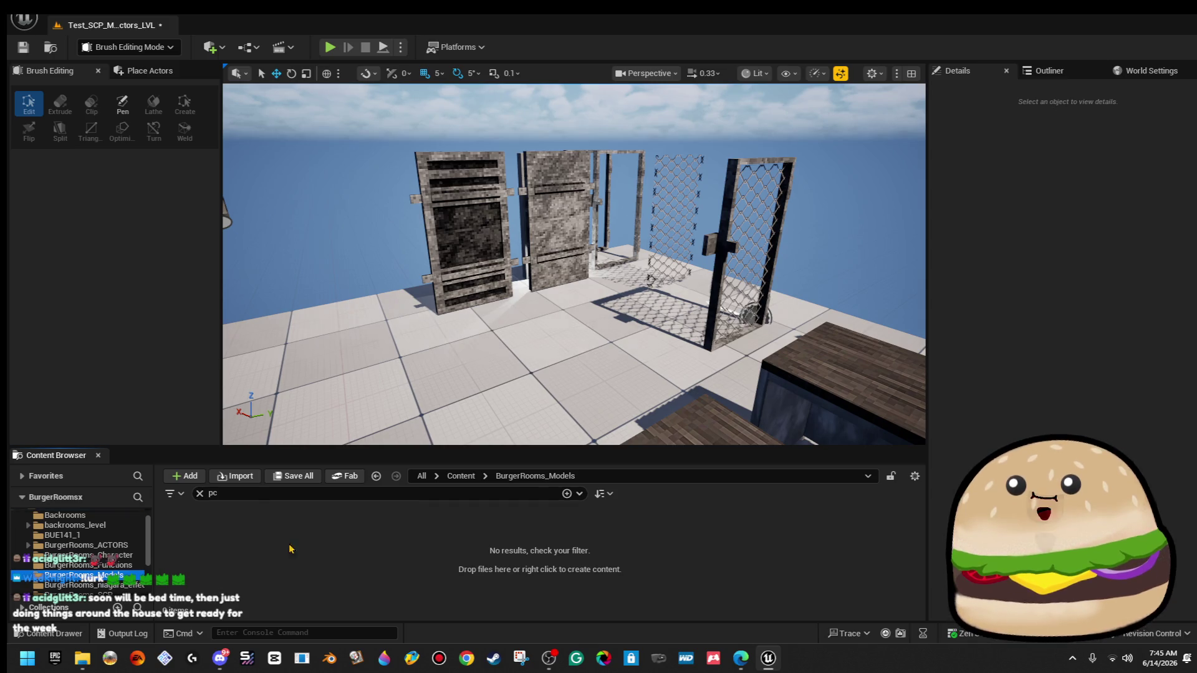
{"action": "left_click", "coordinate": [199, 493]}
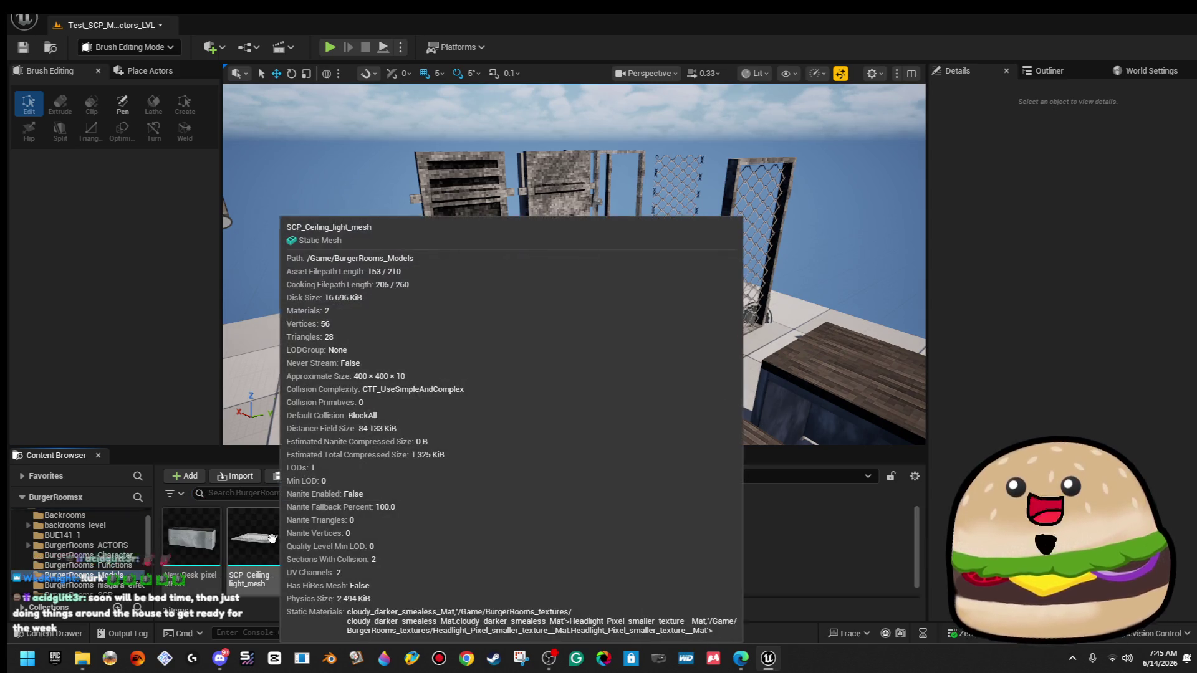
{"action": "right_click", "coordinate": [261, 533]}
{"action": "mouse_move", "coordinate": [424, 301]}
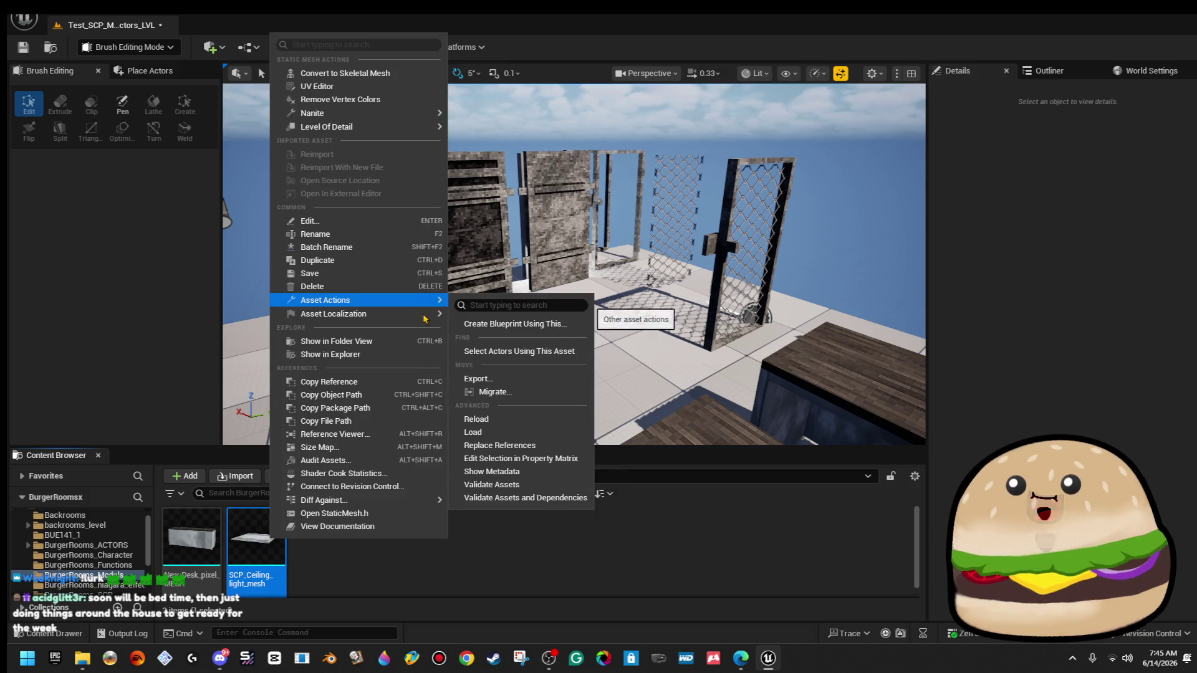
{"action": "left_click", "coordinate": [411, 354]}
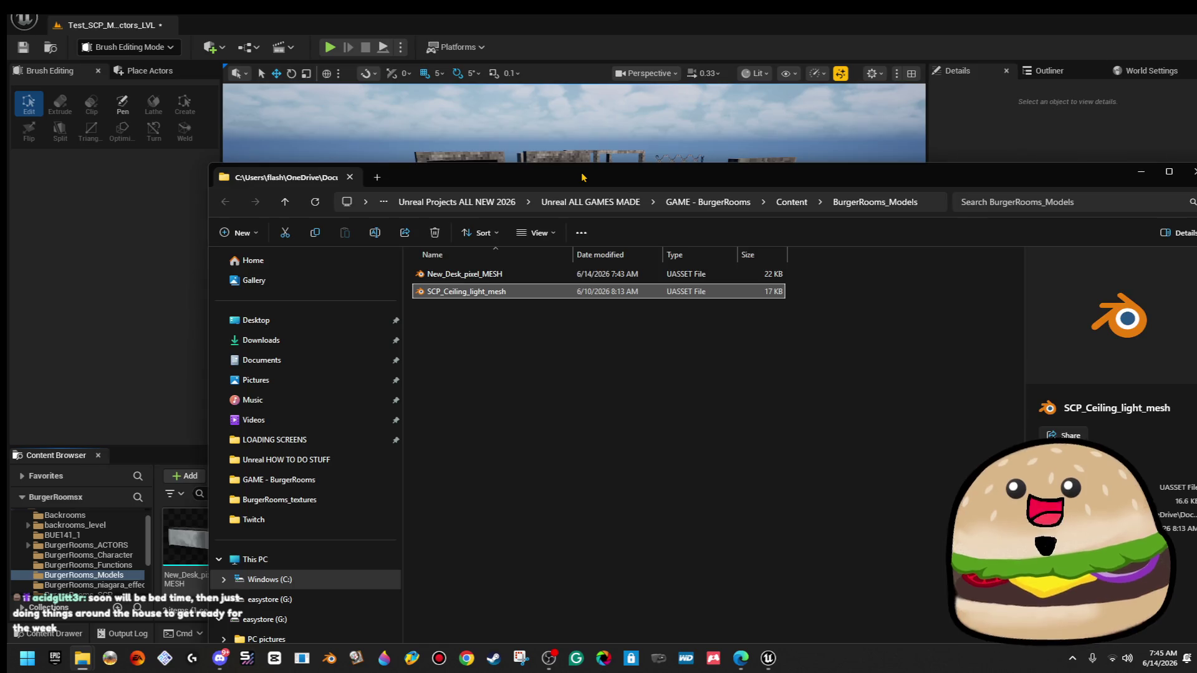
{"action": "double_click", "coordinate": [583, 177]}
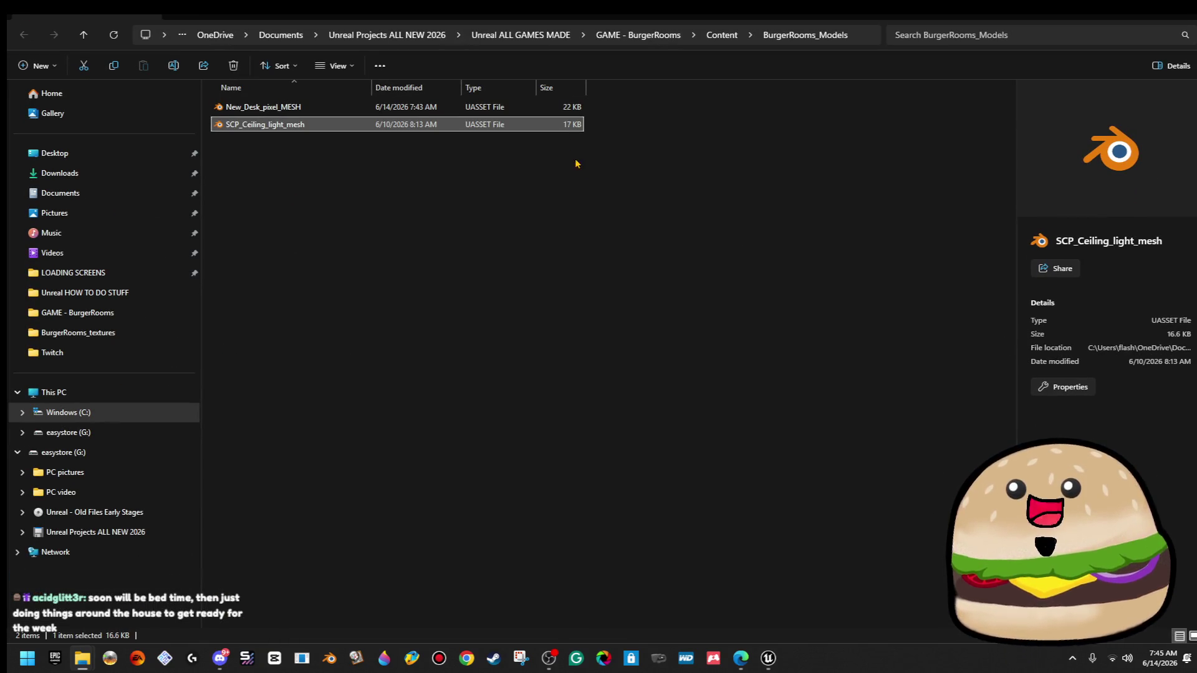
Drag PC_Tower, PC_Monitor, PC_keyboard and Pc_Mouse into BurgerRooms_Models, then return to Unreal.
{"action": "key", "text": "alt+Home"}
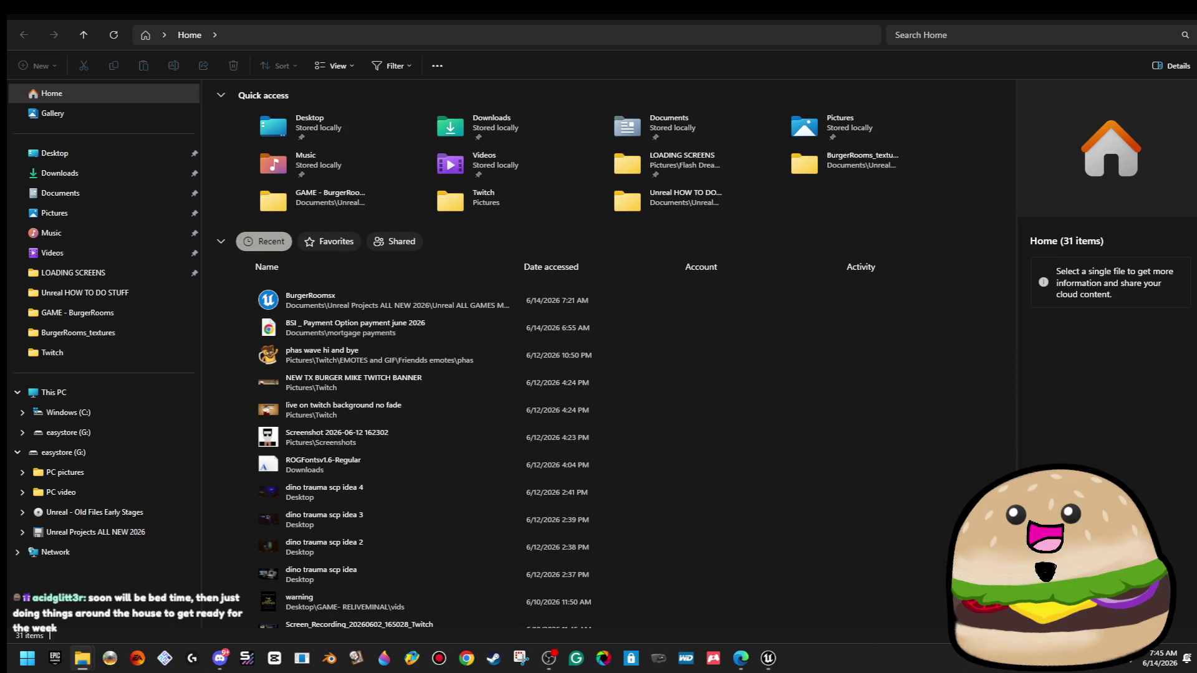
{"action": "key", "text": "alt+Left"}
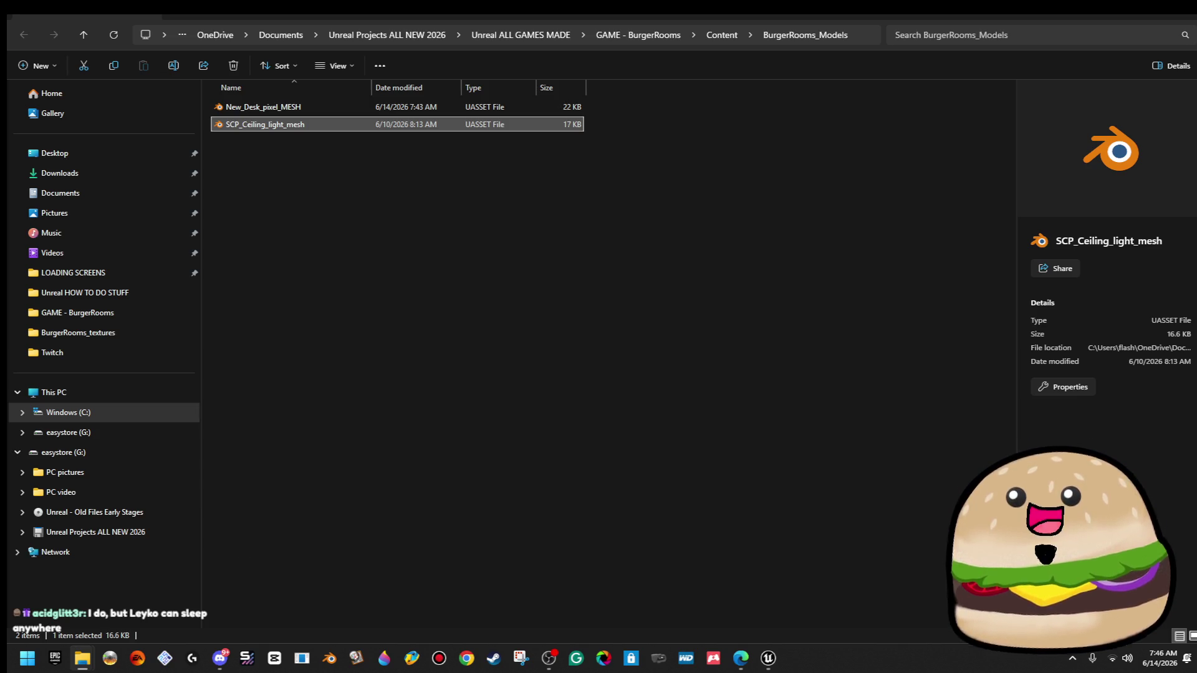
{"action": "left_click_drag", "start_coordinate": [1190, 390], "coordinate": [644, 400]}
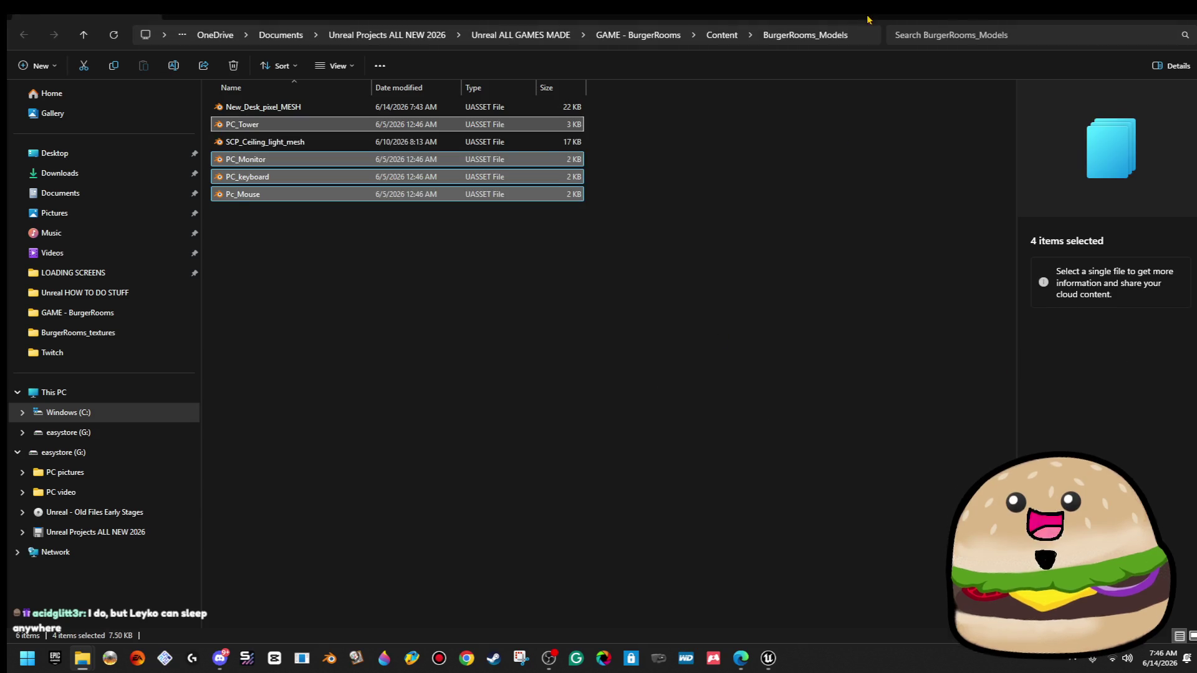
{"action": "key", "text": "super+Down"}
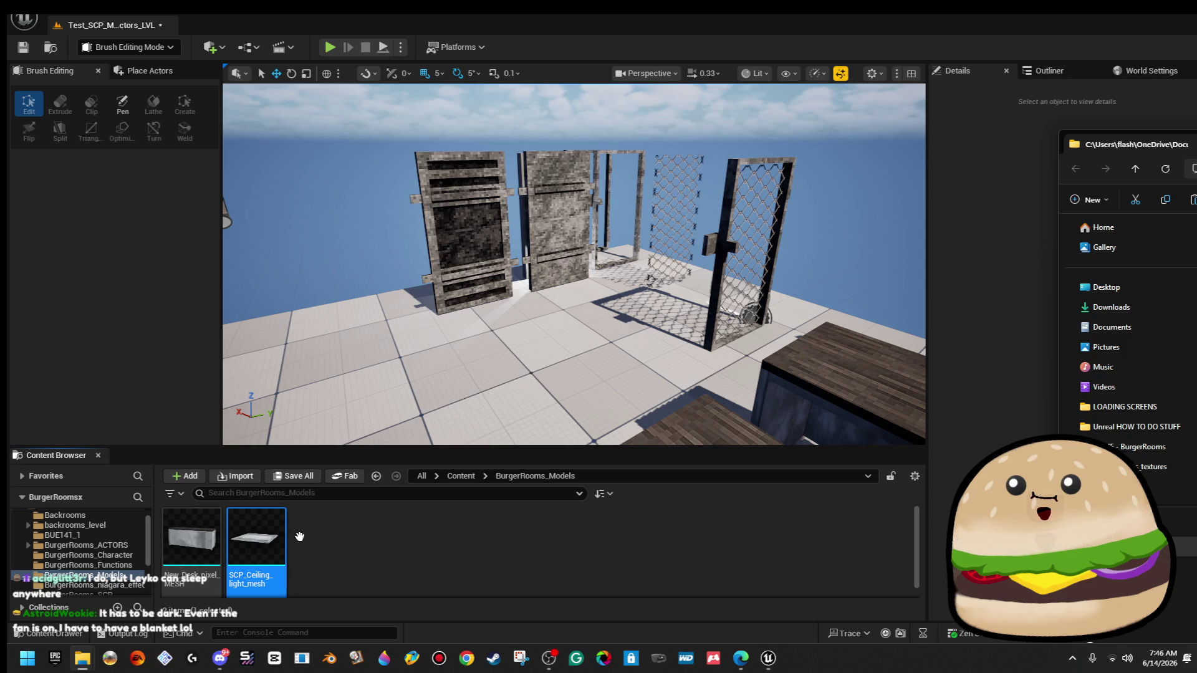
{"action": "left_click", "coordinate": [246, 493]}
{"action": "left_click", "coordinate": [240, 477]}
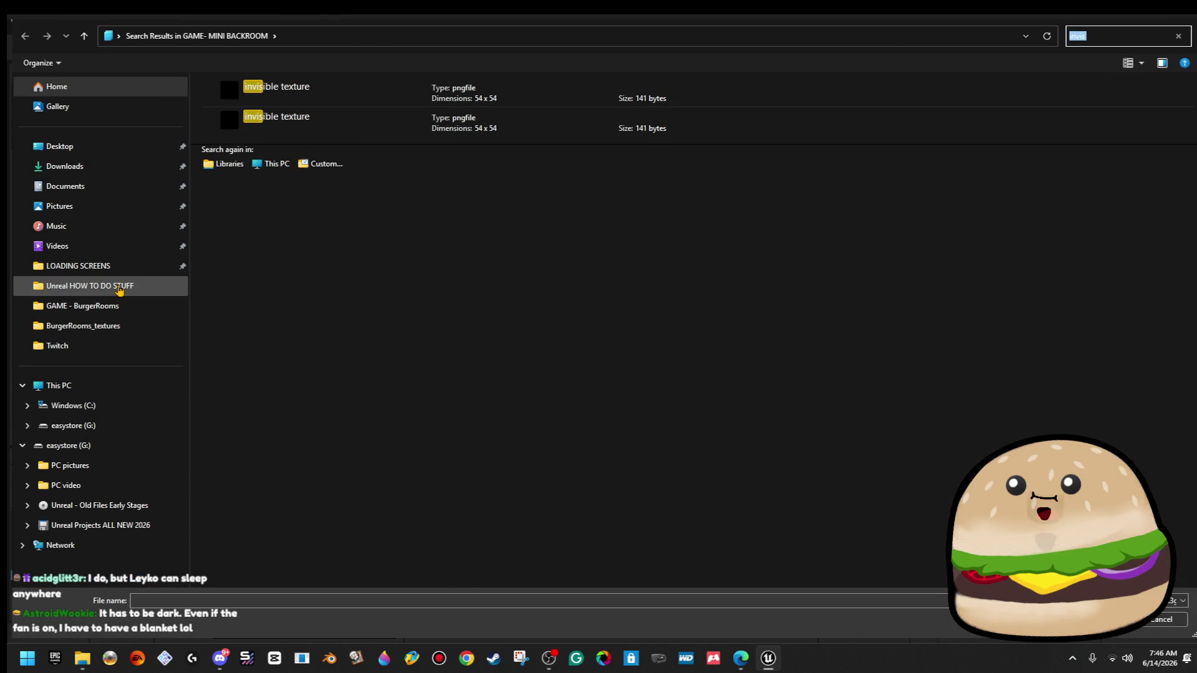
{"action": "left_click", "coordinate": [119, 288]}
{"action": "left_click", "coordinate": [118, 307]}
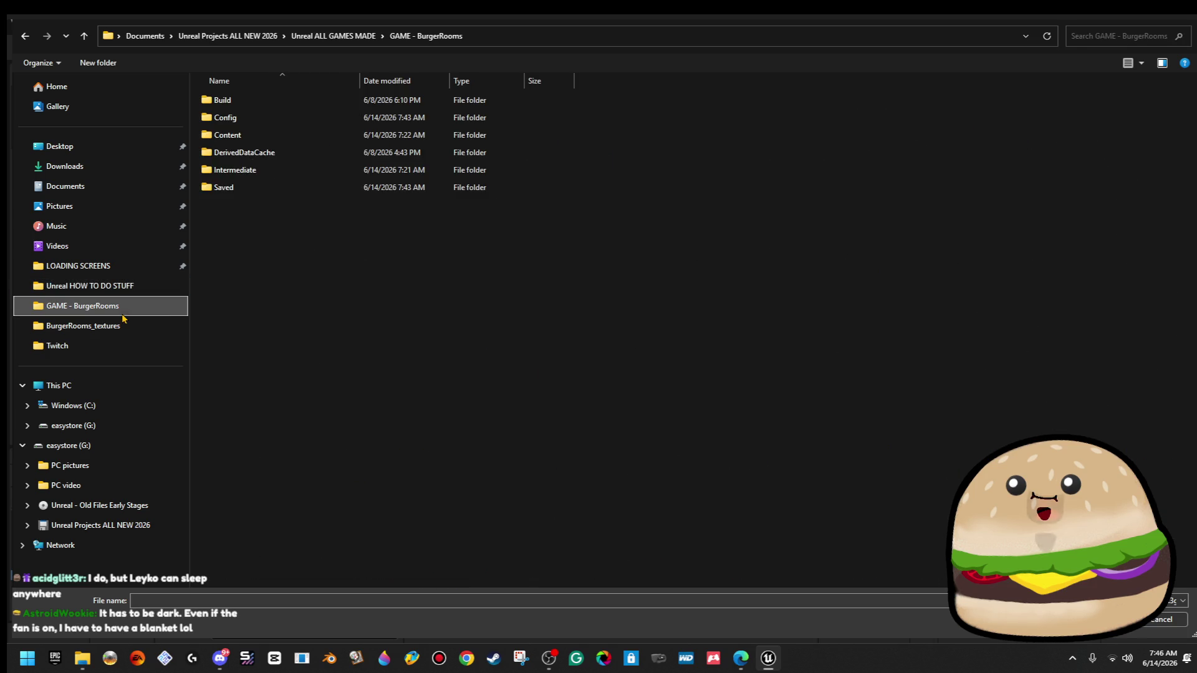
{"action": "double_click", "coordinate": [349, 134]}
{"action": "double_click", "coordinate": [356, 228]}
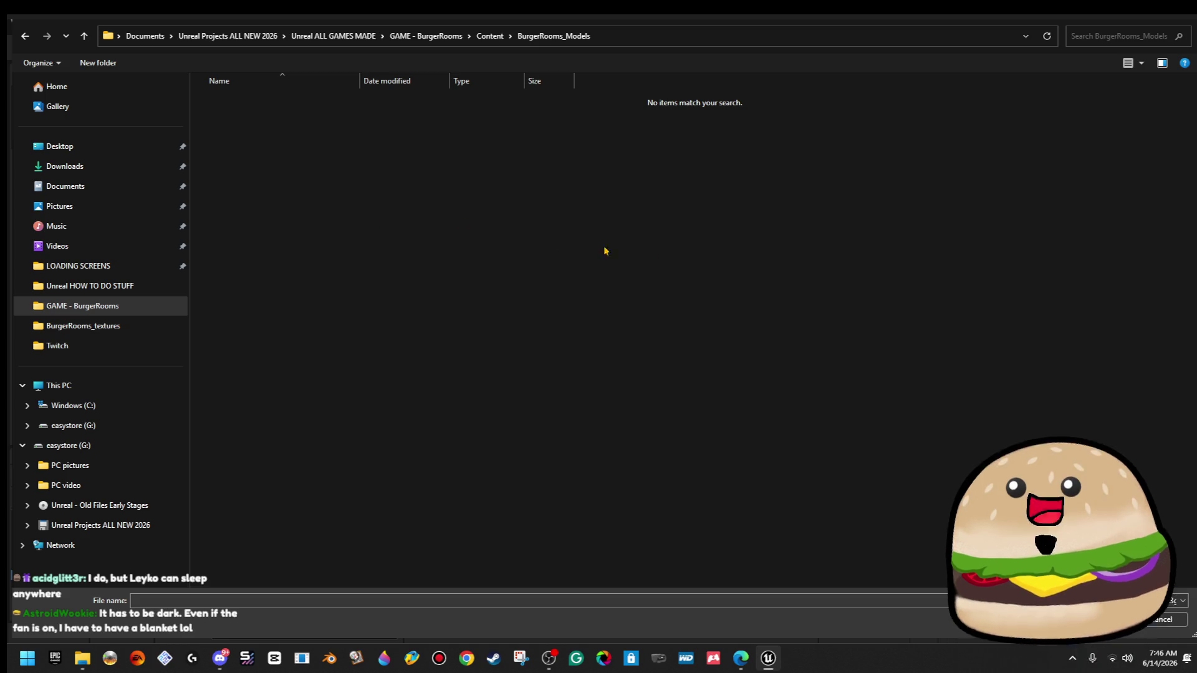
{"action": "left_click", "coordinate": [1186, 17]}
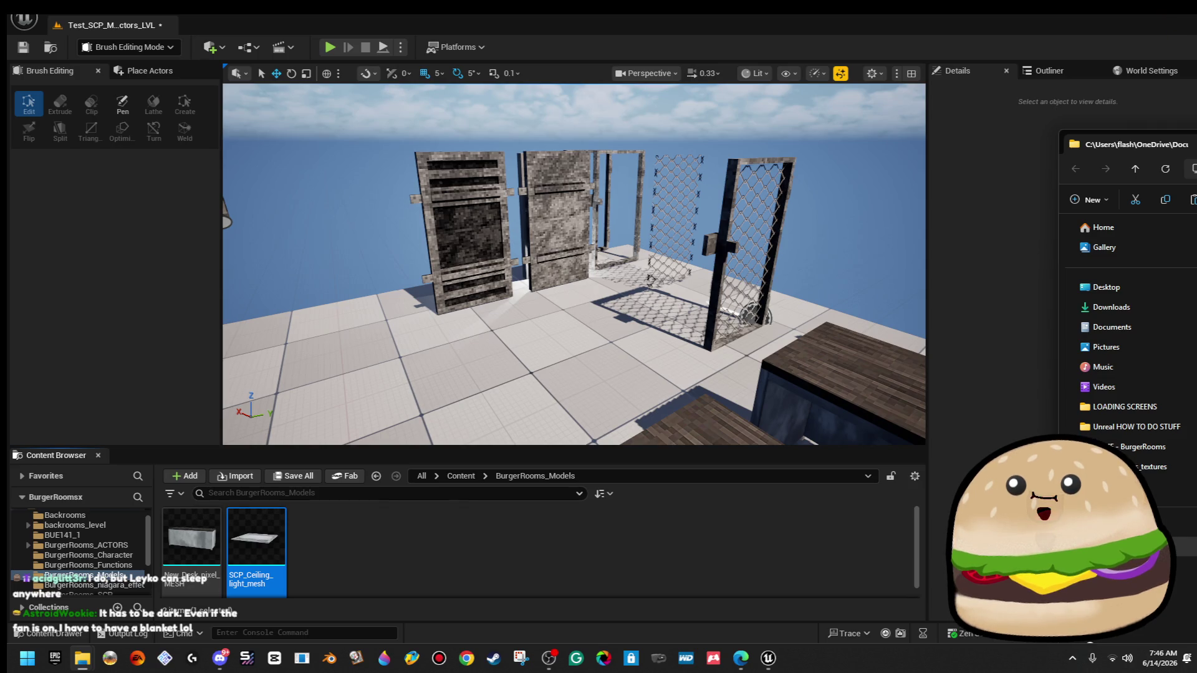
{"action": "left_click", "coordinate": [640, 466]}
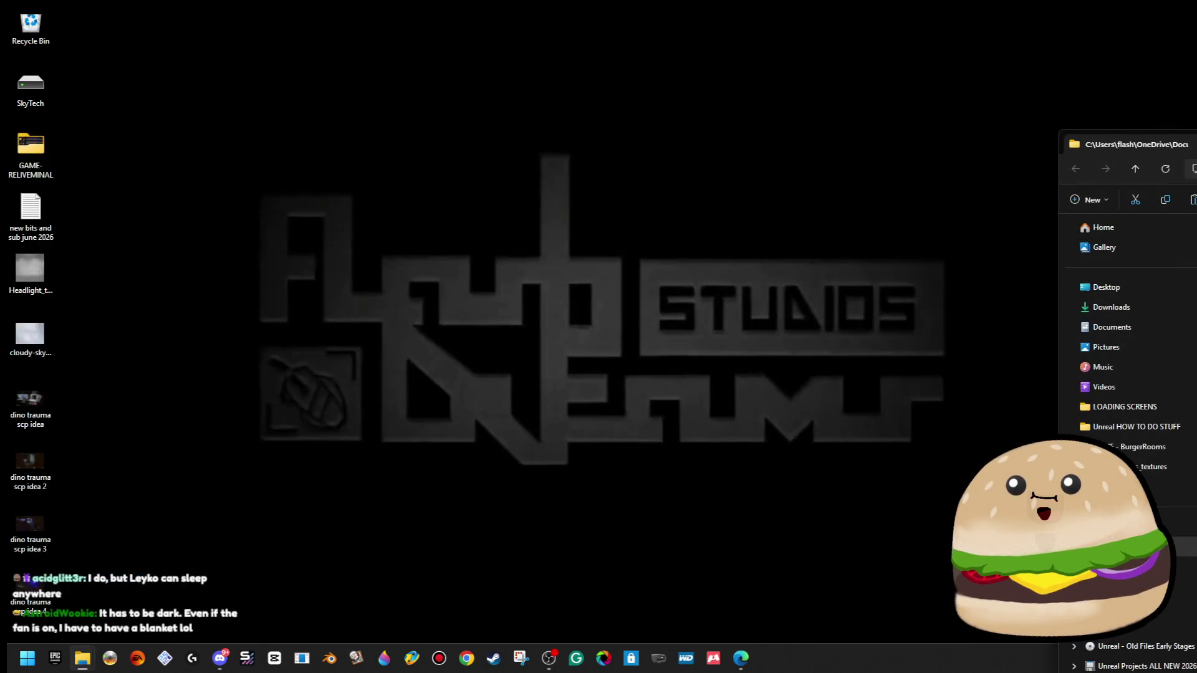
Delete the four PC_* files, create Content/Custom_static_model, and launch BurgerRoomsx.
{"action": "left_click_drag", "start_coordinate": [1122, 144], "coordinate": [467, 125]}
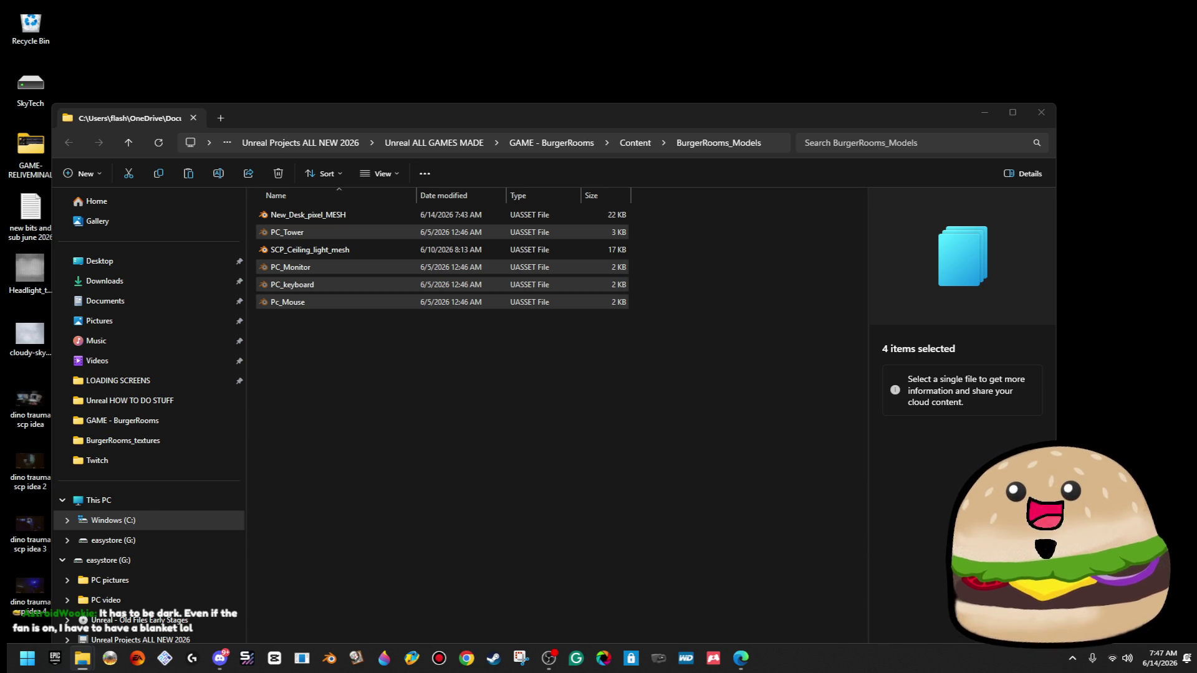
{"action": "key", "text": "Delete"}
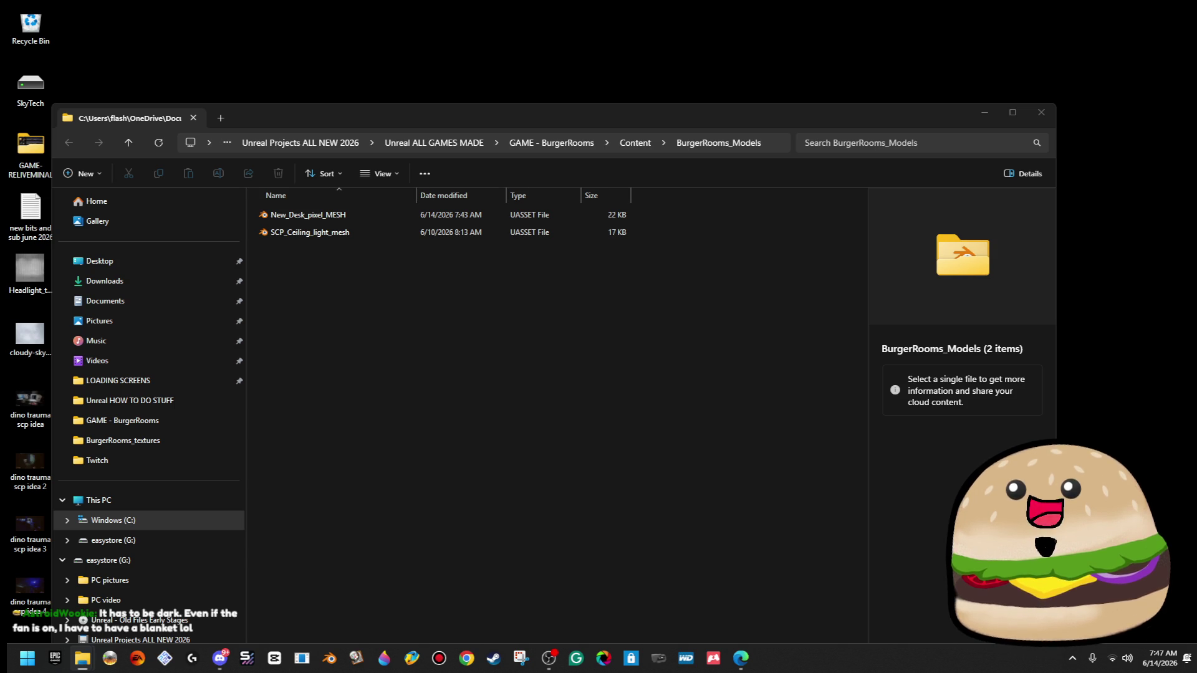
{"action": "left_click", "coordinate": [634, 143]}
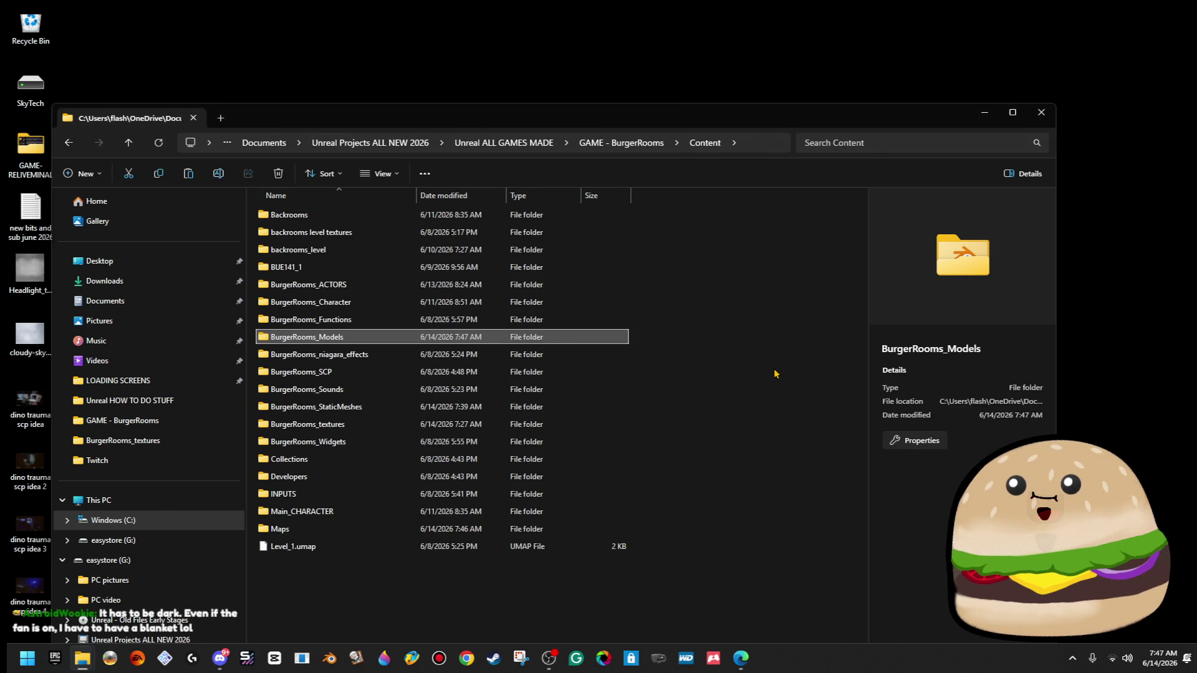
{"action": "key", "text": "ctrl+v"}
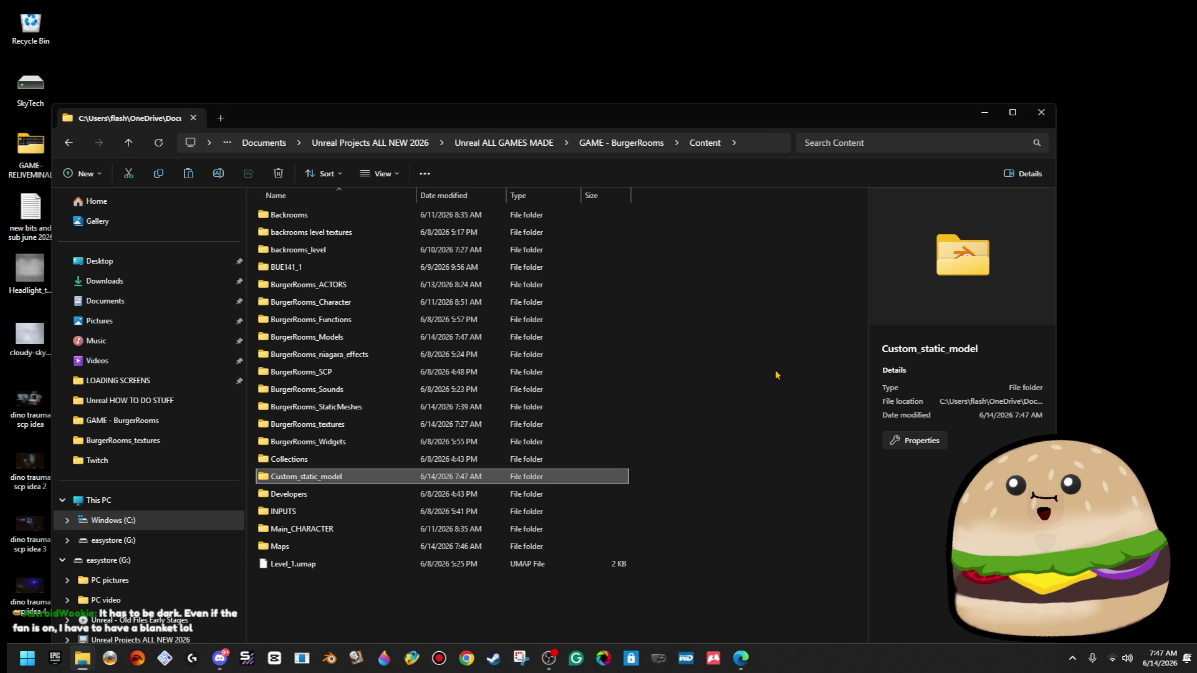
{"action": "left_click", "coordinate": [776, 375]}
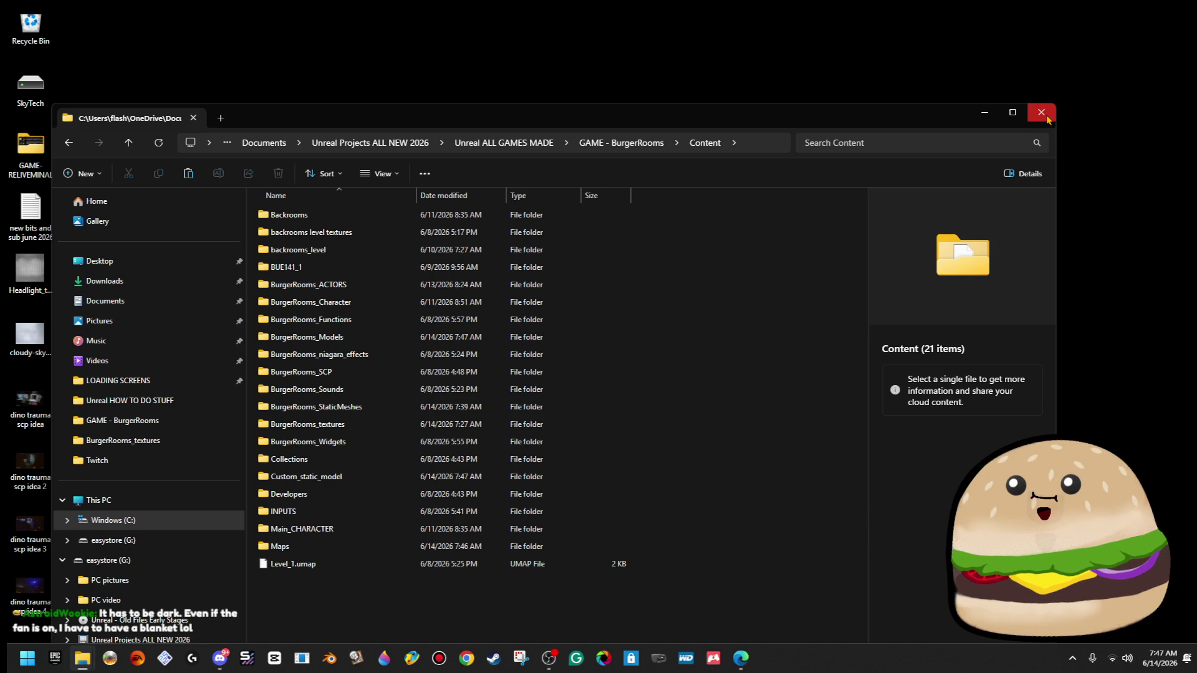
{"action": "left_click", "coordinate": [624, 142]}
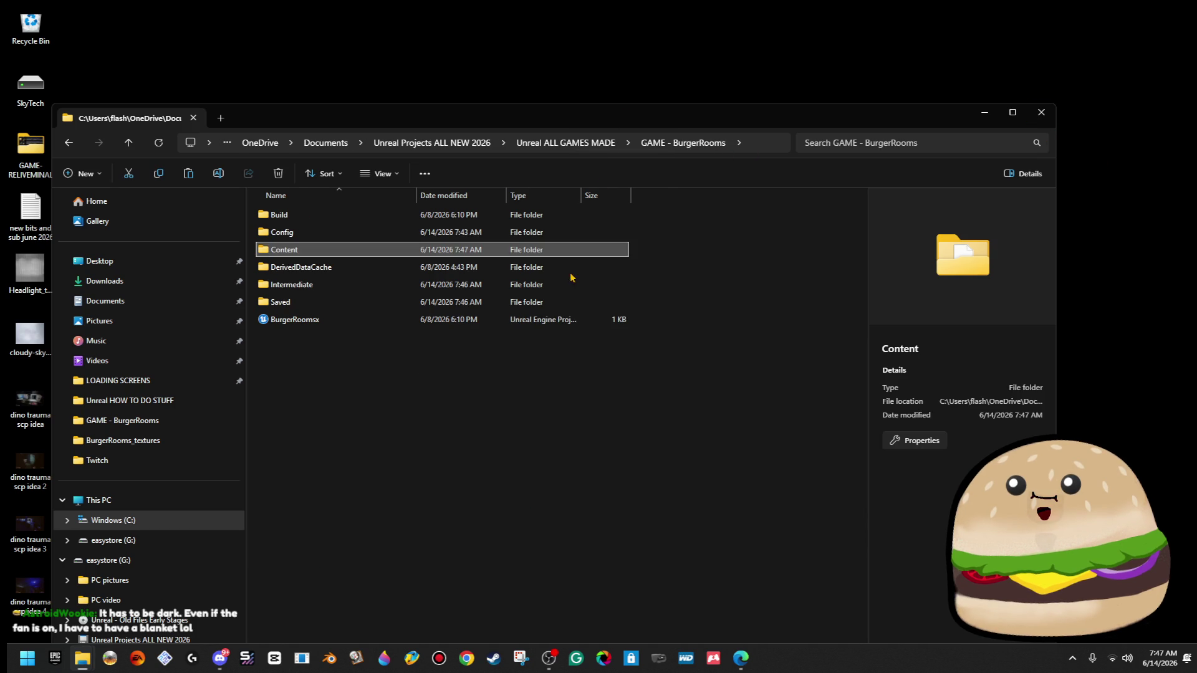
{"action": "left_click", "coordinate": [624, 319]}
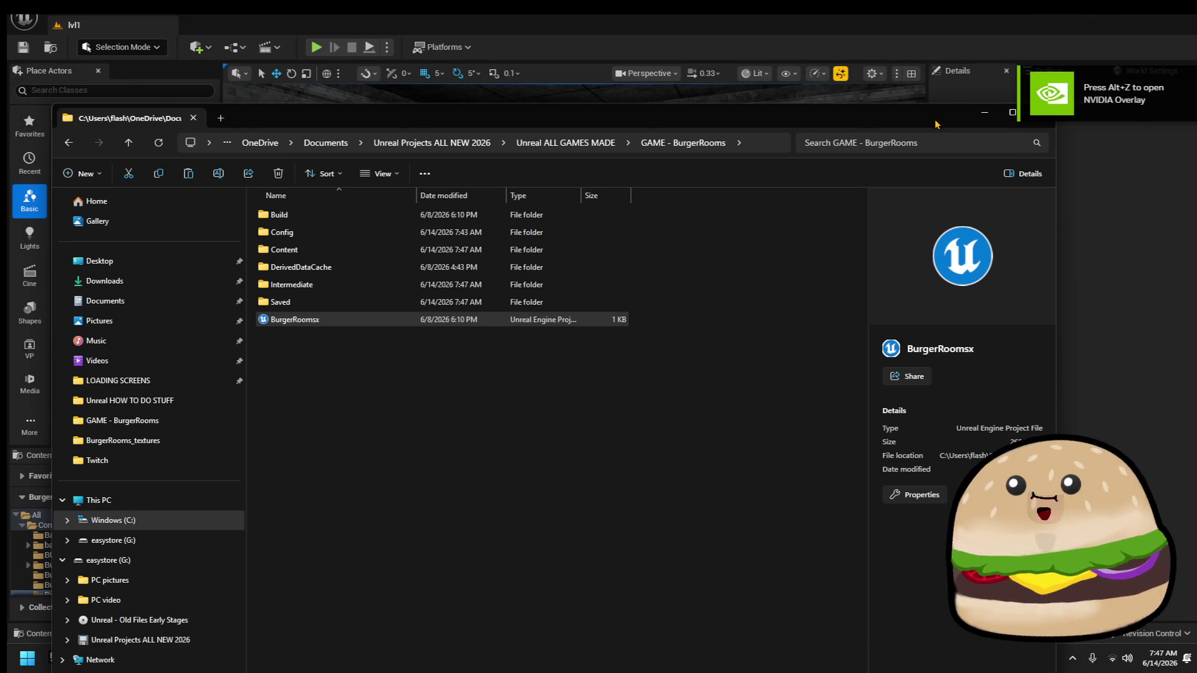
Show the empty Custom_static_model folder in the Content Browser and resize the asset panel.
{"action": "left_click", "coordinate": [985, 120]}
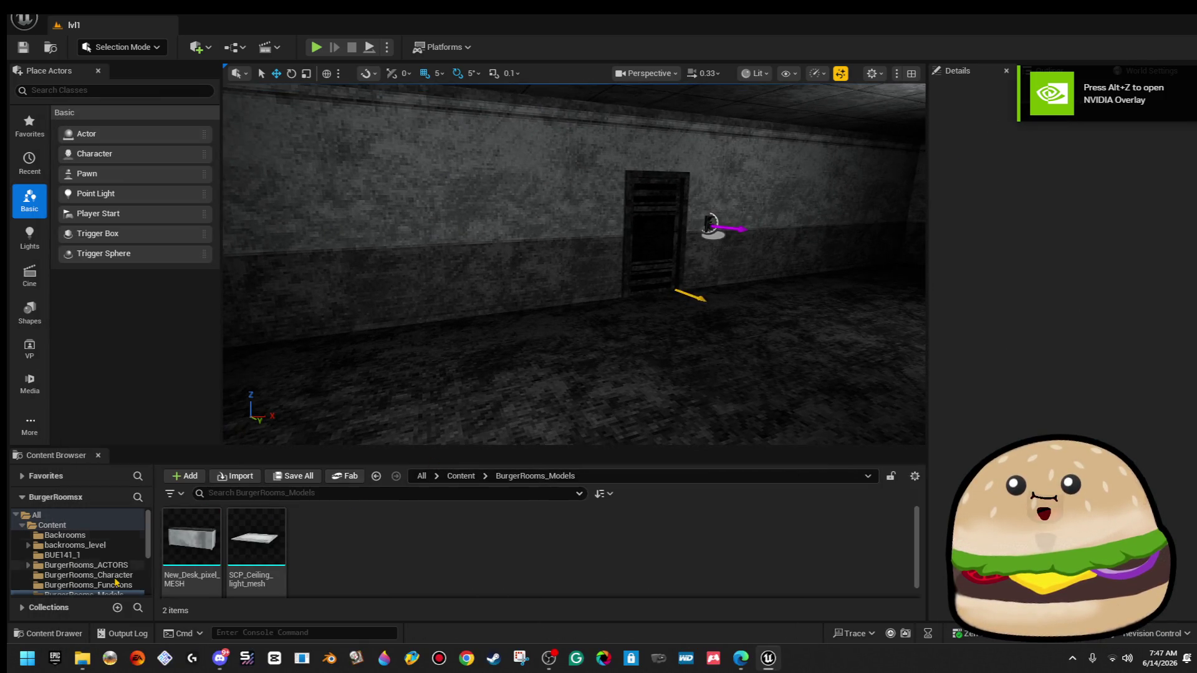
{"action": "scroll", "coordinate": [115, 579], "scroll_direction": "down", "scroll_amount": 5}
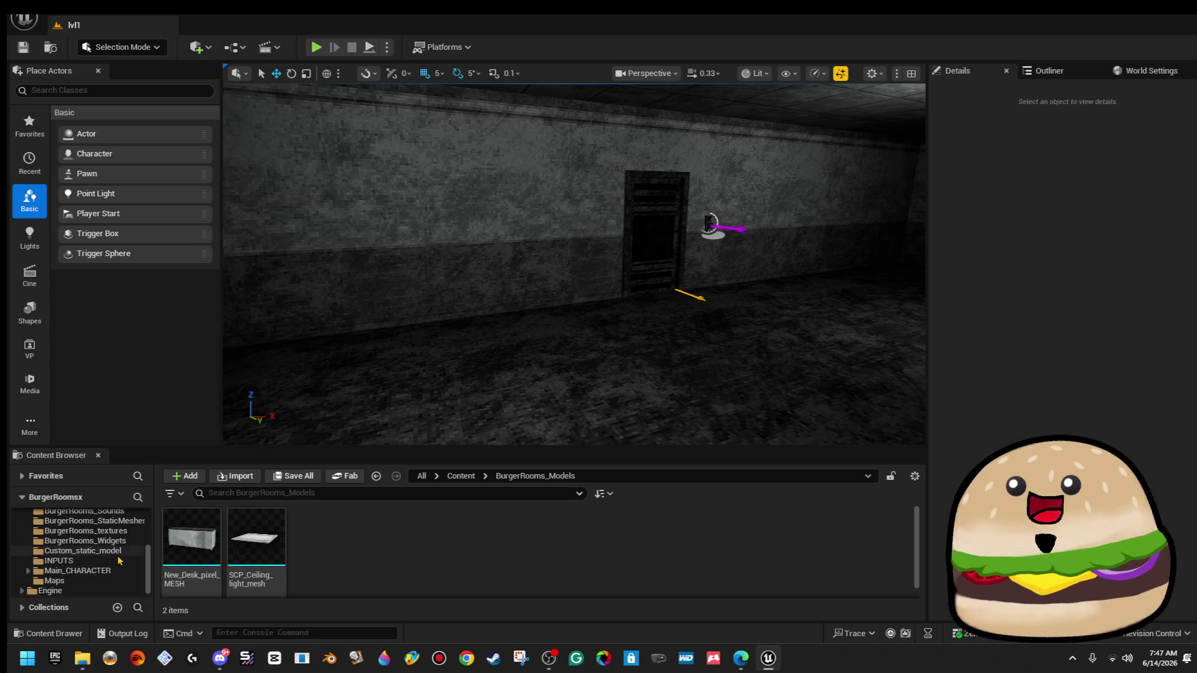
{"action": "left_click", "coordinate": [117, 552]}
{"action": "left_click", "coordinate": [364, 570]}
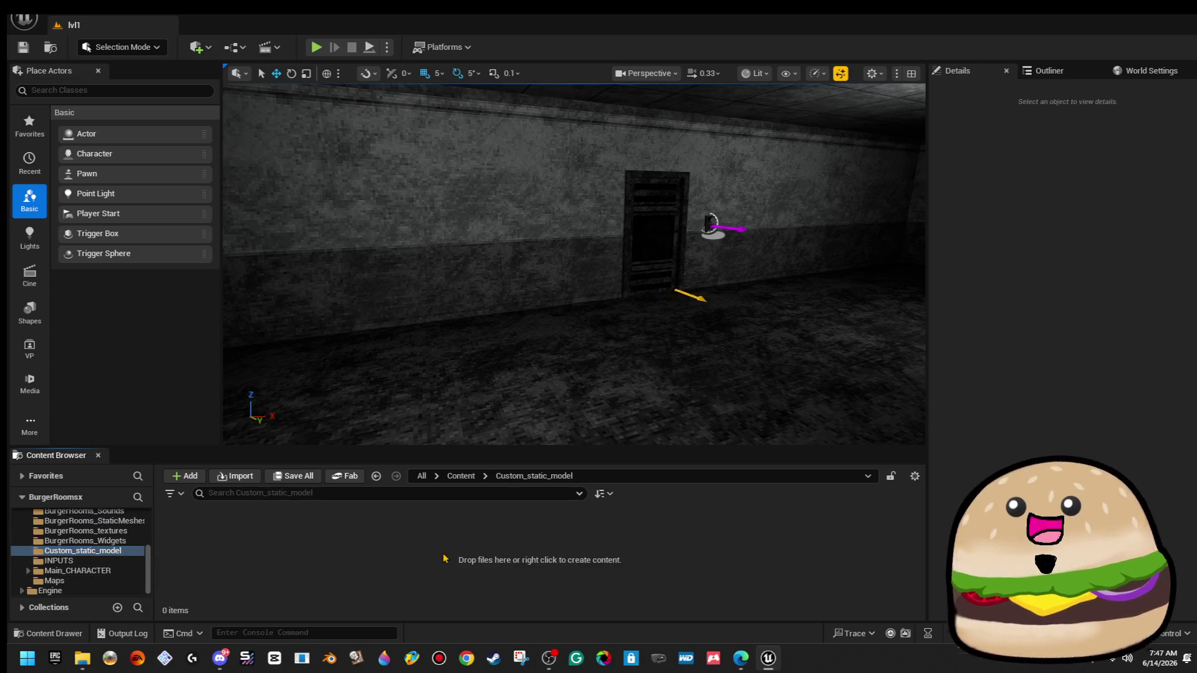
{"action": "left_click_drag", "start_coordinate": [521, 447], "coordinate": [524, 277]}
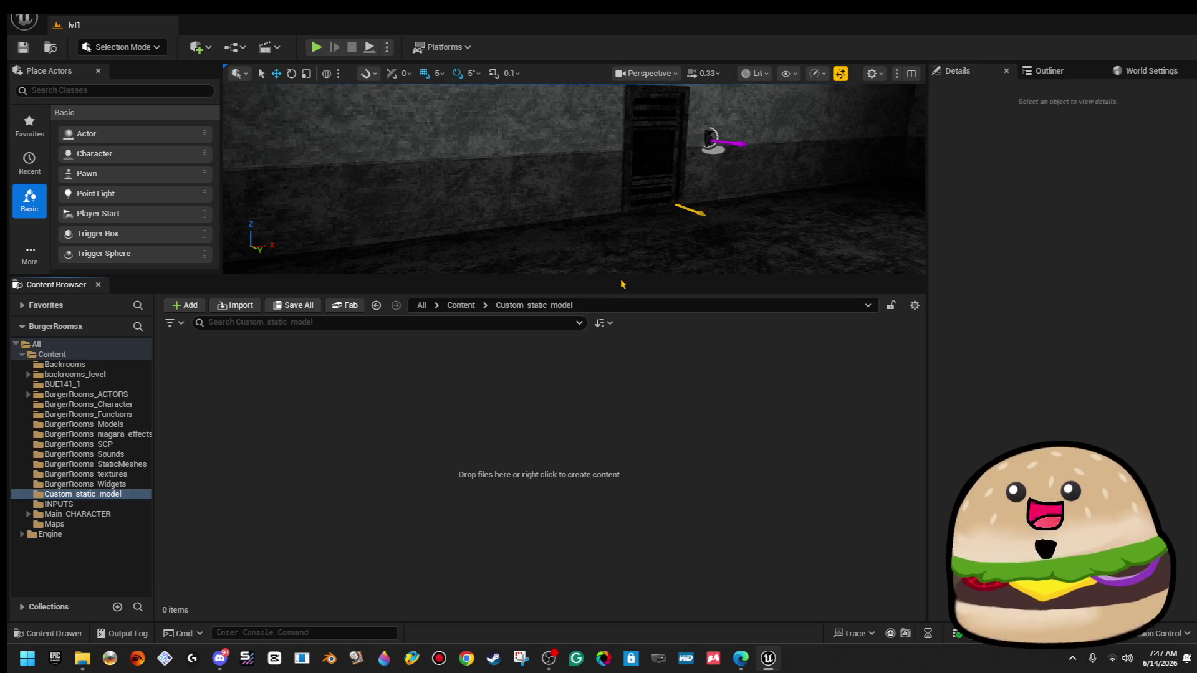
{"action": "left_click_drag", "start_coordinate": [621, 284], "coordinate": [621, 384]}
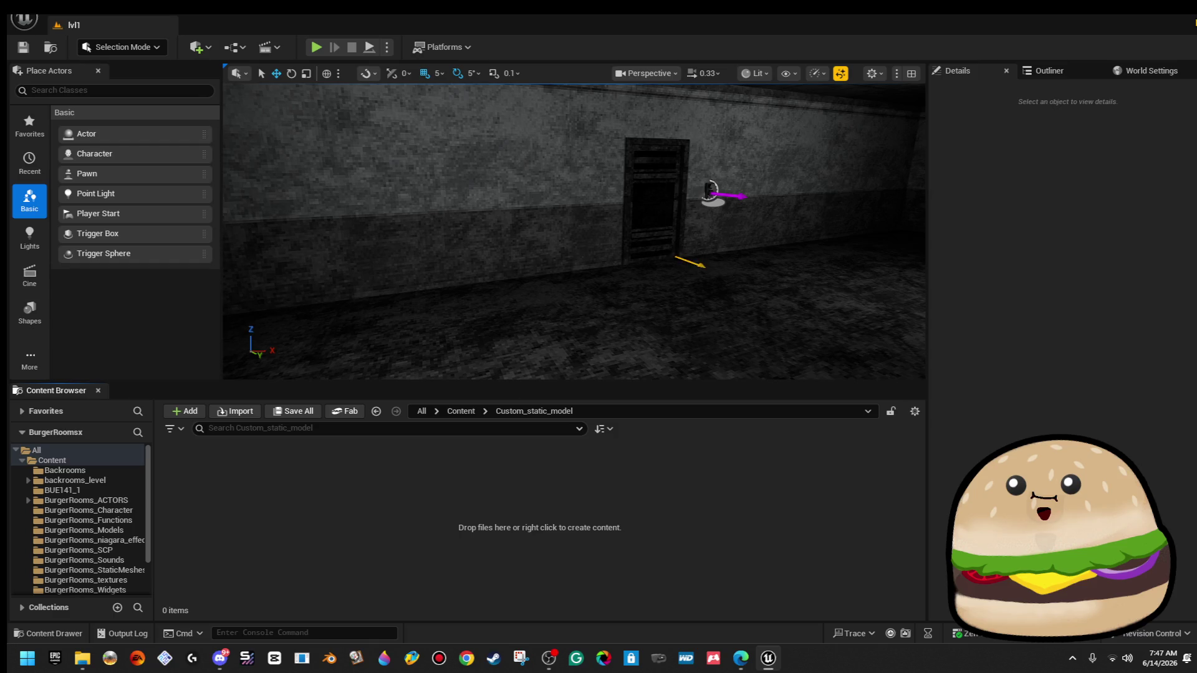
Browse the import dialog to GAME - BurgerRooms/Content/Custom_static_model, then cancel and close Unreal.
{"action": "left_click", "coordinate": [237, 412]}
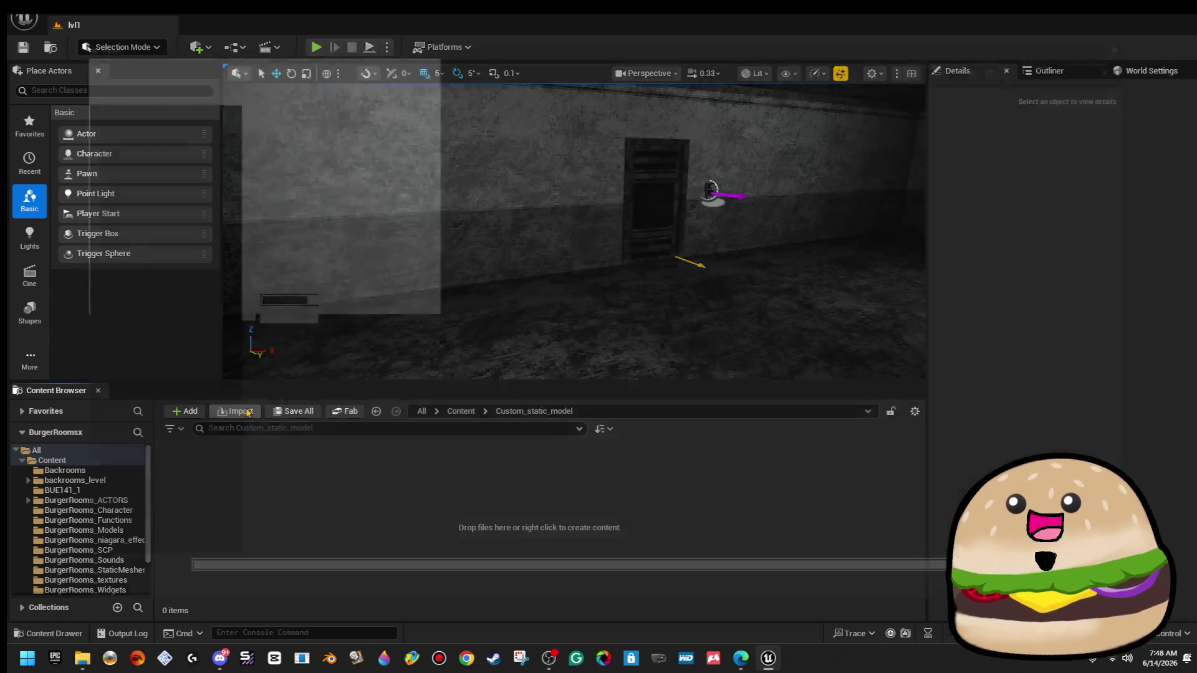
{"action": "left_click", "coordinate": [134, 270]}
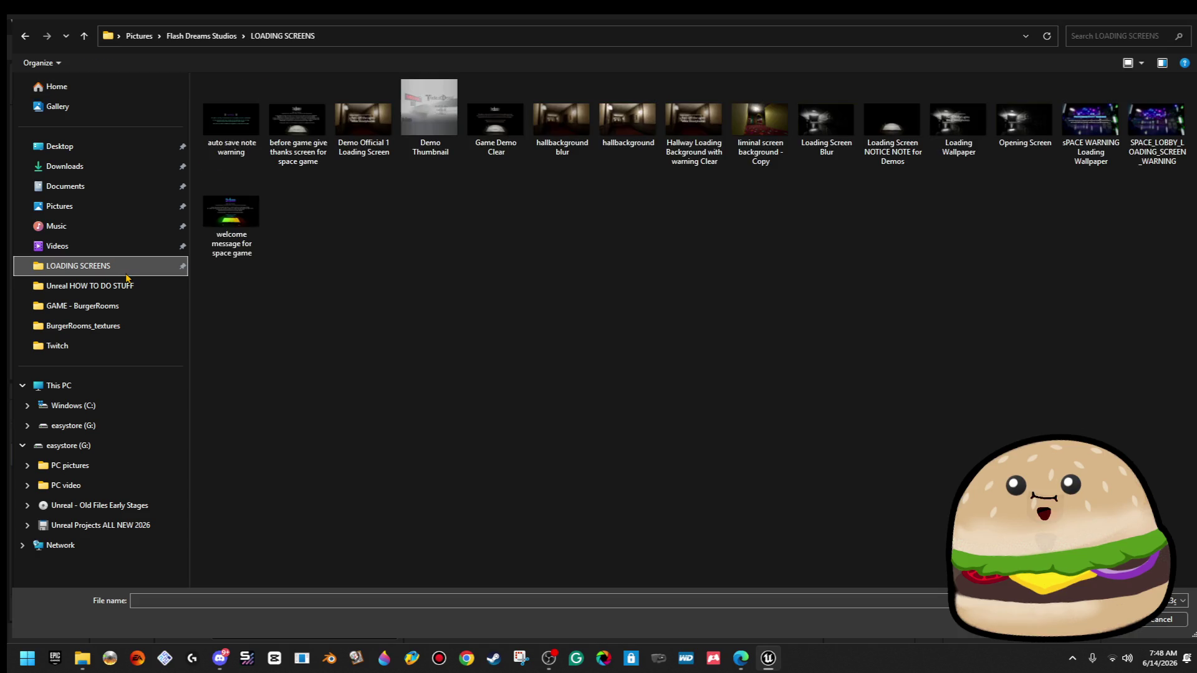
{"action": "left_click", "coordinate": [126, 287]}
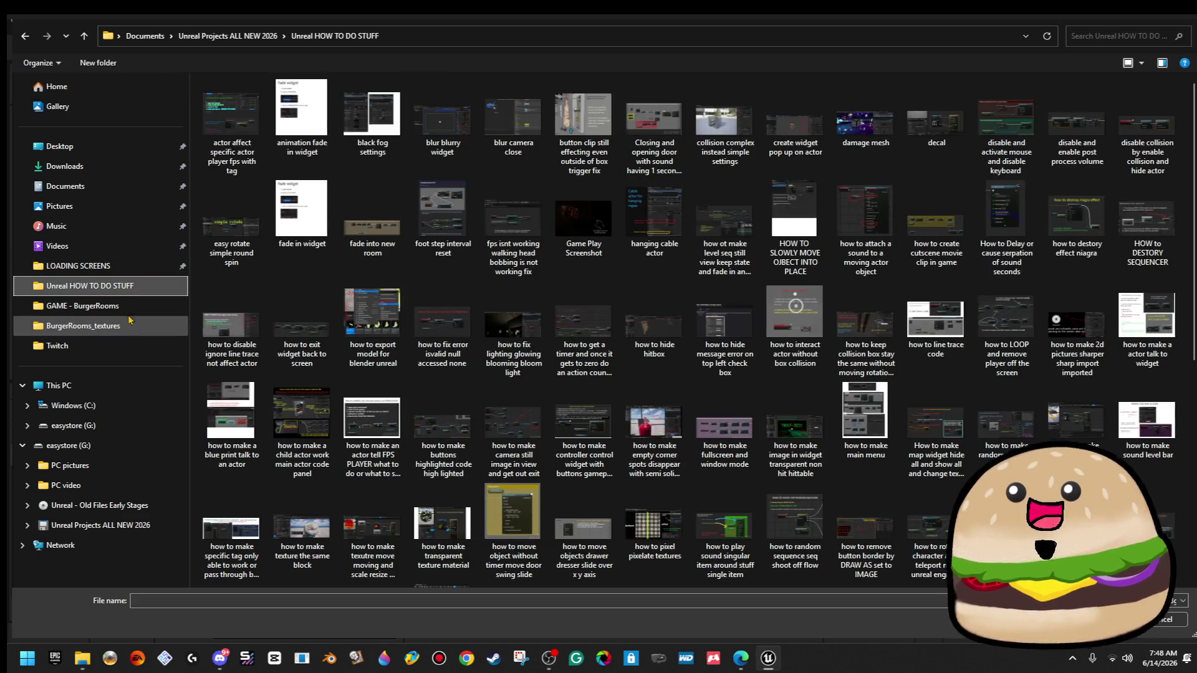
{"action": "left_click", "coordinate": [126, 308]}
{"action": "left_click", "coordinate": [293, 135]}
{"action": "left_click", "coordinate": [301, 138]}
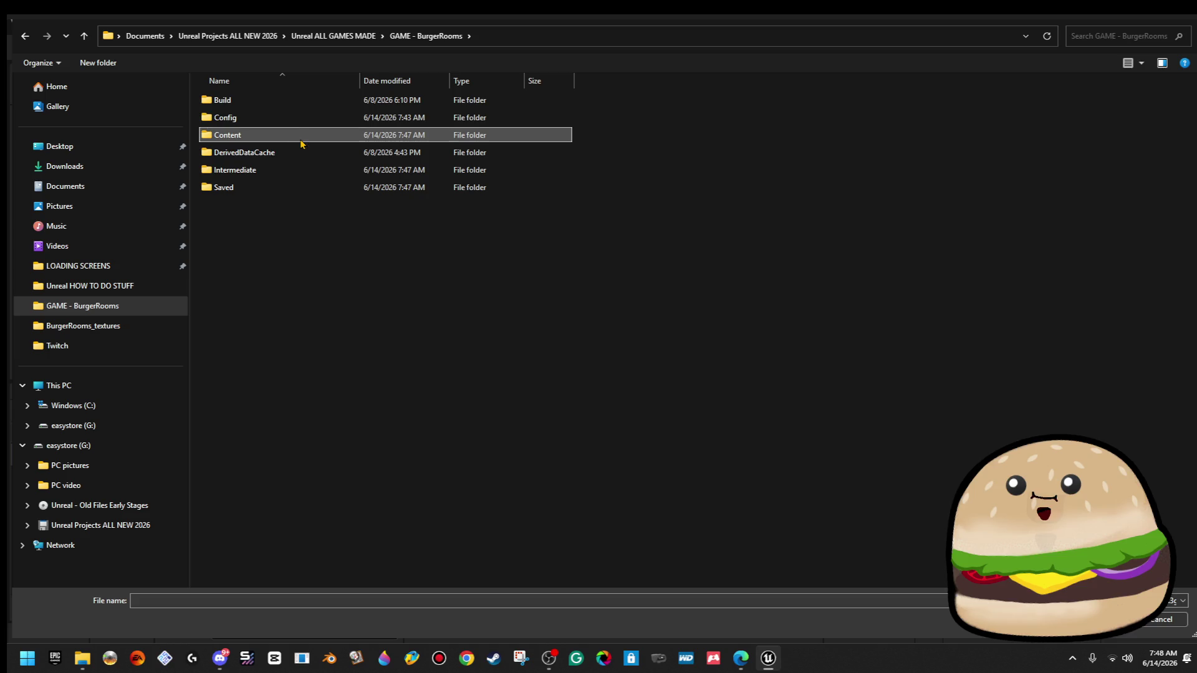
{"action": "double_click", "coordinate": [284, 132]}
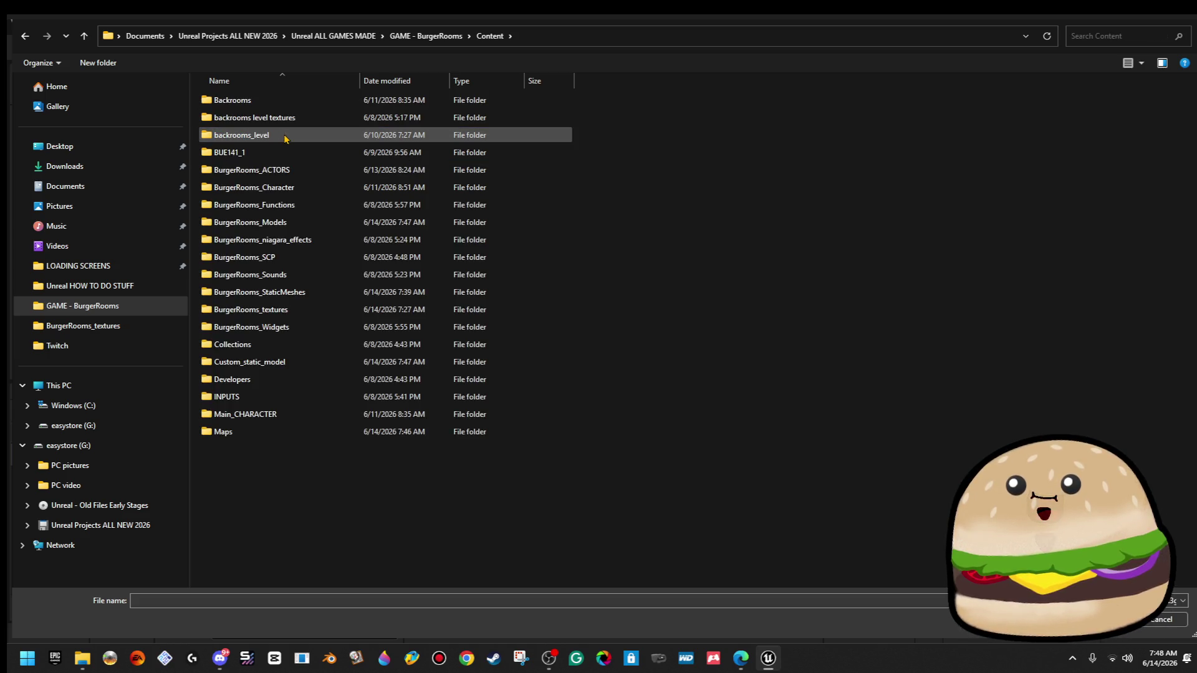
{"action": "double_click", "coordinate": [305, 364]}
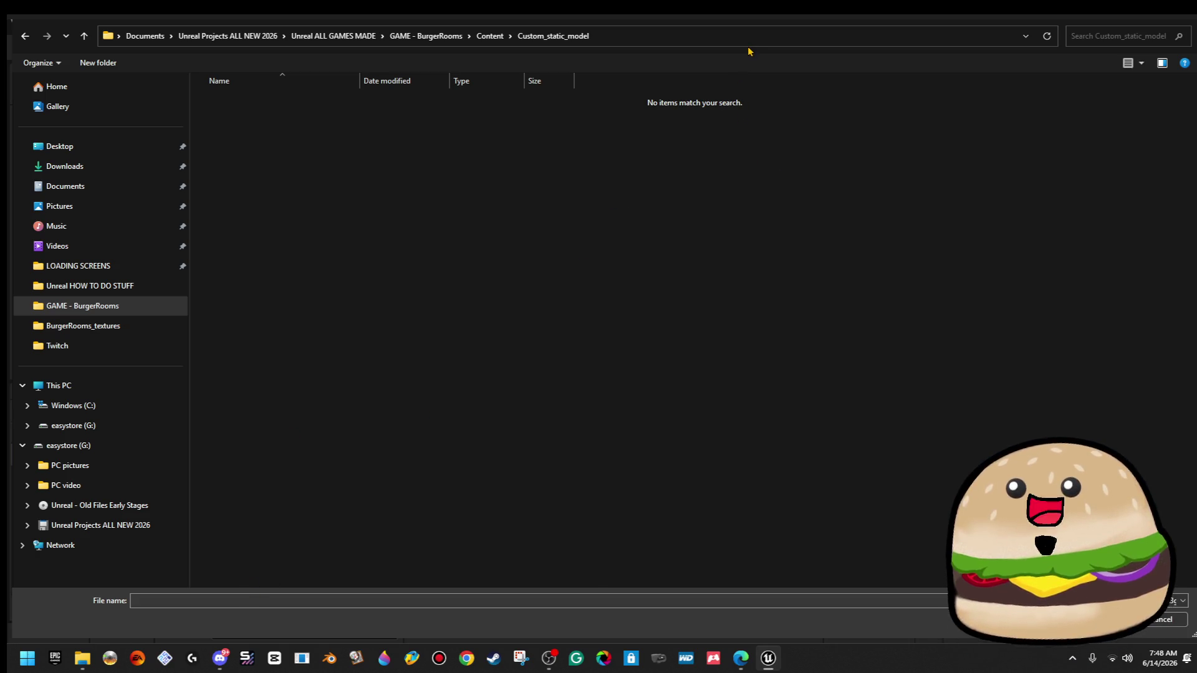
{"action": "left_click", "coordinate": [1188, 15]}
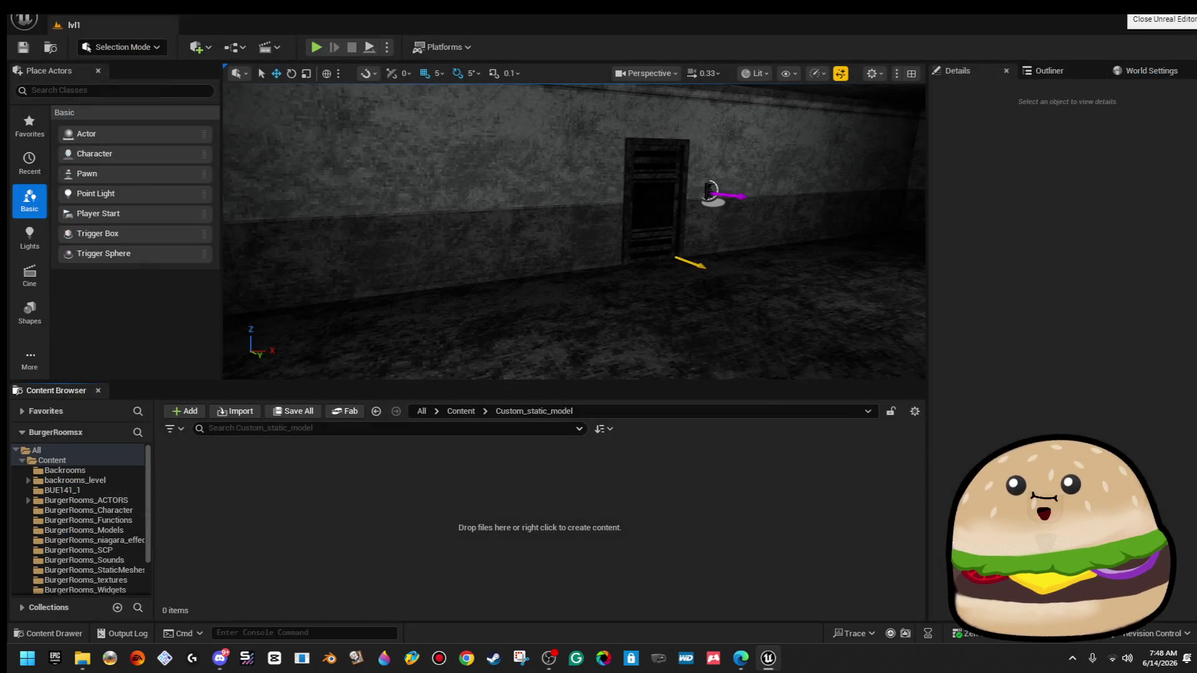
{"action": "left_click", "coordinate": [1186, 7]}
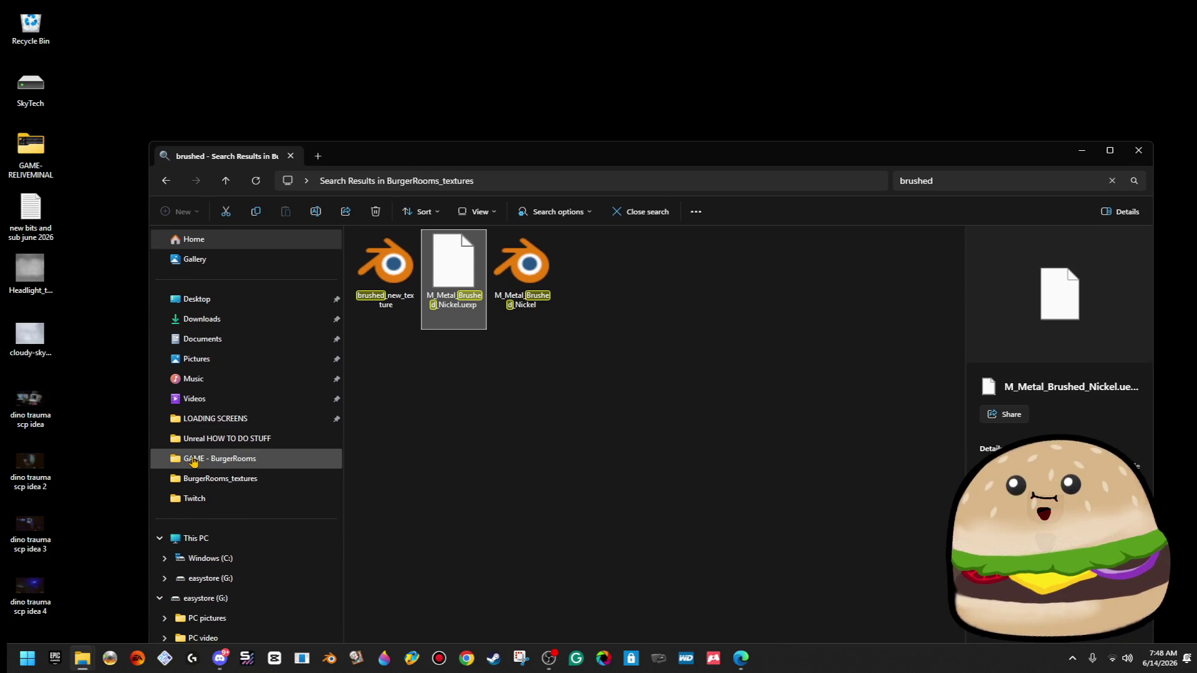
Open the BurgerRooms project's Content/Custom_static_model folder in Explorer.
{"action": "left_click", "coordinate": [215, 460]}
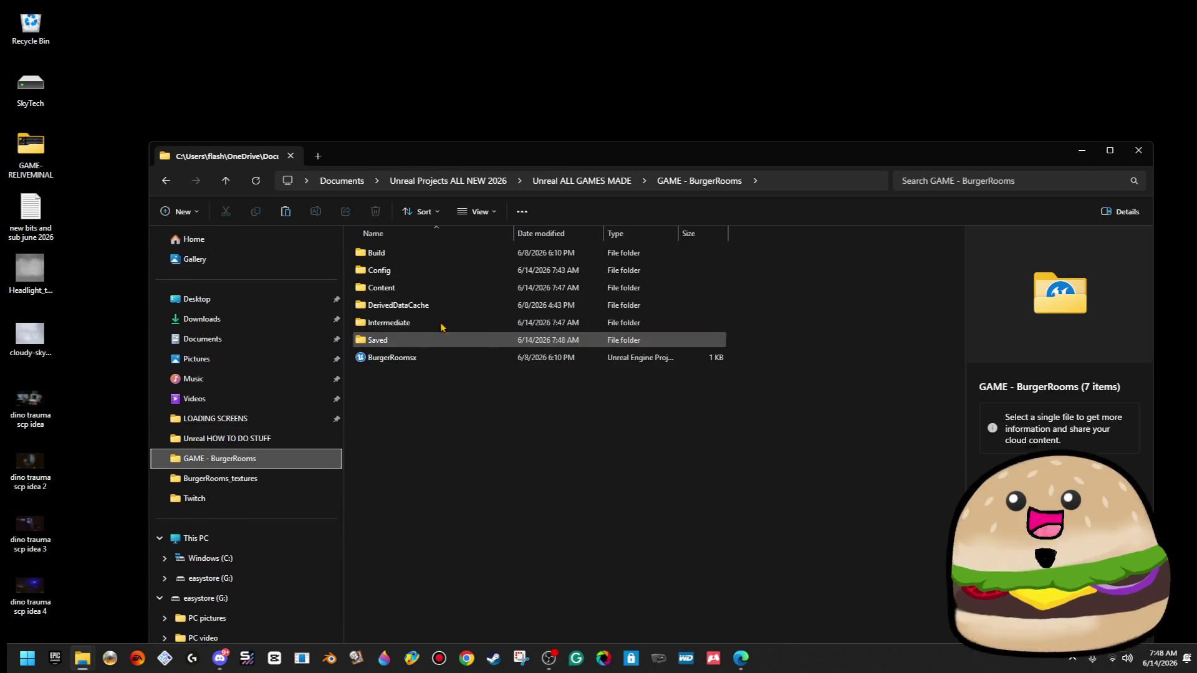
{"action": "double_click", "coordinate": [448, 287]}
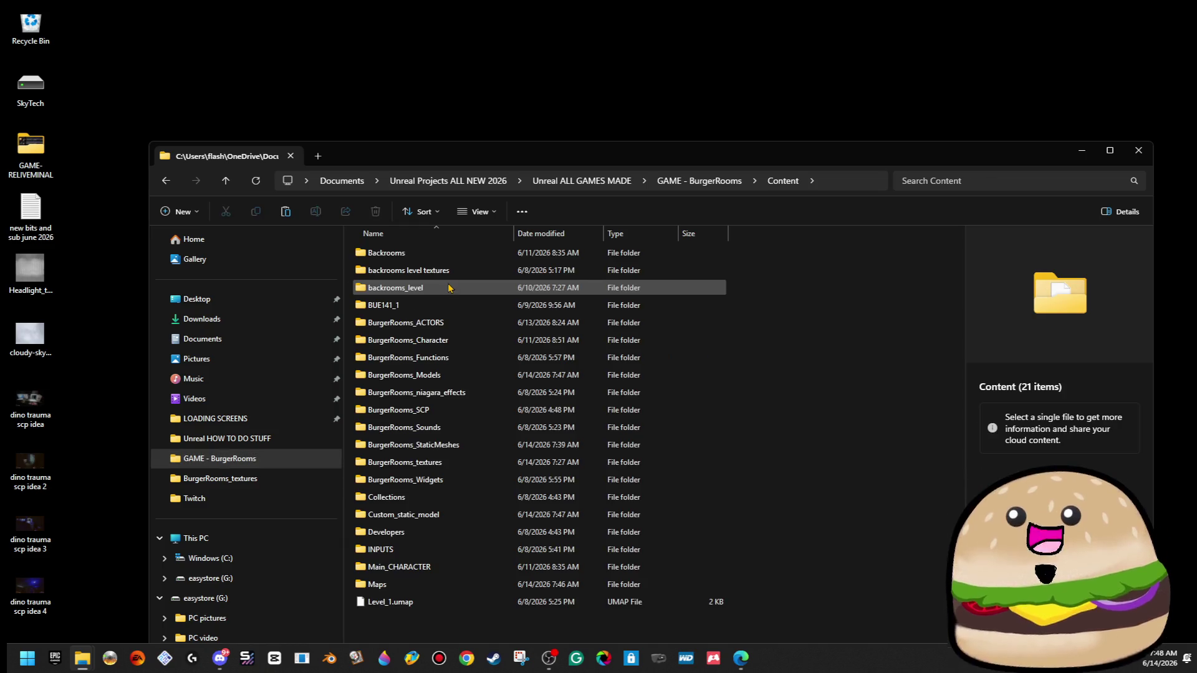
{"action": "double_click", "coordinate": [464, 514]}
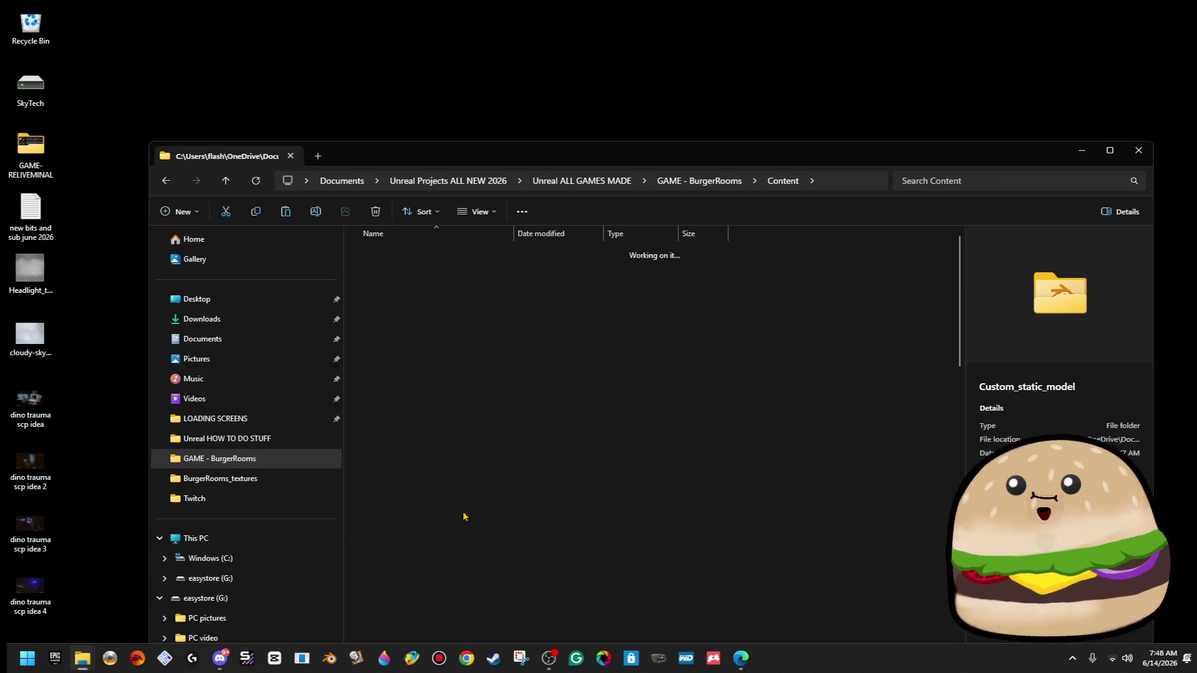
{"action": "scroll", "coordinate": [472, 509], "scroll_direction": "down", "scroll_amount": 5}
{"action": "scroll", "coordinate": [472, 510], "scroll_direction": "down", "scroll_amount": 15}
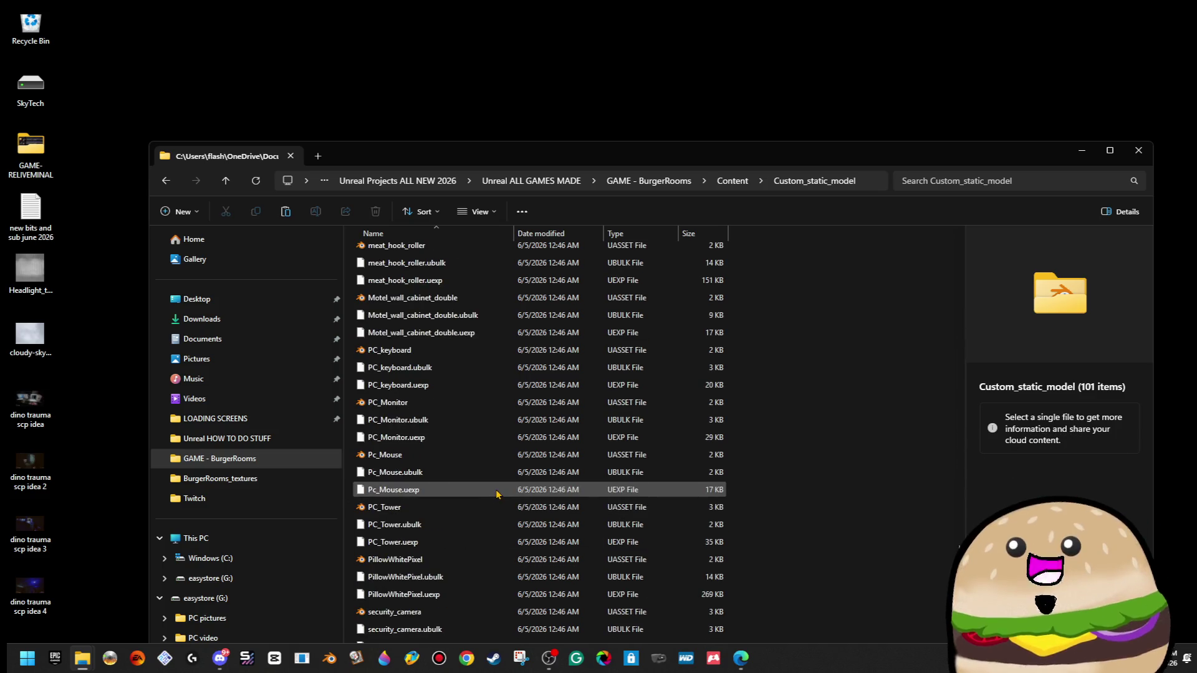
{"action": "scroll", "coordinate": [502, 498], "scroll_direction": "up", "scroll_amount": 20}
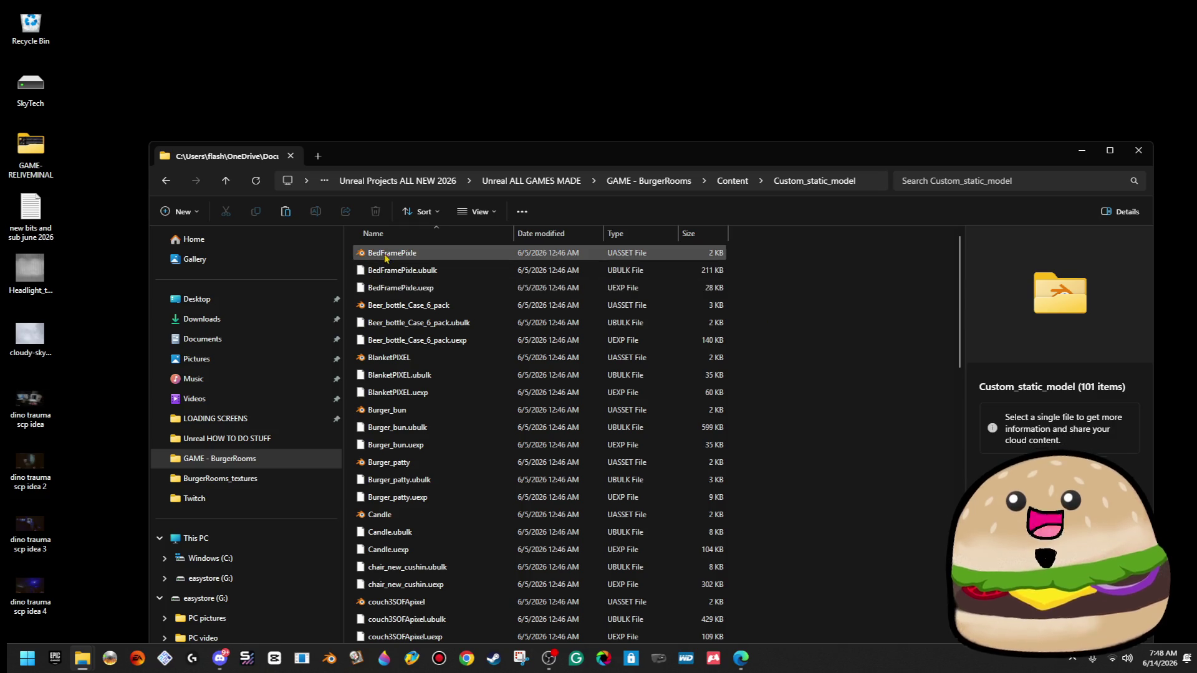
Cut Custom_static_model from Content and paste it onto the desktop.
{"action": "left_click", "coordinate": [740, 187]}
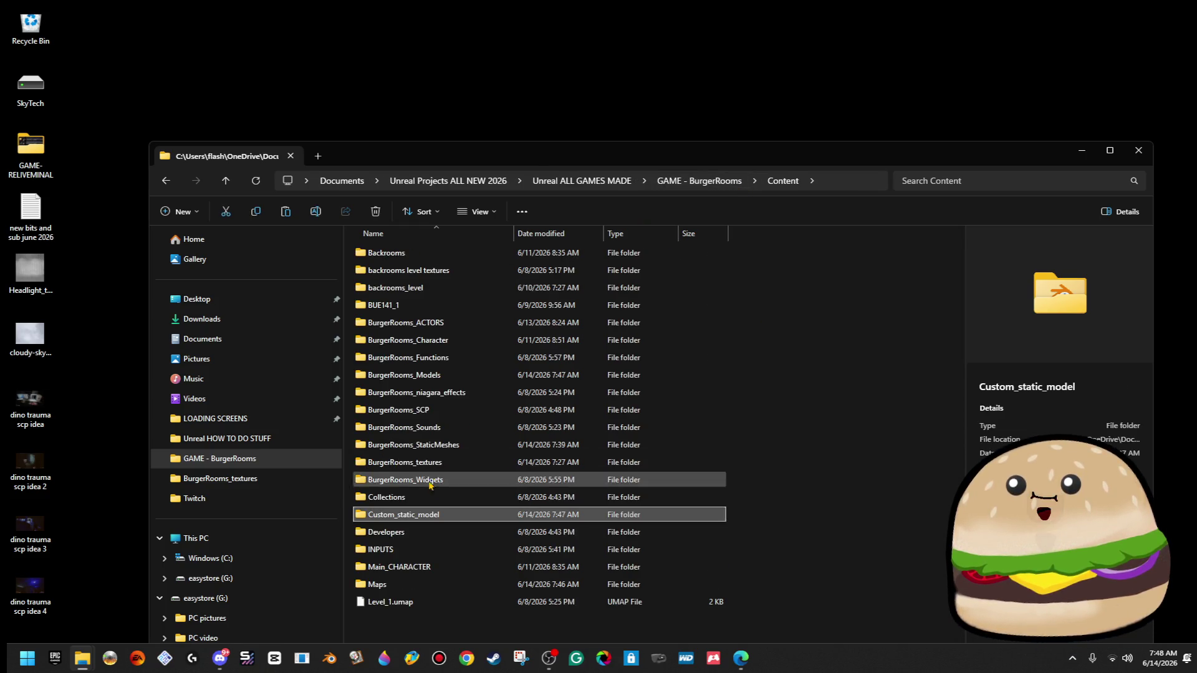
{"action": "right_click", "coordinate": [423, 522]}
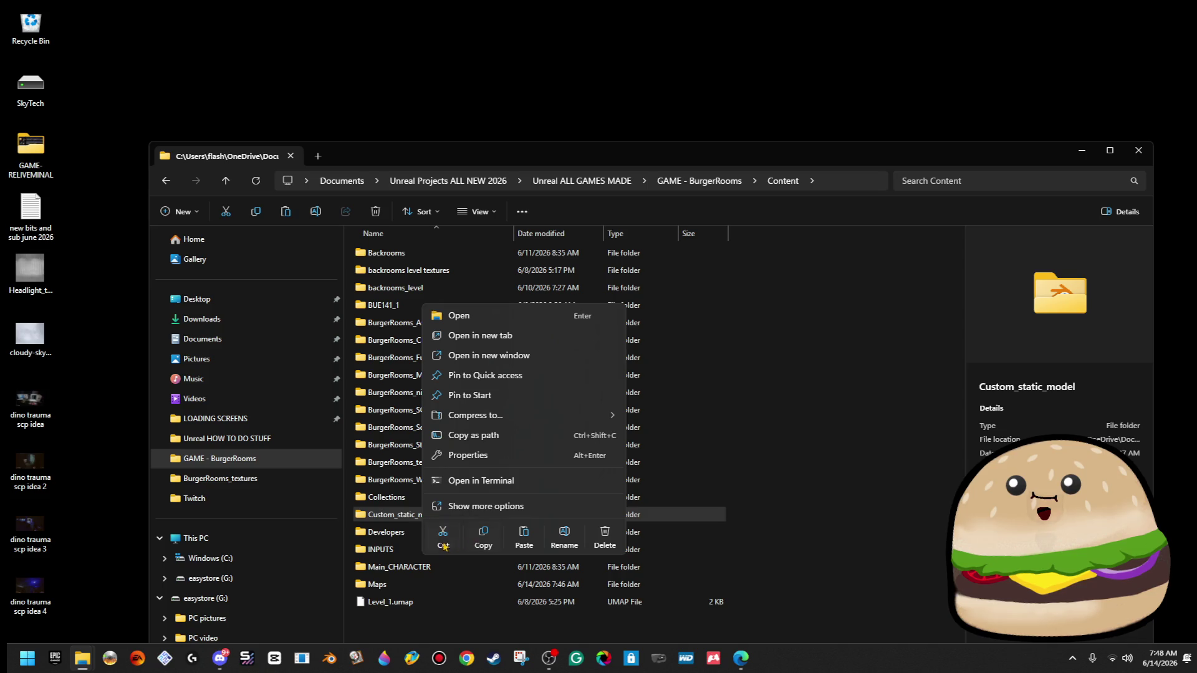
{"action": "left_click", "coordinate": [551, 252]}
{"action": "left_click", "coordinate": [574, 107]}
{"action": "right_click", "coordinate": [574, 108]}
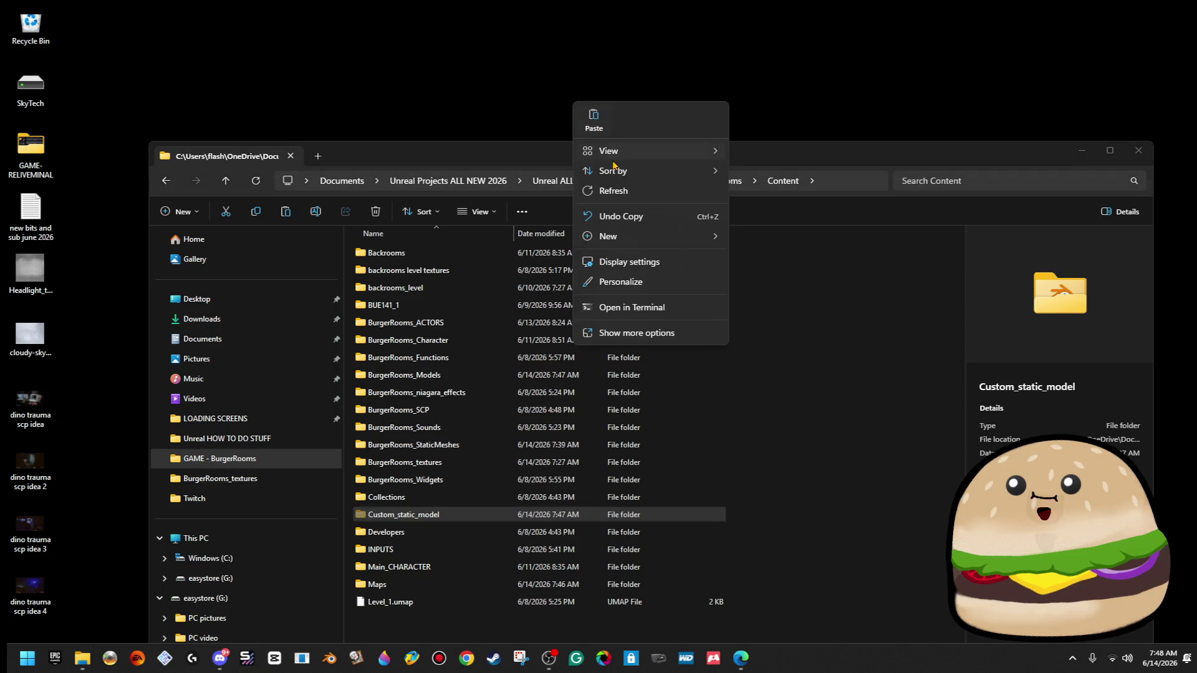
{"action": "left_click", "coordinate": [588, 118]}
{"action": "left_click", "coordinate": [622, 111]}
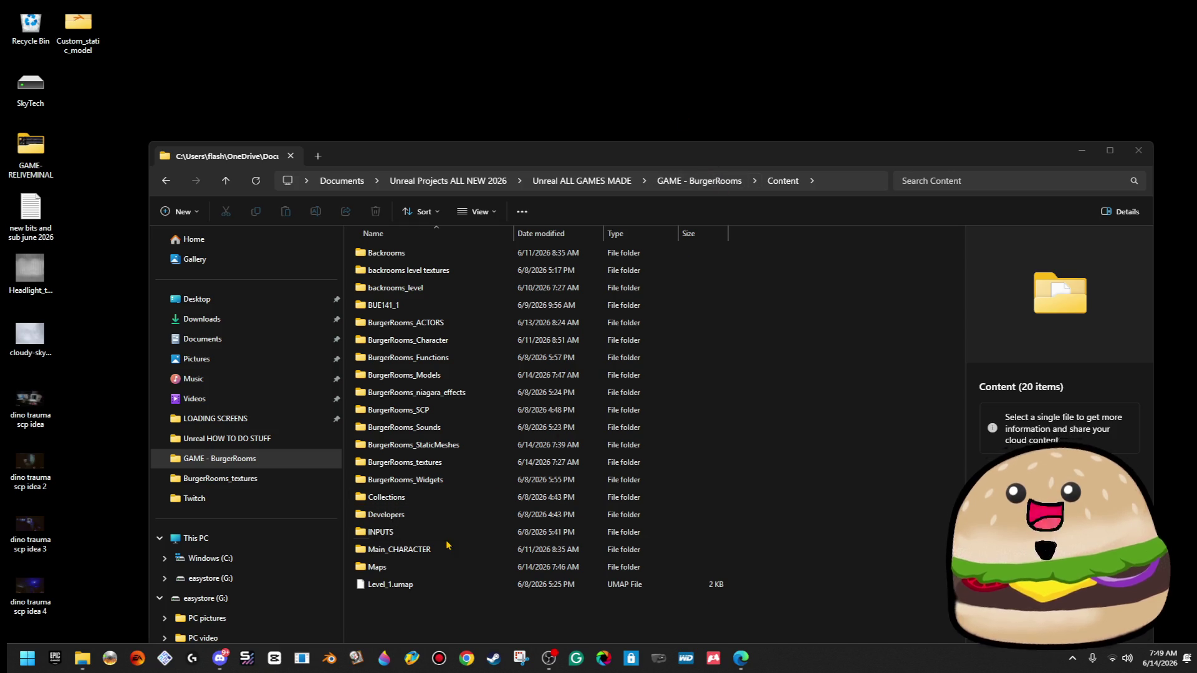
{"action": "left_click", "coordinate": [466, 624]}
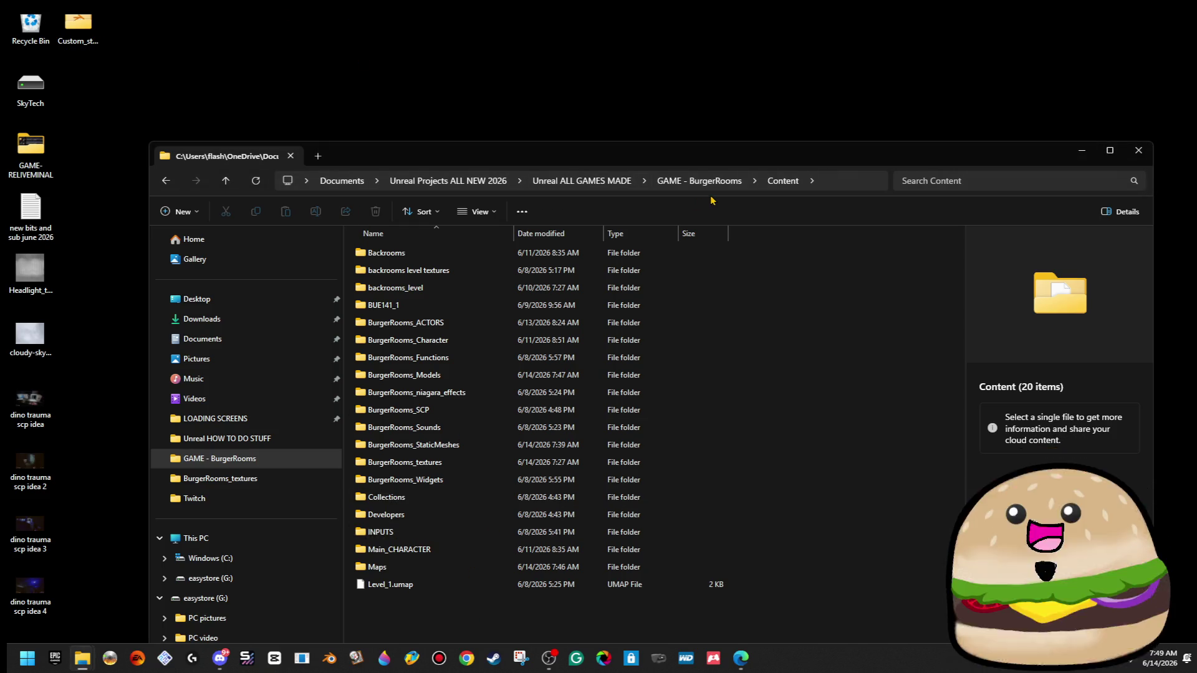
Confirm the desktop Custom_static_model folder still holds its 101 files, then copy the folder.
{"action": "right_click", "coordinate": [91, 43]}
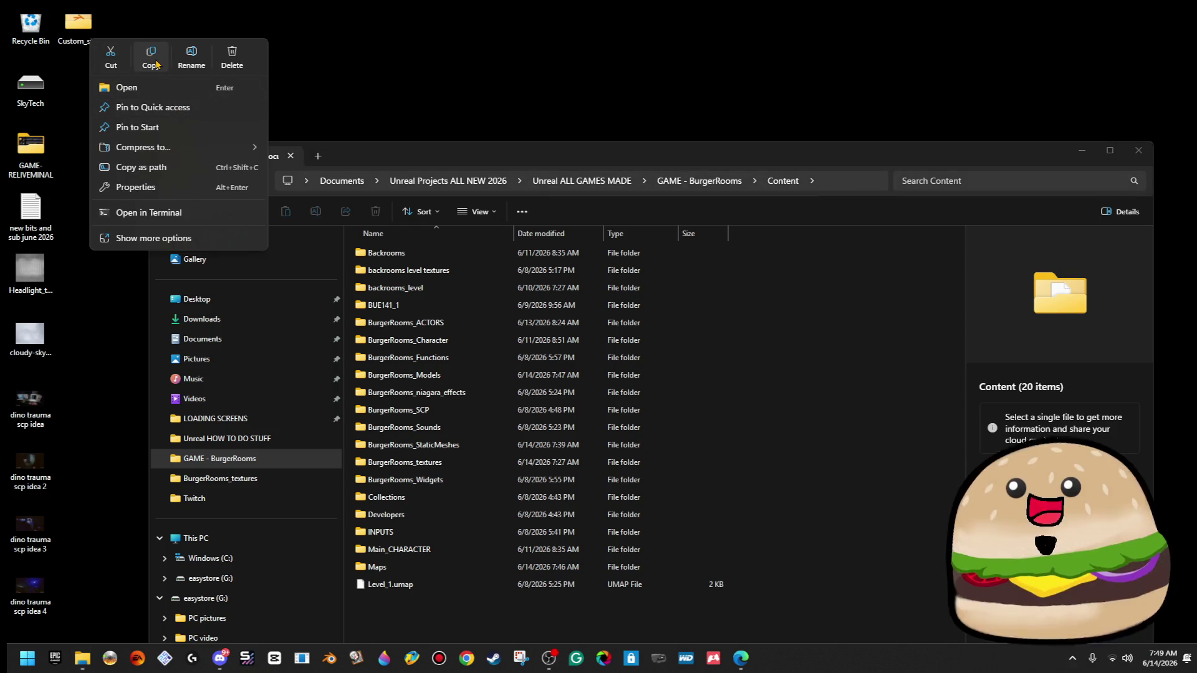
{"action": "double_click", "coordinate": [78, 25]}
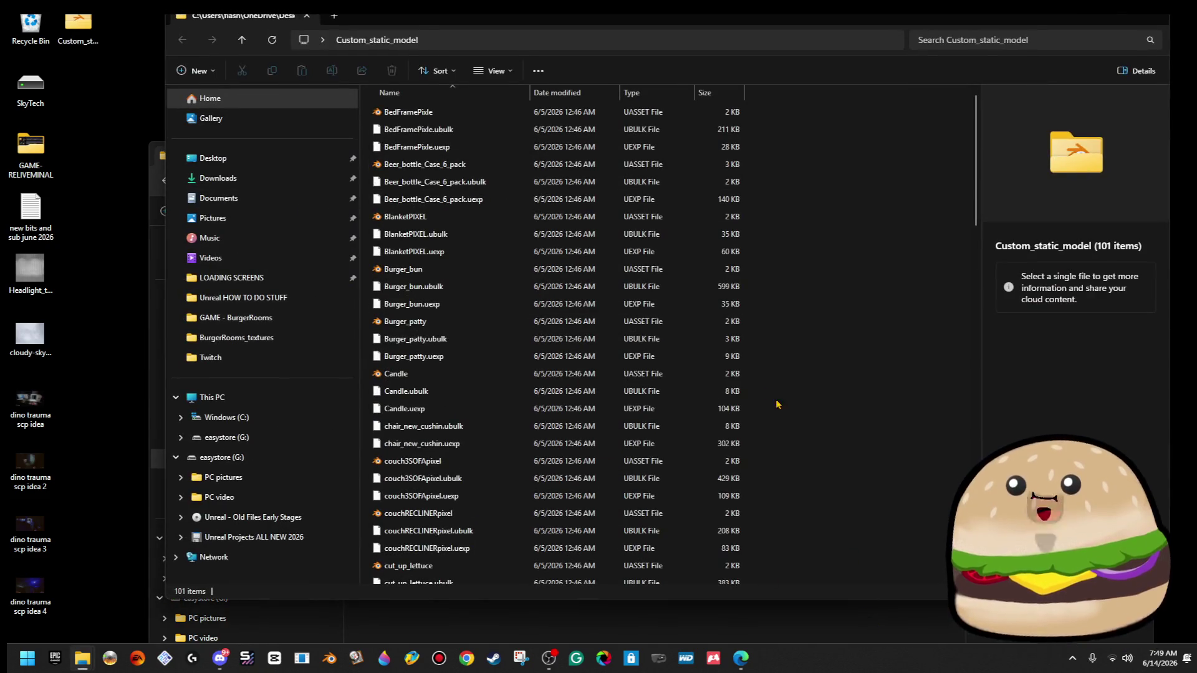
{"action": "scroll", "coordinate": [766, 403], "scroll_direction": "down", "scroll_amount": 20}
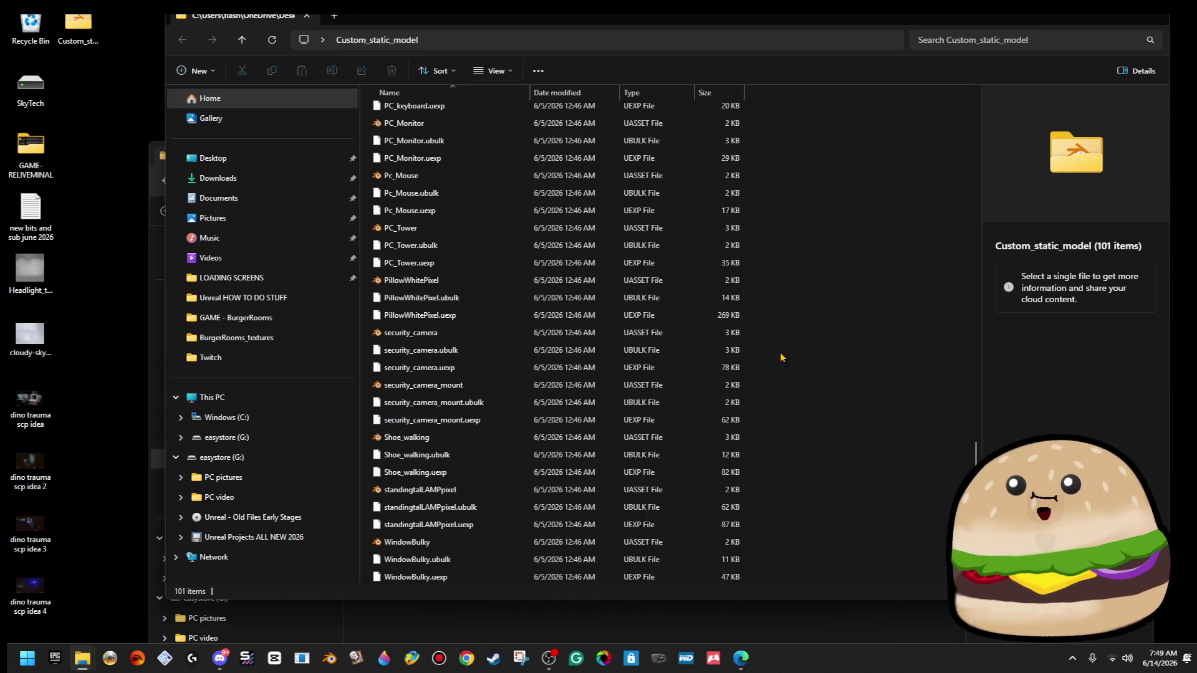
{"action": "scroll", "coordinate": [804, 513], "scroll_direction": "up", "scroll_amount": 20}
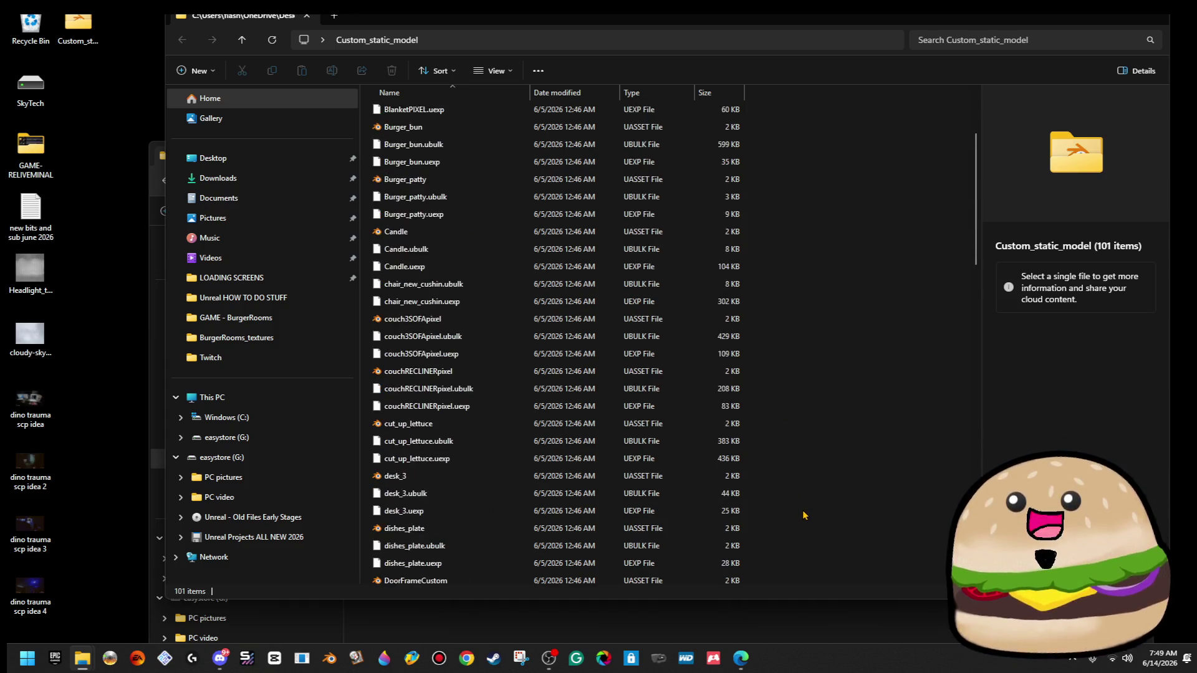
{"action": "left_click", "coordinate": [1168, 14]}
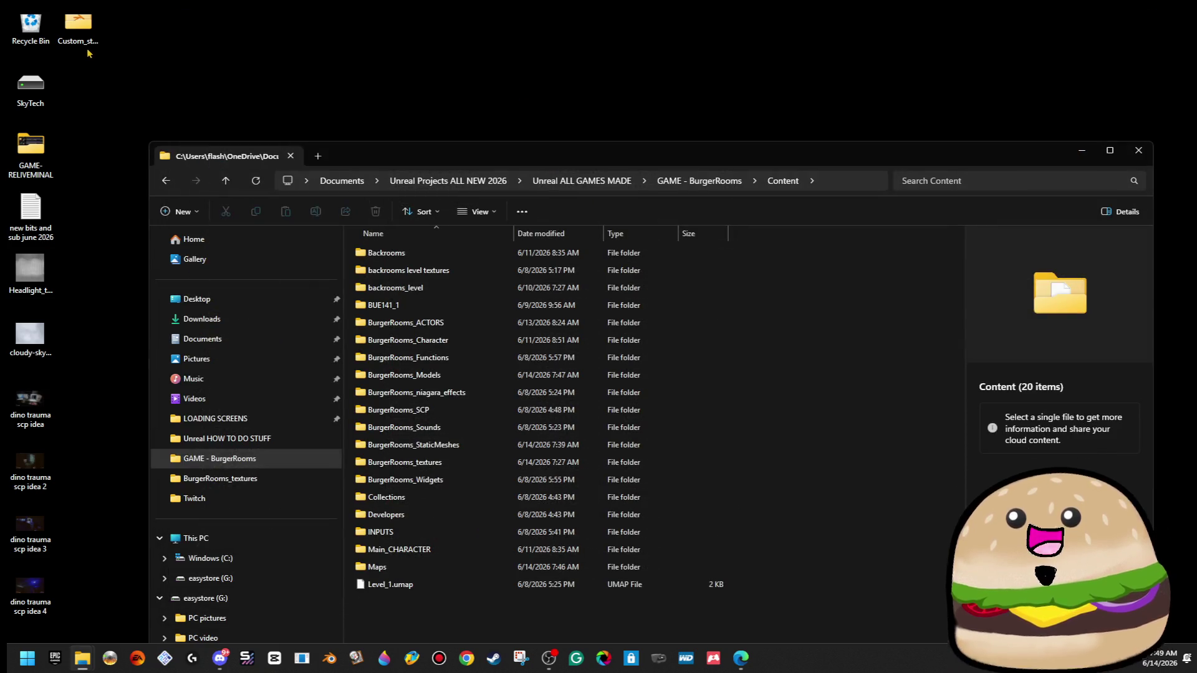
{"action": "right_click", "coordinate": [82, 35]}
{"action": "left_click", "coordinate": [143, 50]}
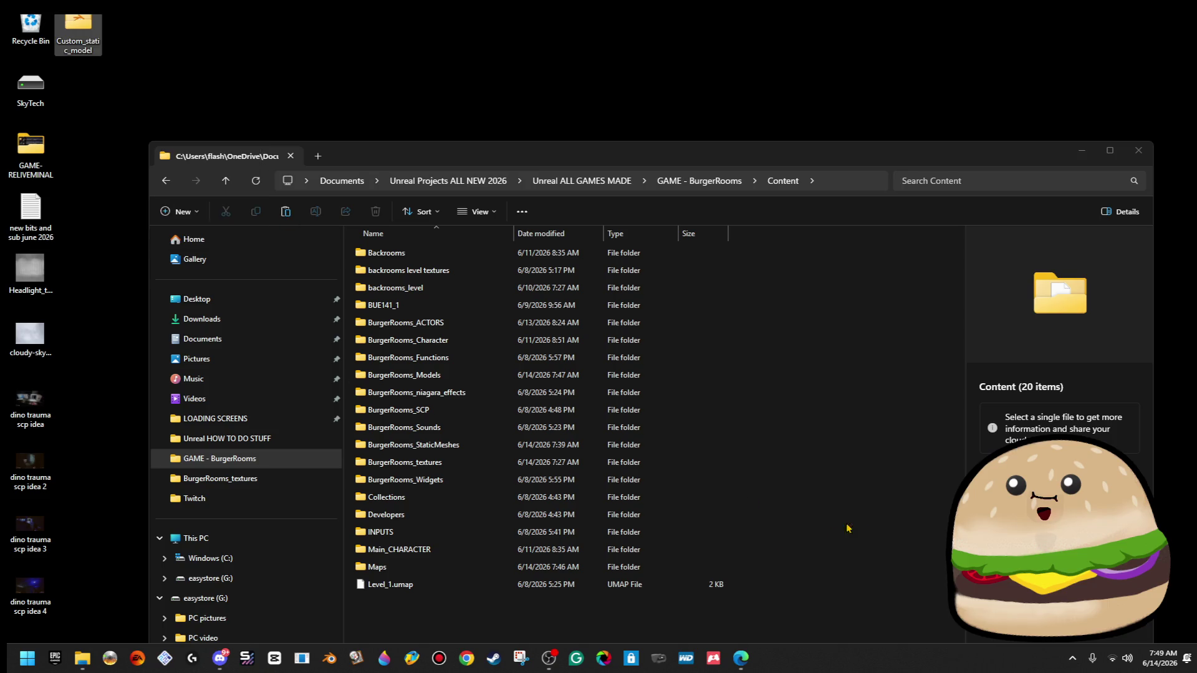
Open the project's Content > BurgerRooms_Models folder in File Explorer.
{"action": "right_click", "coordinate": [99, 55]}
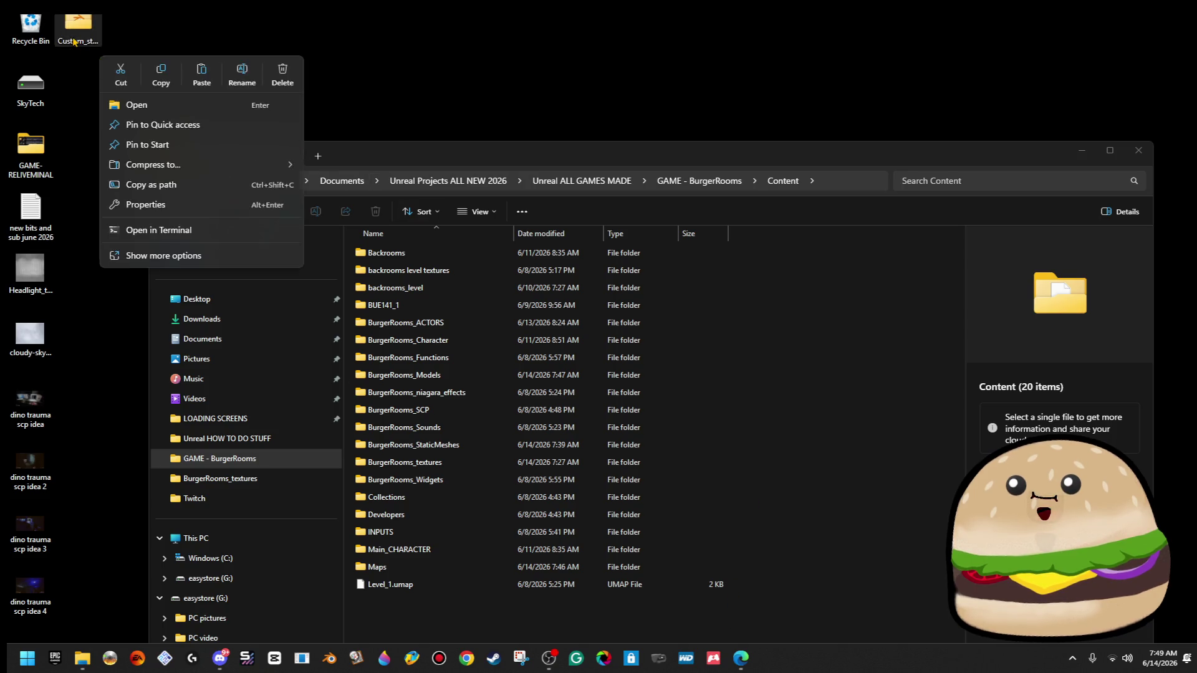
{"action": "right_click", "coordinate": [74, 37]}
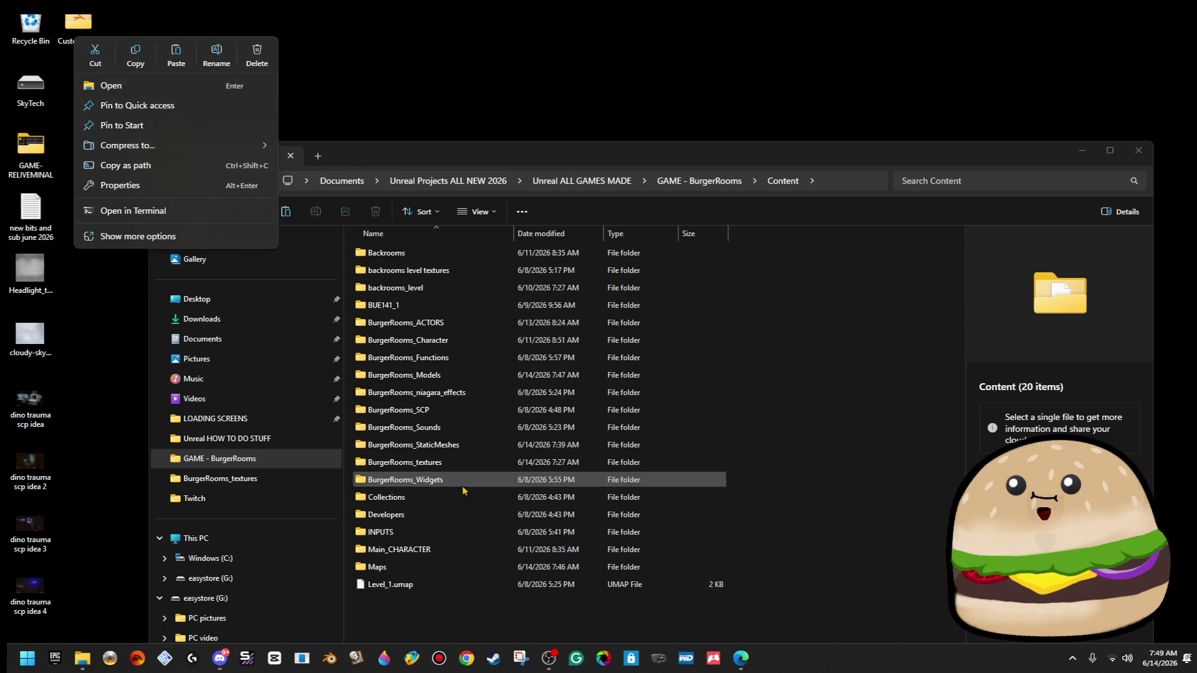
{"action": "left_click", "coordinate": [479, 382]}
{"action": "double_click", "coordinate": [478, 380]}
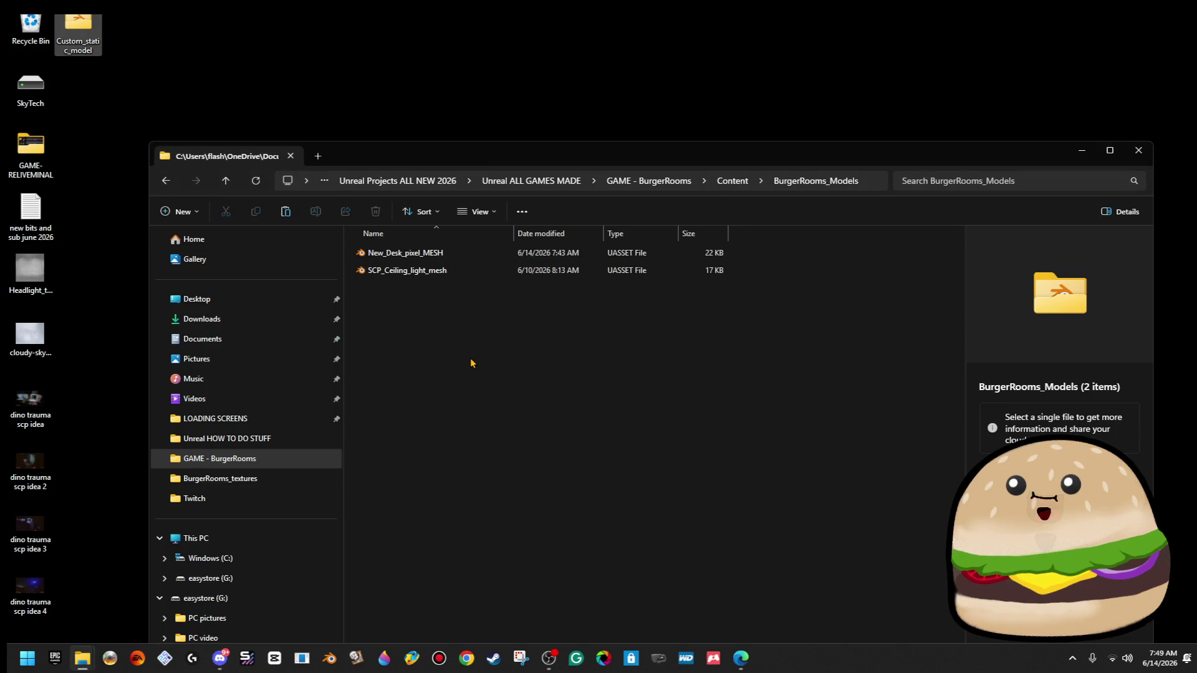
Copy all 101 files from the desktop Custom_static_model folder into BurgerRooms_Models.
{"action": "double_click", "coordinate": [78, 28]}
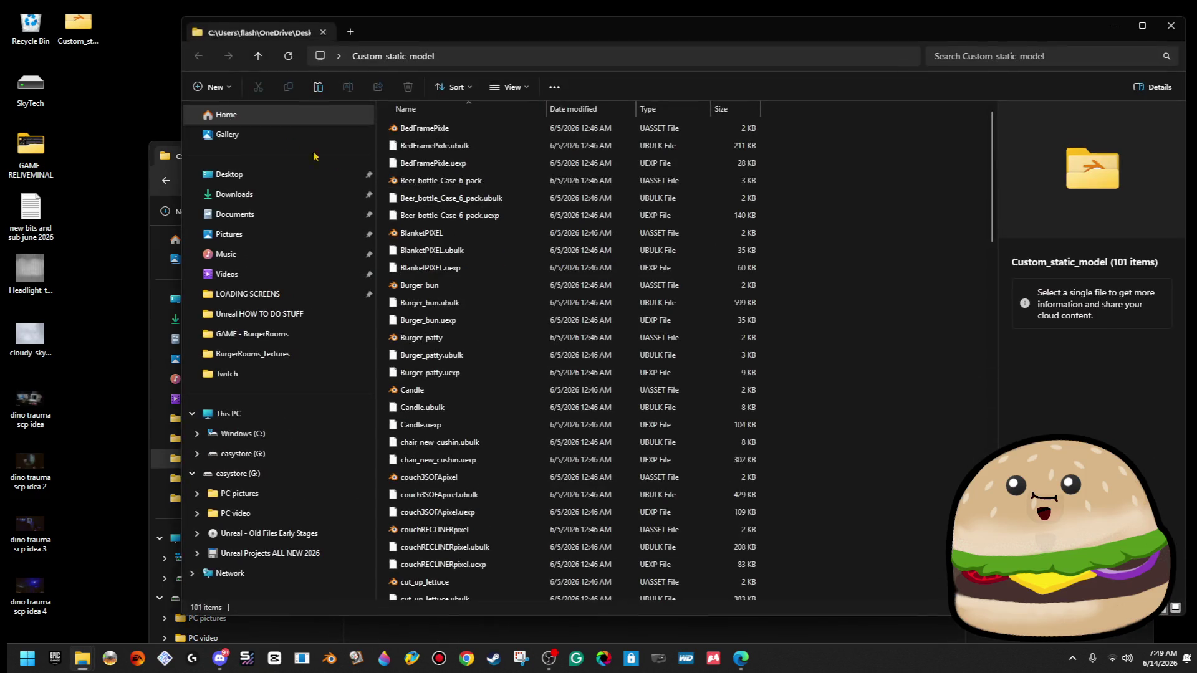
{"action": "left_click", "coordinate": [483, 133]}
{"action": "scroll", "coordinate": [626, 515], "scroll_direction": "down", "scroll_amount": 15}
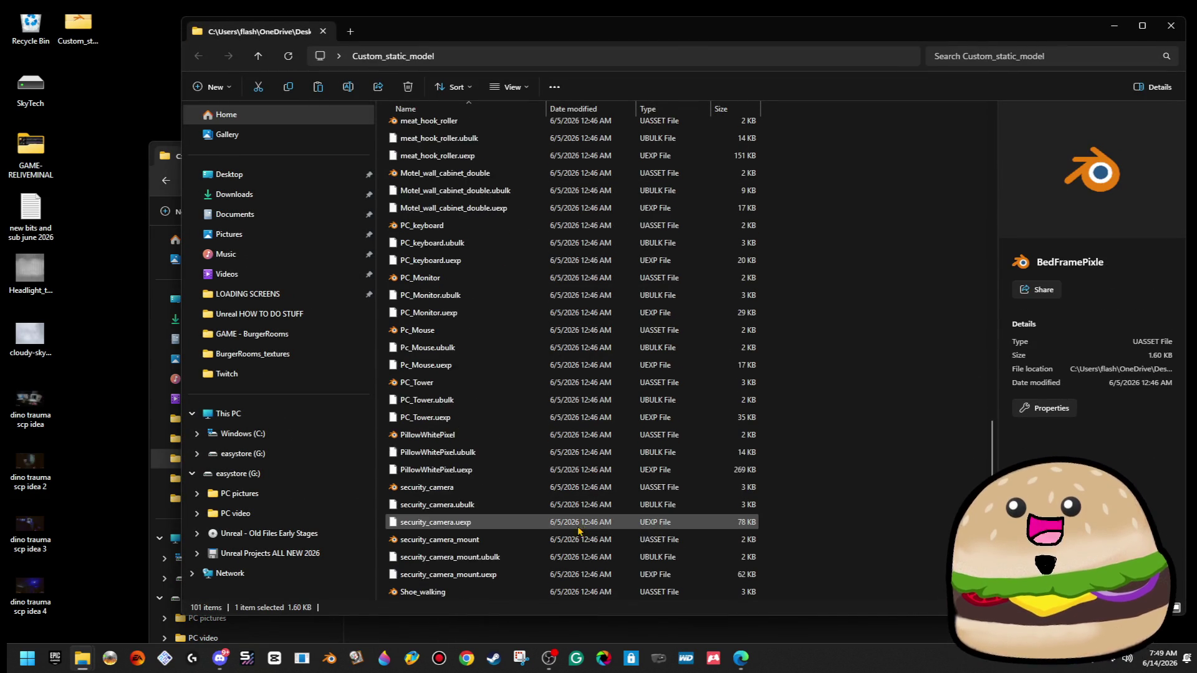
{"action": "key", "text": "ctrl+a"}
{"action": "right_click", "coordinate": [533, 430]}
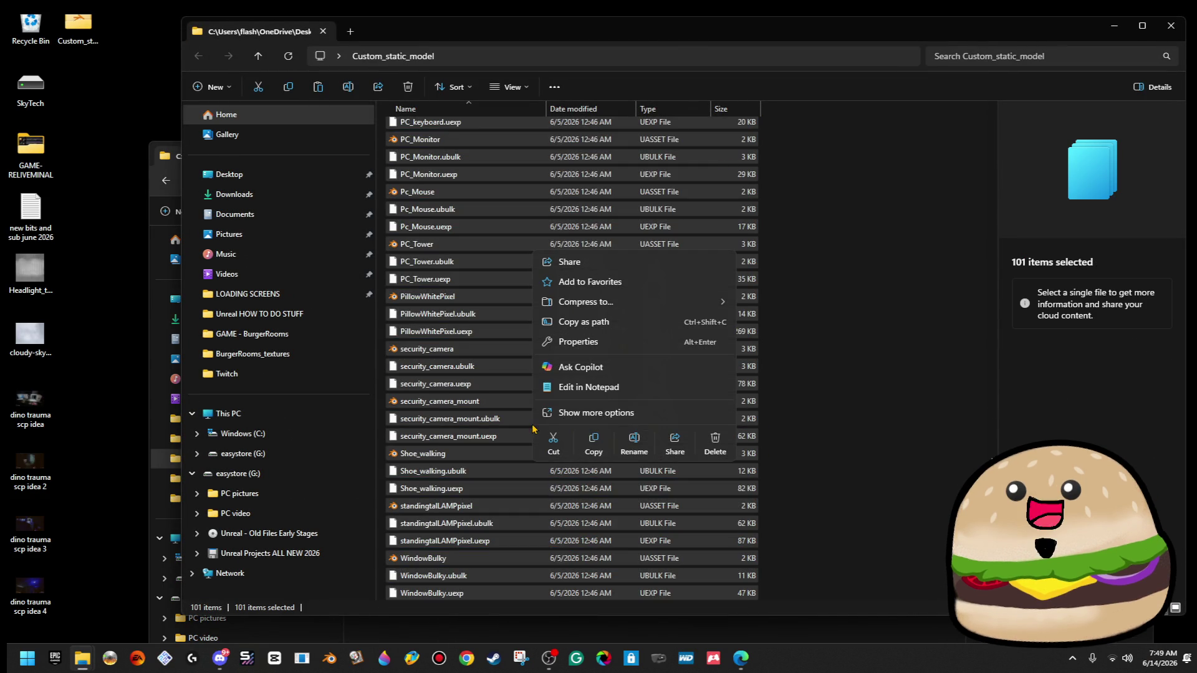
{"action": "left_click", "coordinate": [593, 441]}
{"action": "left_click", "coordinate": [1122, 27]}
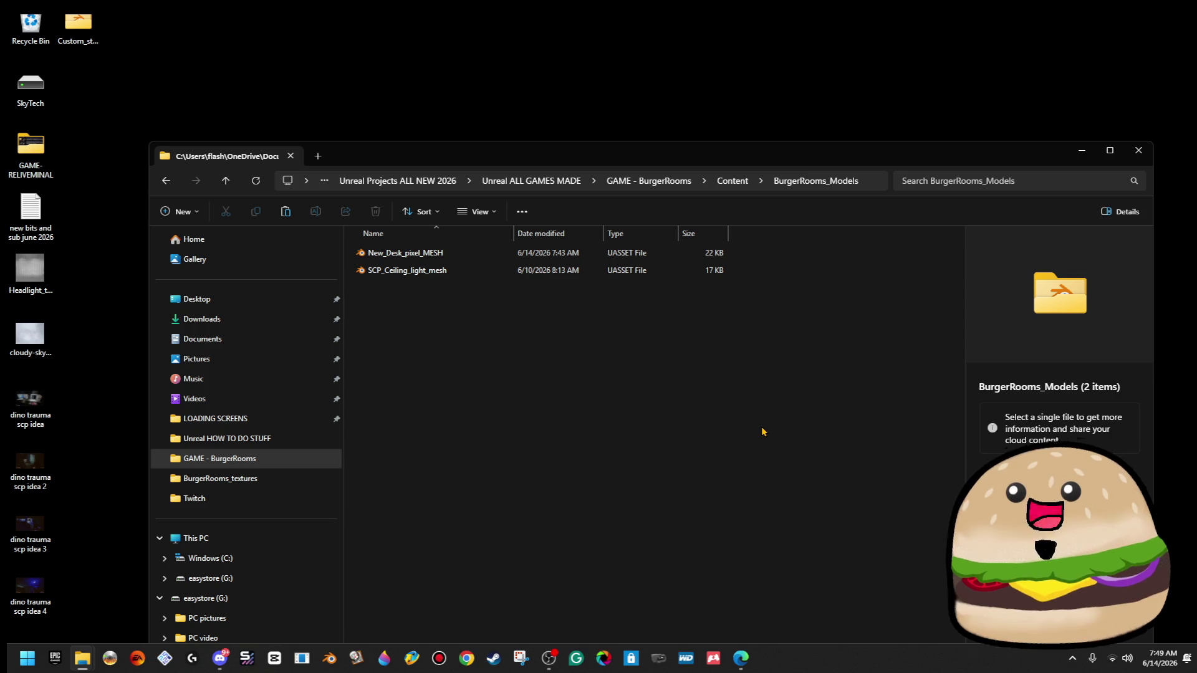
{"action": "key", "text": "ctrl+v"}
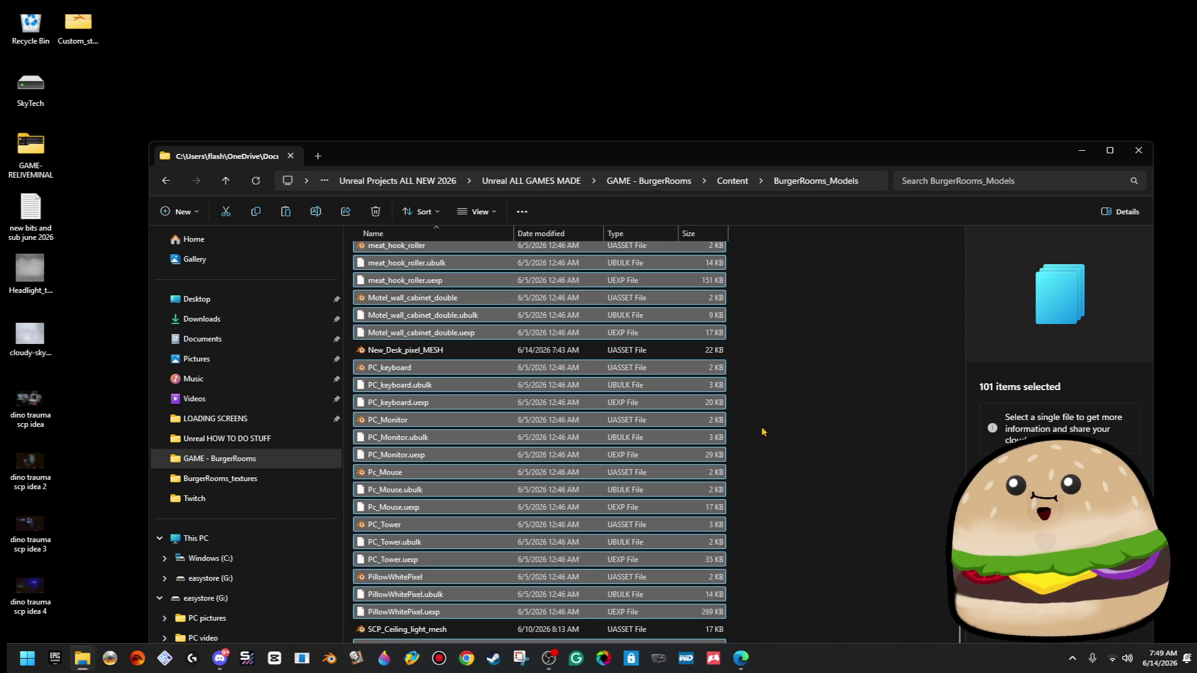
{"action": "left_click", "coordinate": [730, 182]}
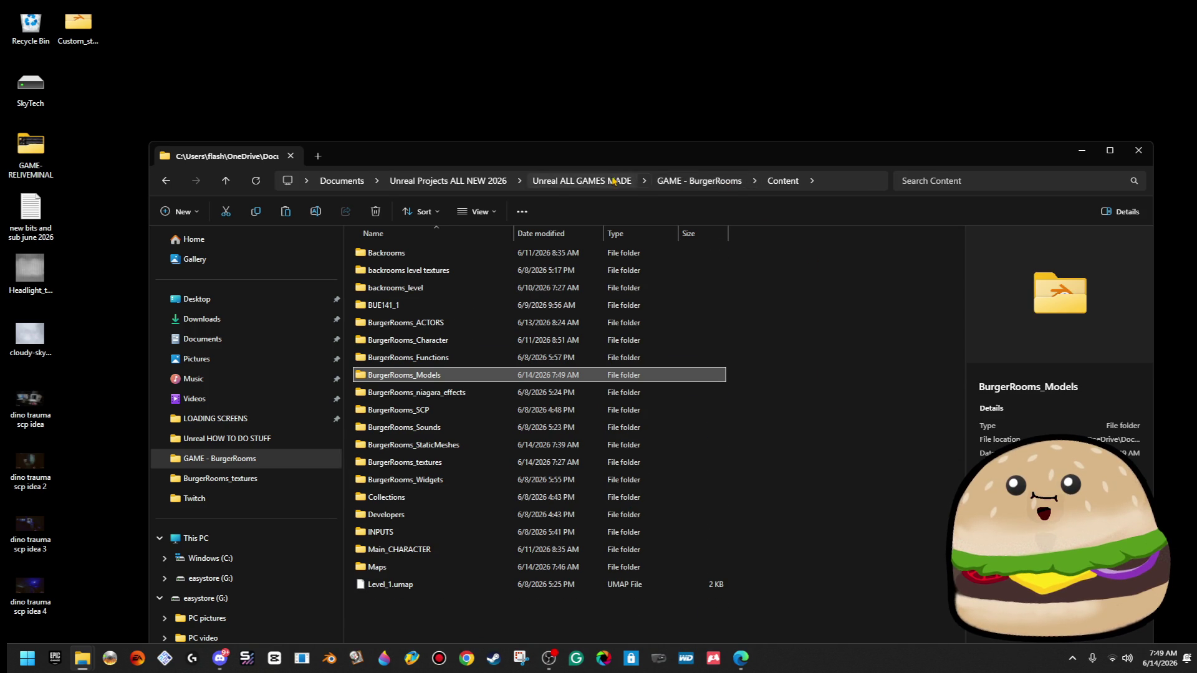
Navigate to the GAME - BurgerRooms folder and launch BurgerRoomsx.uproject.
{"action": "left_click", "coordinate": [614, 181]}
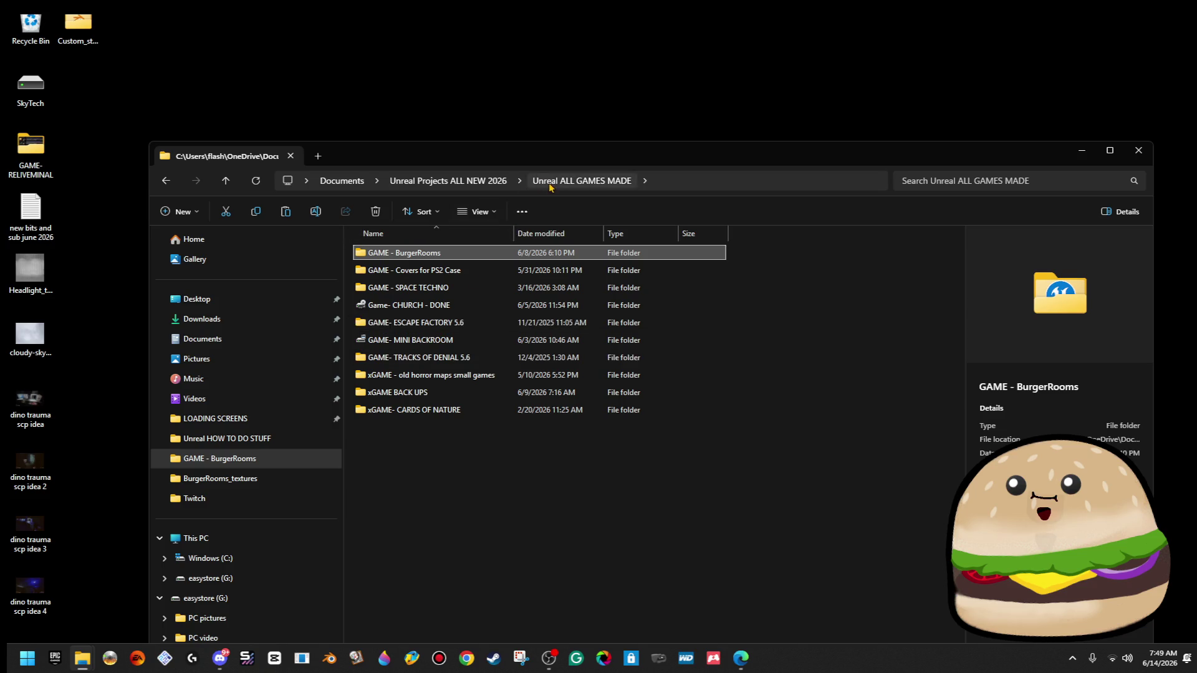
{"action": "double_click", "coordinate": [474, 254]}
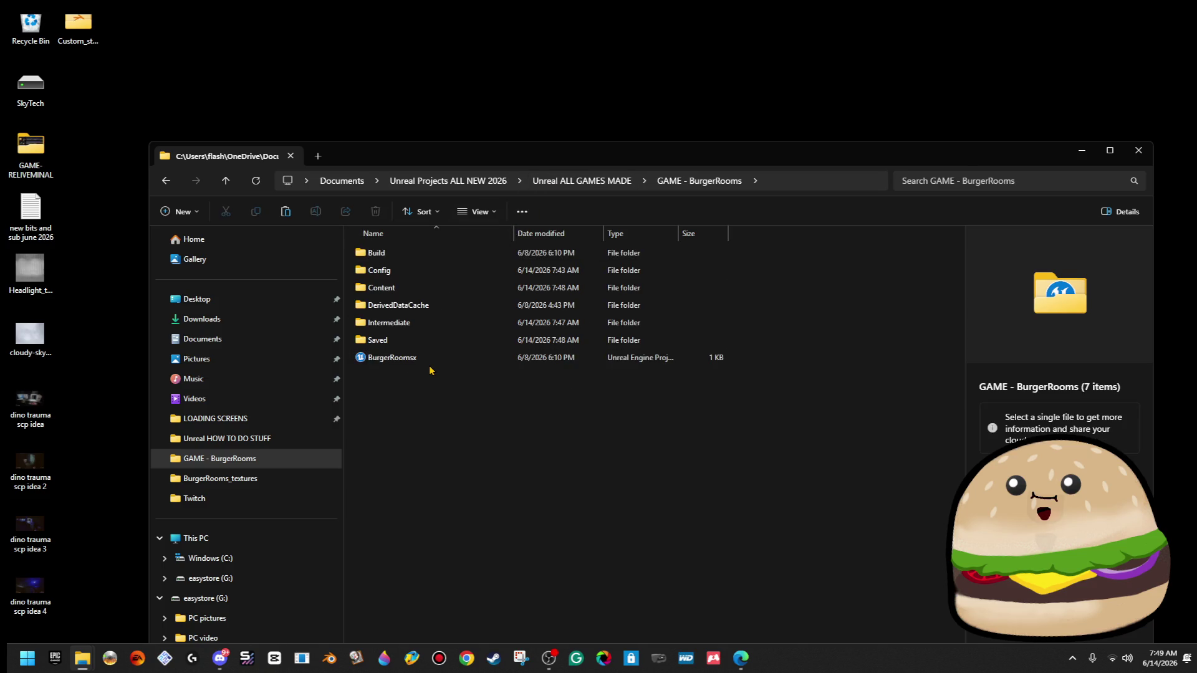
{"action": "left_click", "coordinate": [433, 359]}
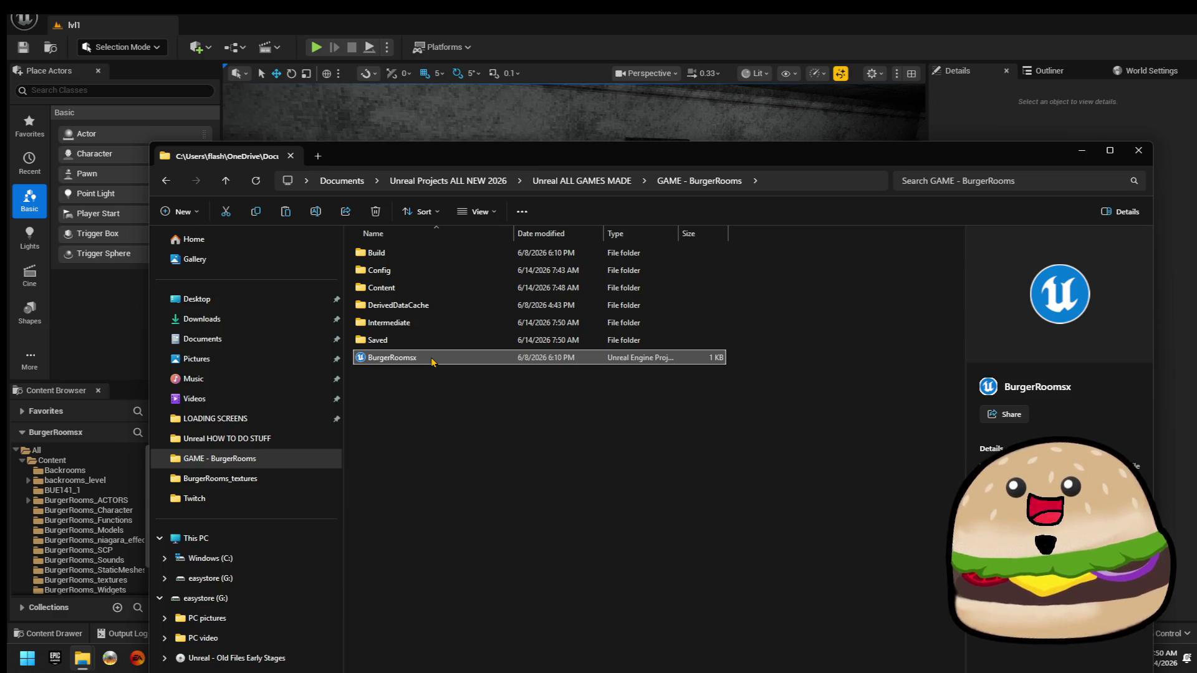
Close File Explorer and open the BurgerRooms_Models folder in the Content Browser.
{"action": "key", "text": "alt+F4"}
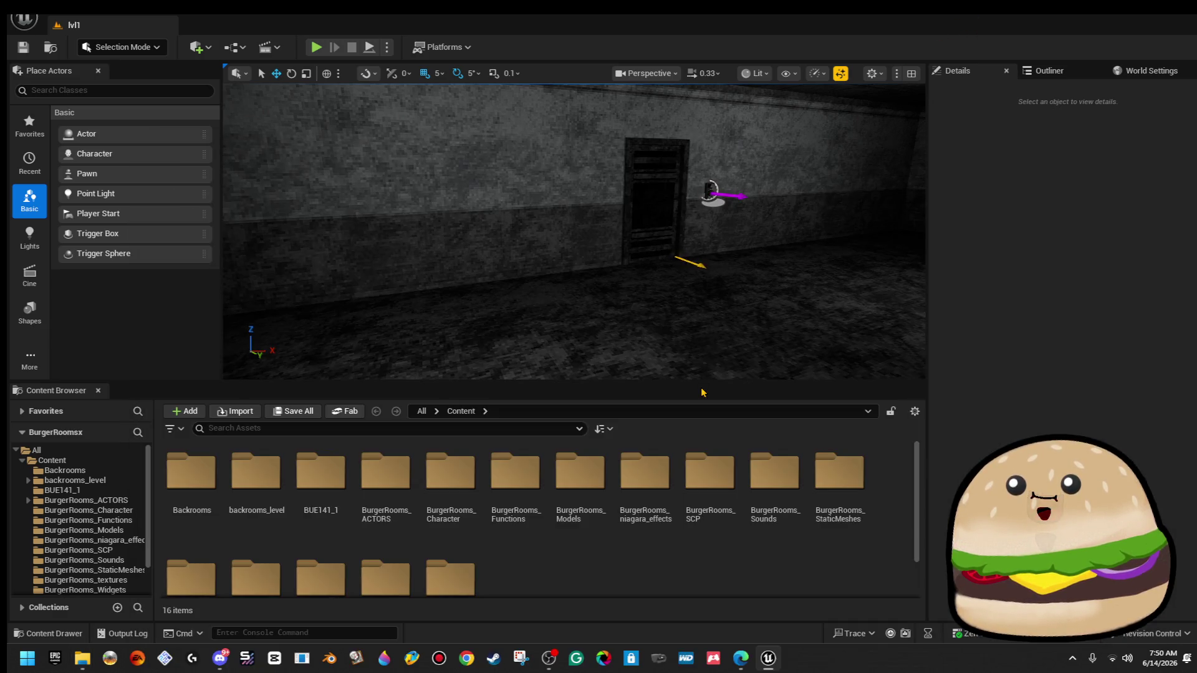
{"action": "left_click", "coordinate": [568, 468]}
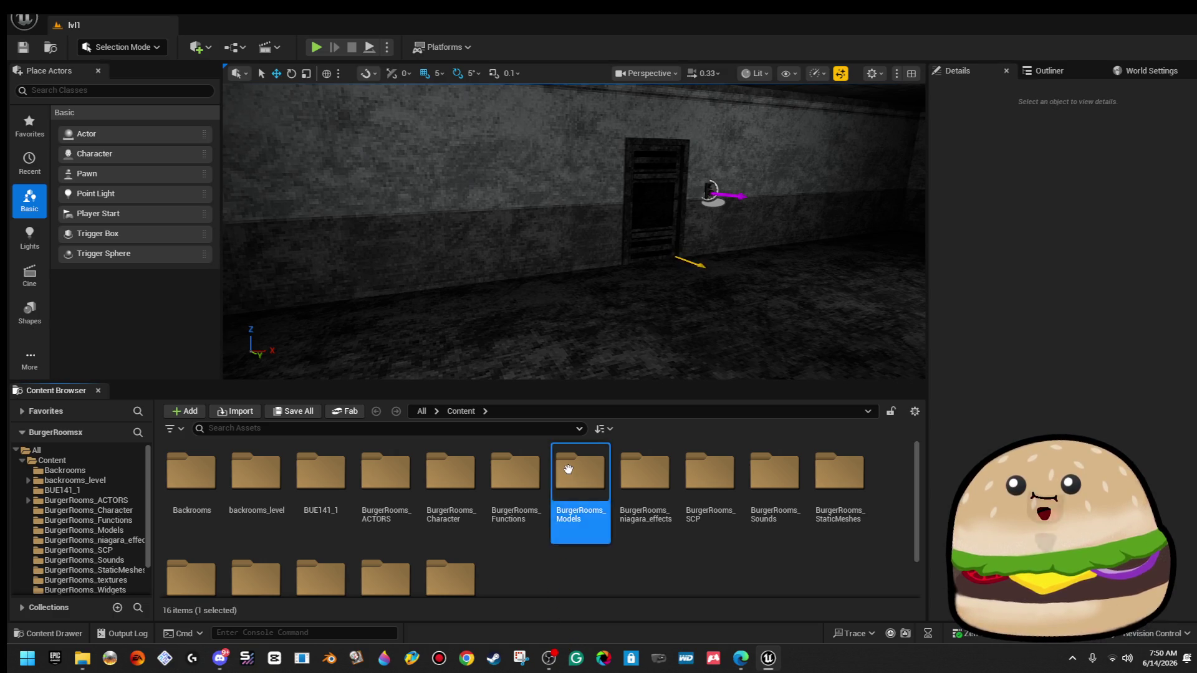
{"action": "double_click", "coordinate": [568, 468]}
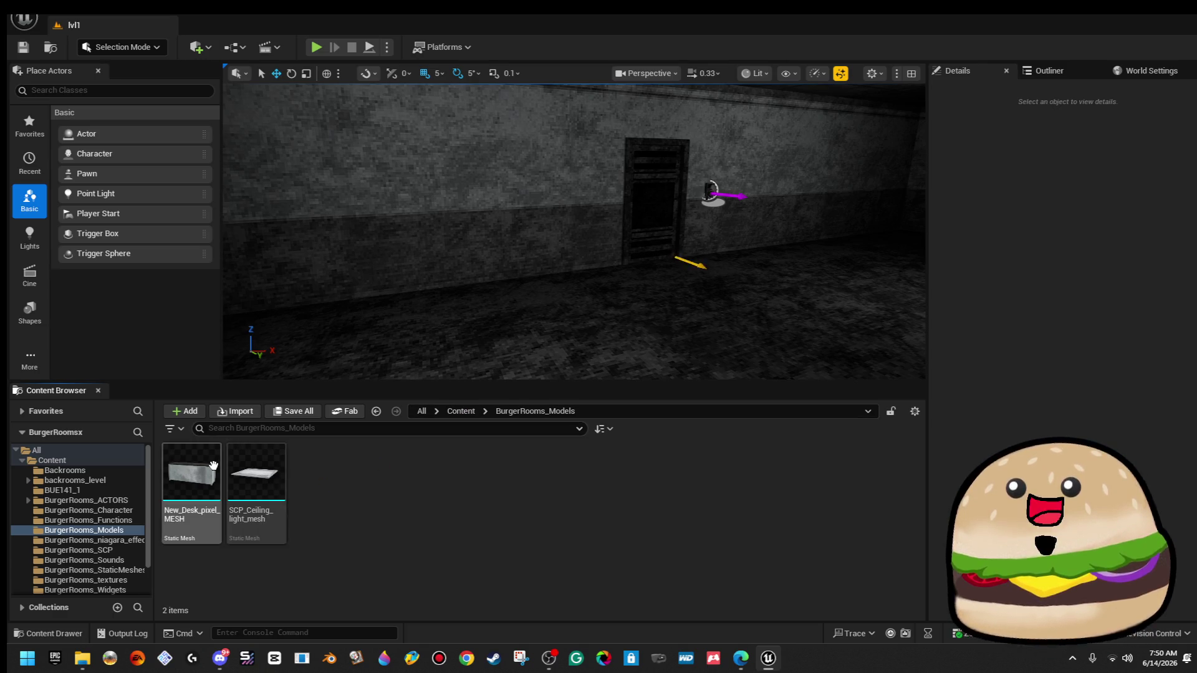
Show New_Desk_pixel_MESH in Explorer to view the 103 files on disk, then return to the editor.
{"action": "right_click", "coordinate": [212, 486]}
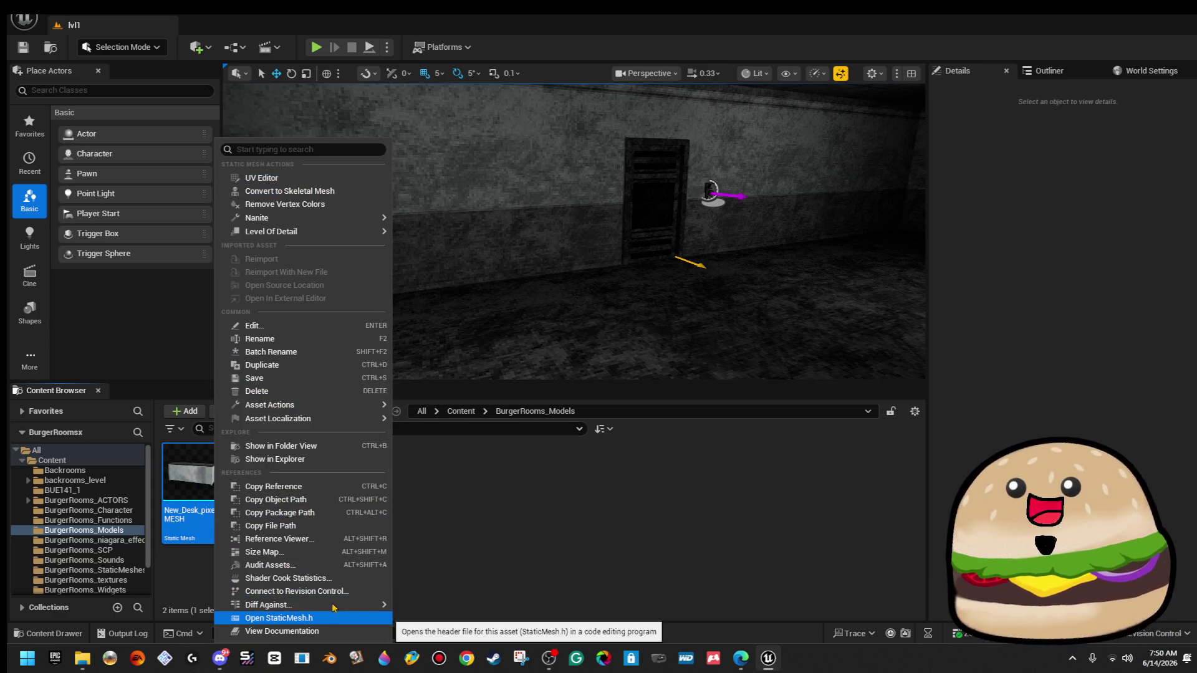
{"action": "left_click", "coordinate": [330, 464]}
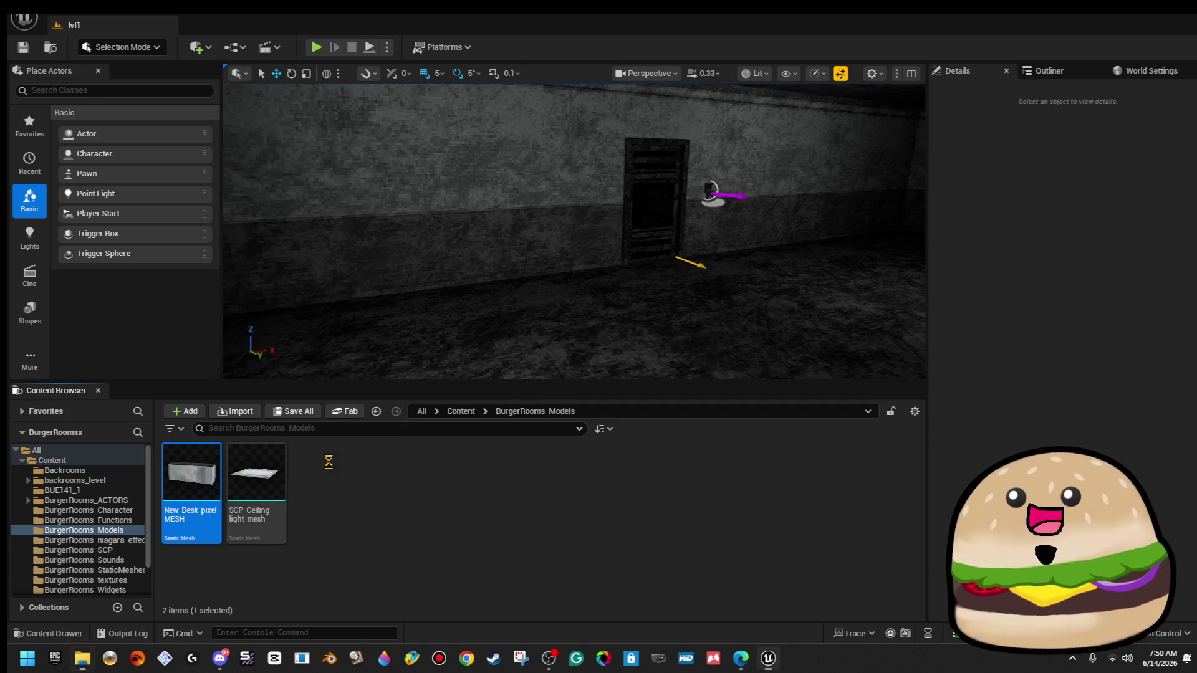
{"action": "scroll", "coordinate": [498, 431], "scroll_direction": "up", "scroll_amount": 12}
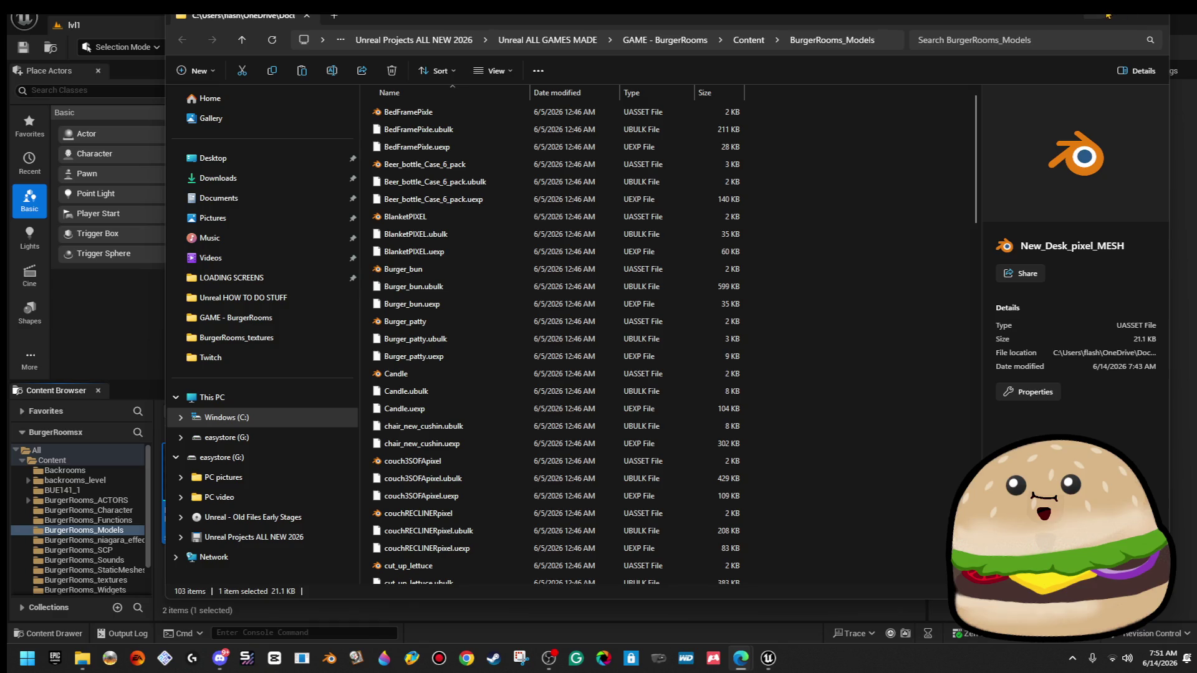
{"action": "left_click", "coordinate": [83, 658]}
{"action": "right_click", "coordinate": [177, 489]}
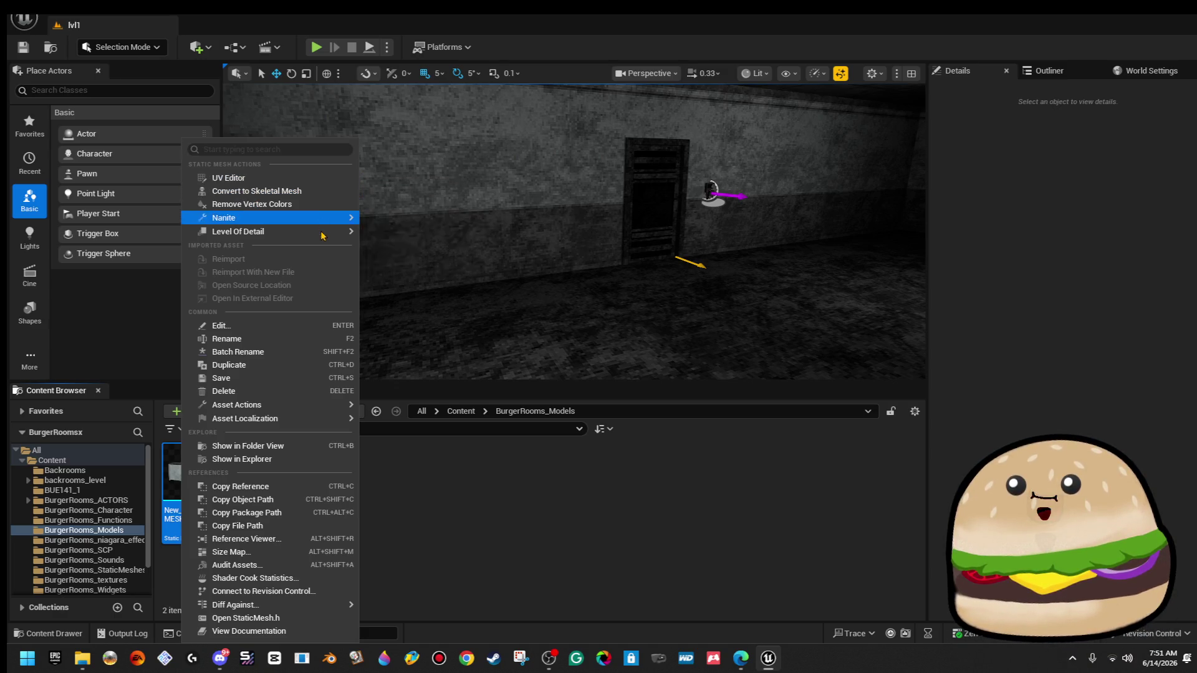
{"action": "mouse_move", "coordinate": [322, 234]}
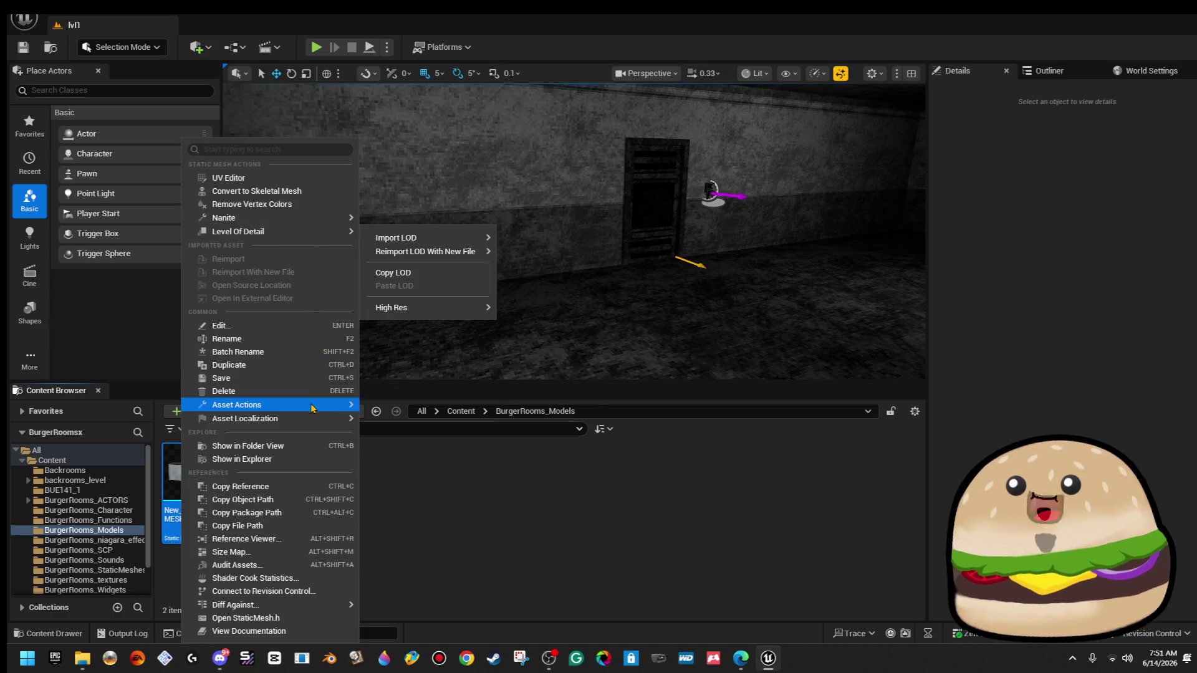
{"action": "mouse_move", "coordinate": [313, 407]}
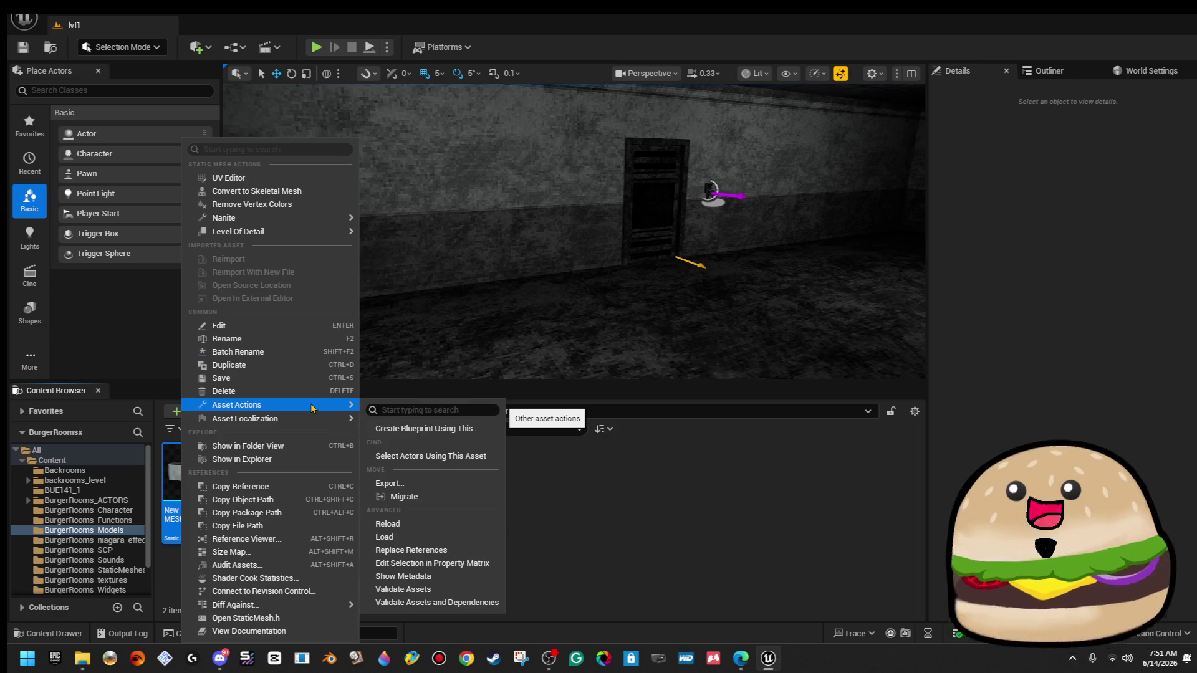
{"action": "left_click", "coordinate": [429, 500]}
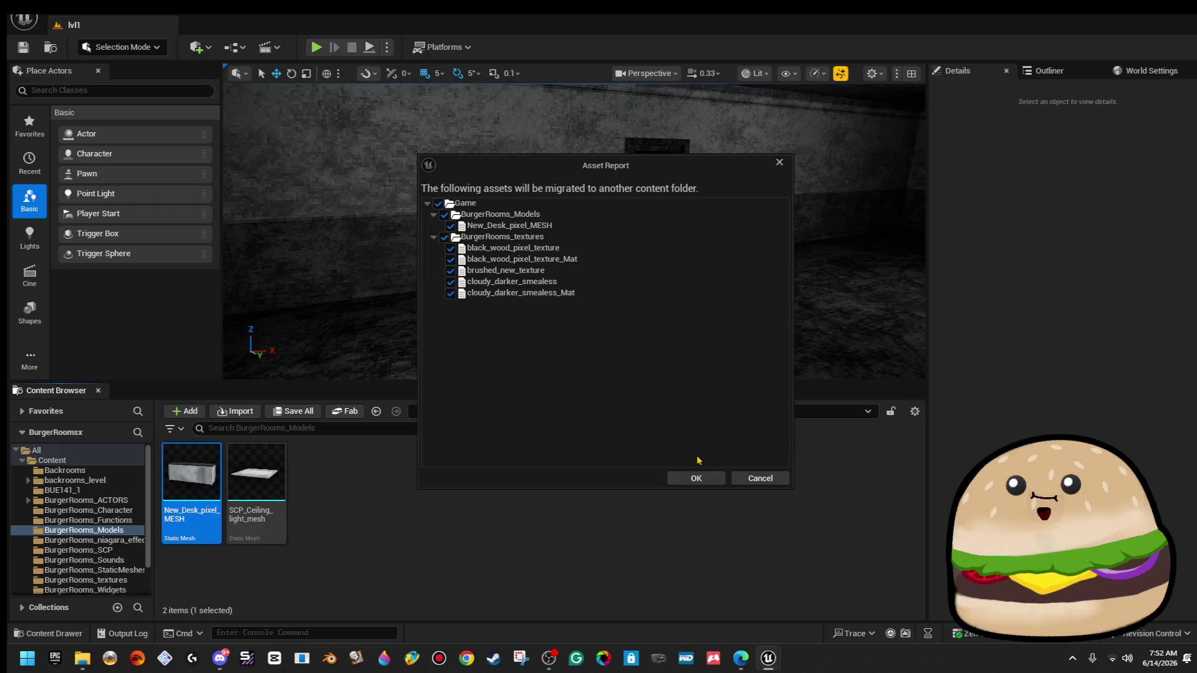
{"action": "left_click", "coordinate": [692, 477]}
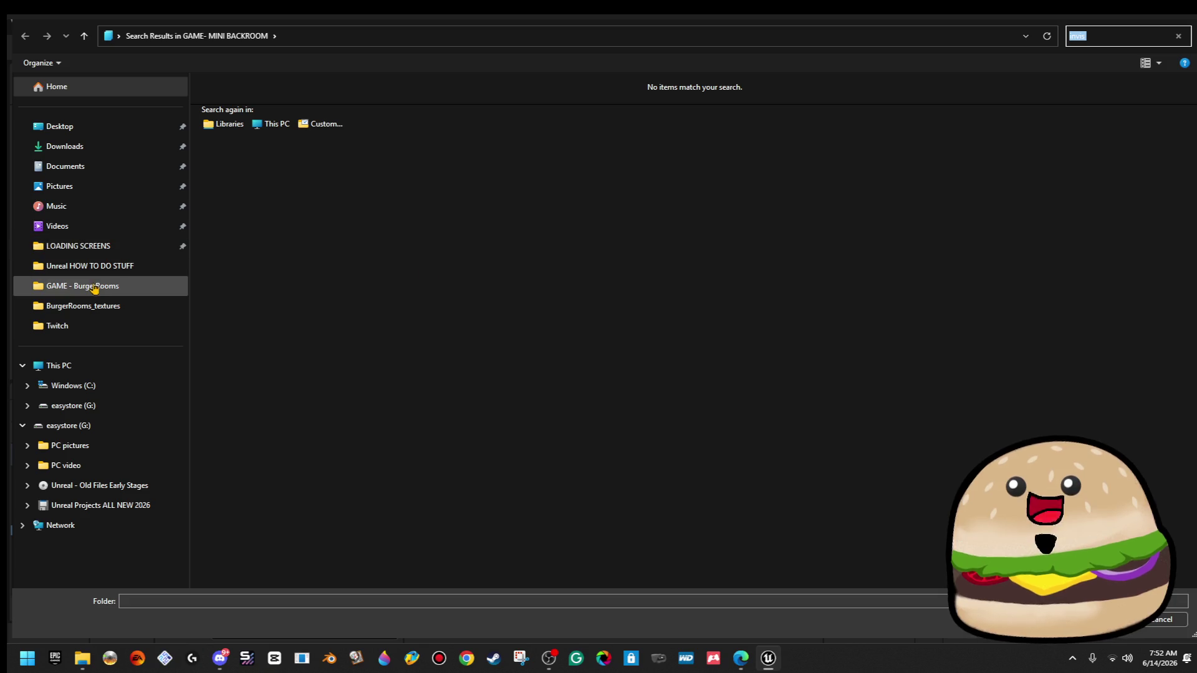
{"action": "left_click", "coordinate": [1182, 15]}
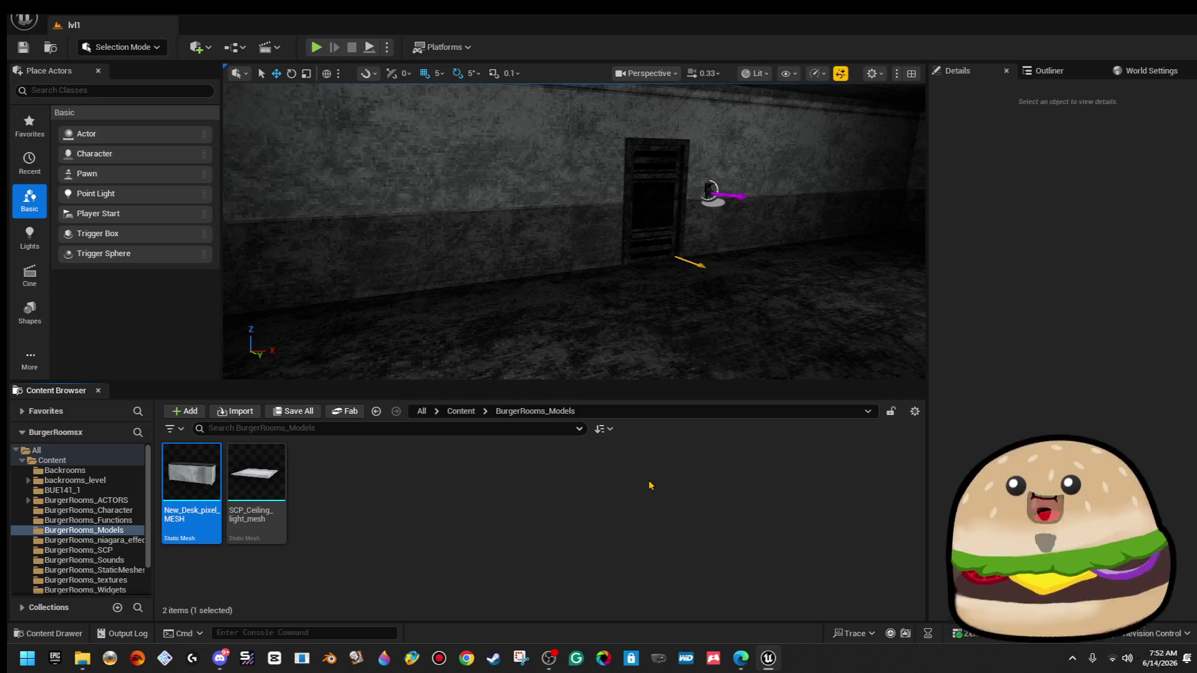
{"action": "right_click", "coordinate": [176, 463]}
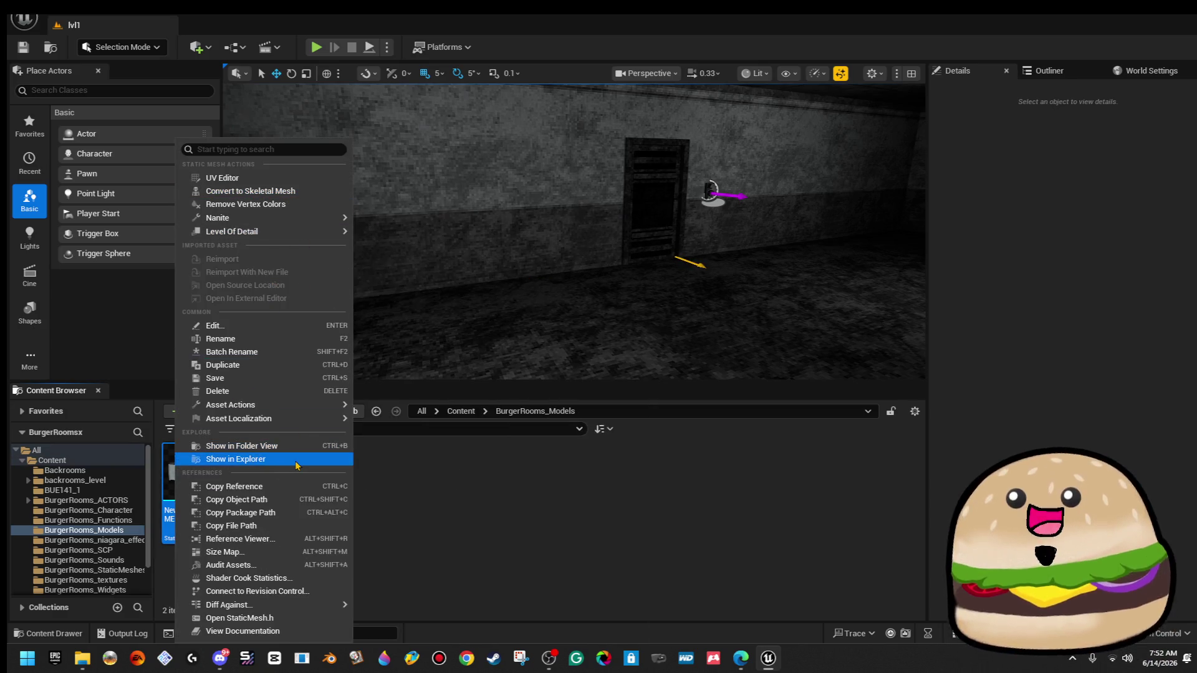
Open BurgerRooms_Models on disk, sort it by name, and select all 103 files.
{"action": "left_click", "coordinate": [268, 459]}
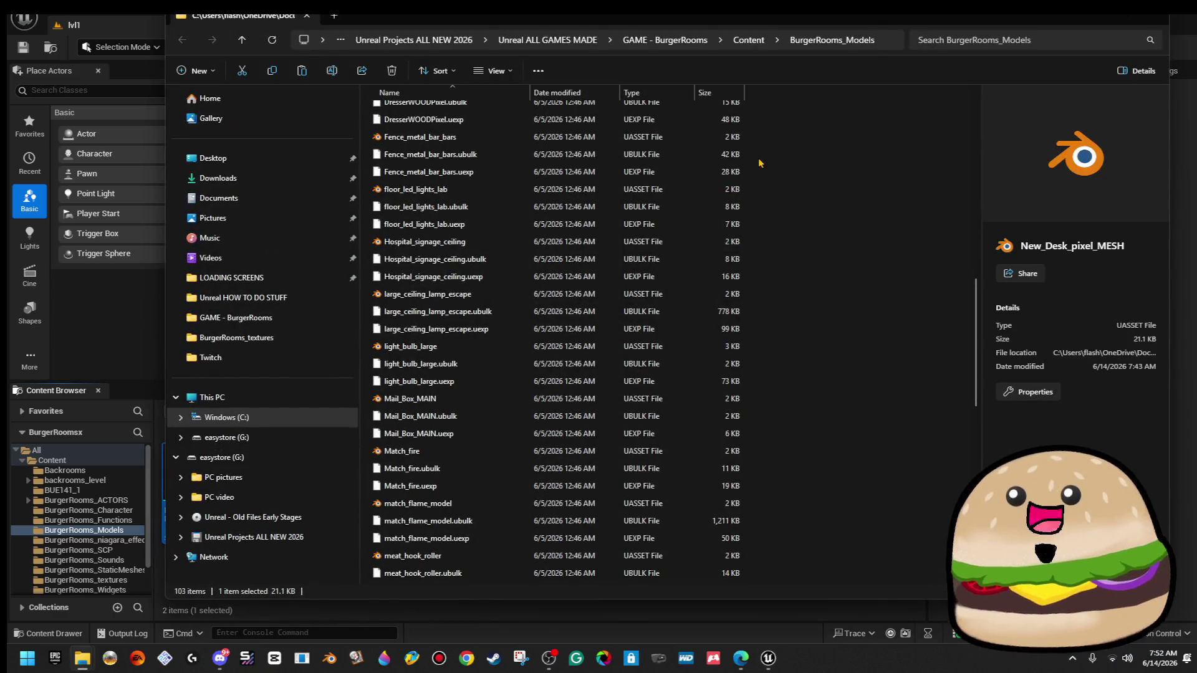
{"action": "scroll", "coordinate": [505, 126], "scroll_direction": "up", "scroll_amount": 10}
{"action": "left_click", "coordinate": [504, 126]}
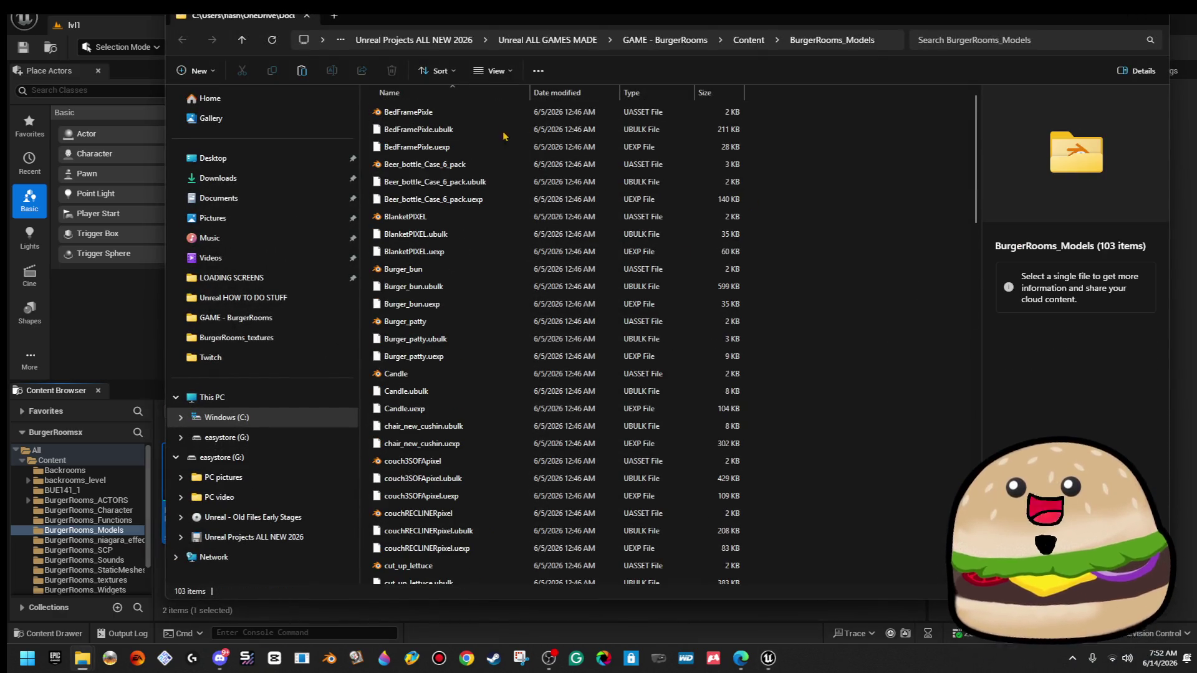
{"action": "left_click", "coordinate": [453, 94]}
{"action": "left_click", "coordinate": [453, 93]}
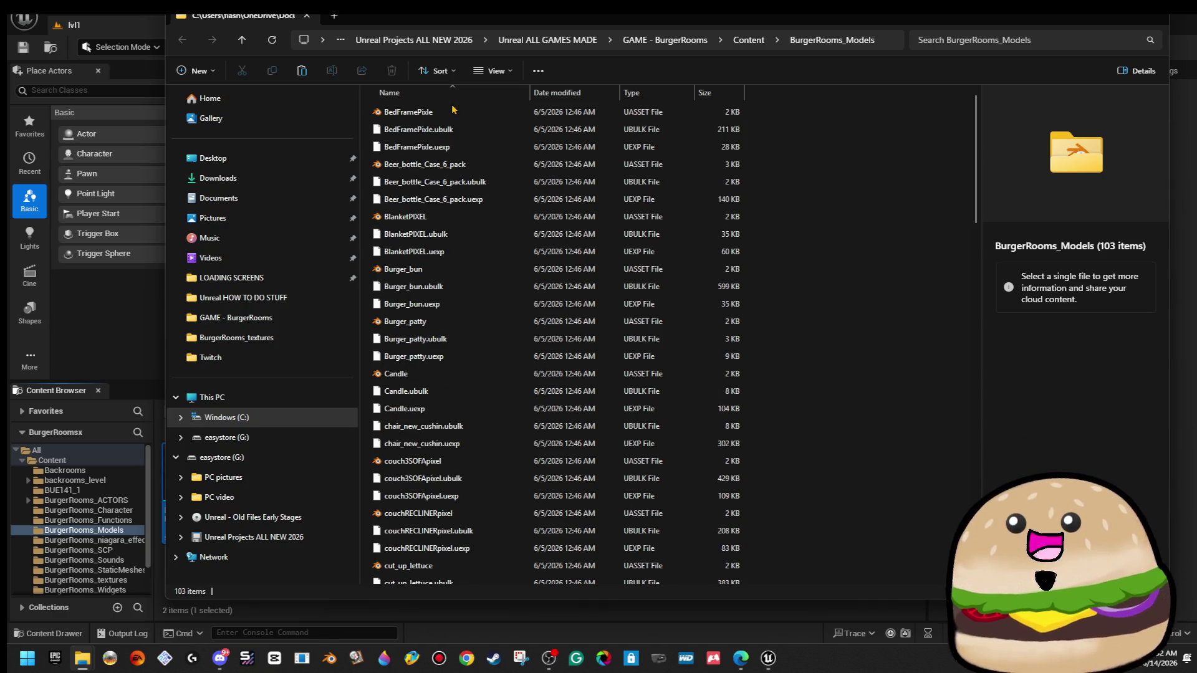
{"action": "left_click", "coordinate": [440, 112]}
{"action": "scroll", "coordinate": [514, 436], "scroll_direction": "down", "scroll_amount": 15}
{"action": "scroll", "coordinate": [515, 436], "scroll_direction": "down", "scroll_amount": 15}
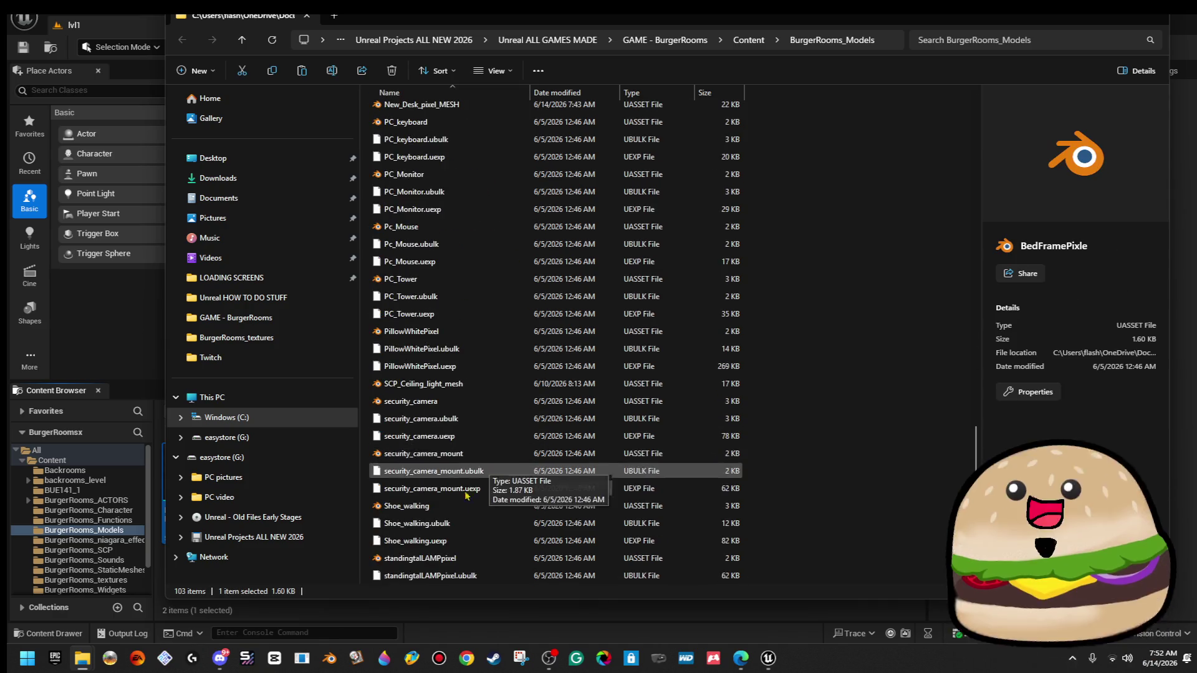
{"action": "key", "text": "ctrl+a"}
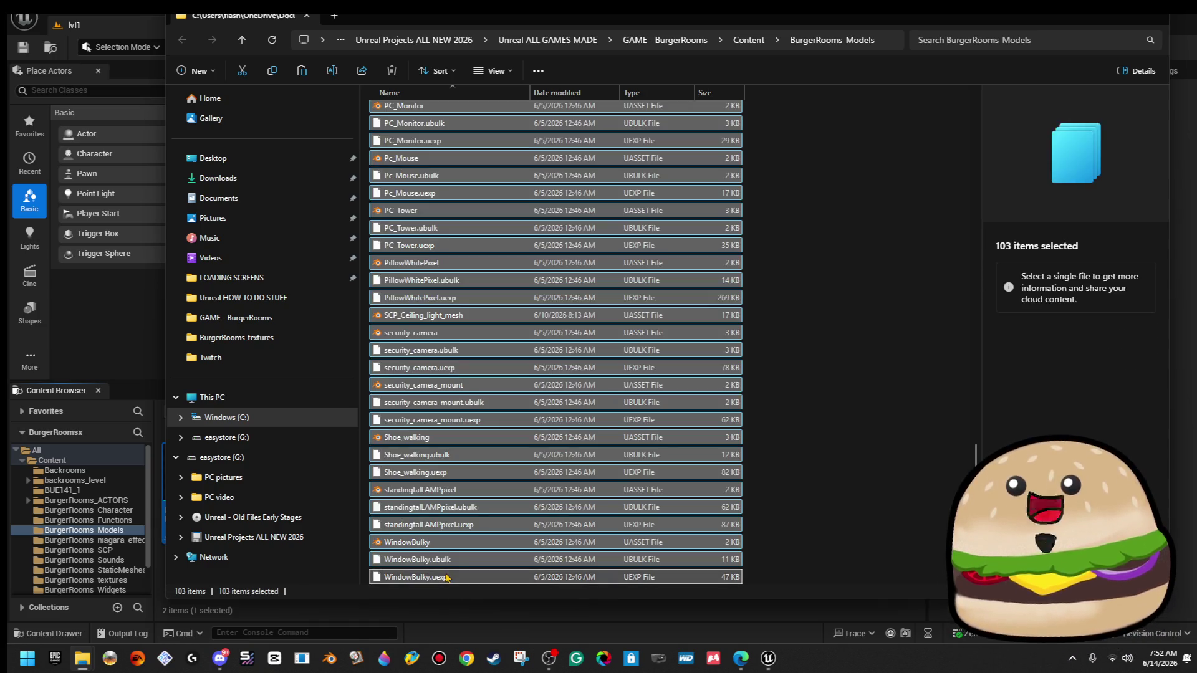
Deselect SCP_Ceiling_light_mesh and New_Desk_pixel_MESH, then delete the other 101 files.
{"action": "scroll", "coordinate": [522, 366], "scroll_direction": "up", "scroll_amount": 4}
{"action": "scroll", "coordinate": [522, 367], "scroll_direction": "up", "scroll_amount": 9}
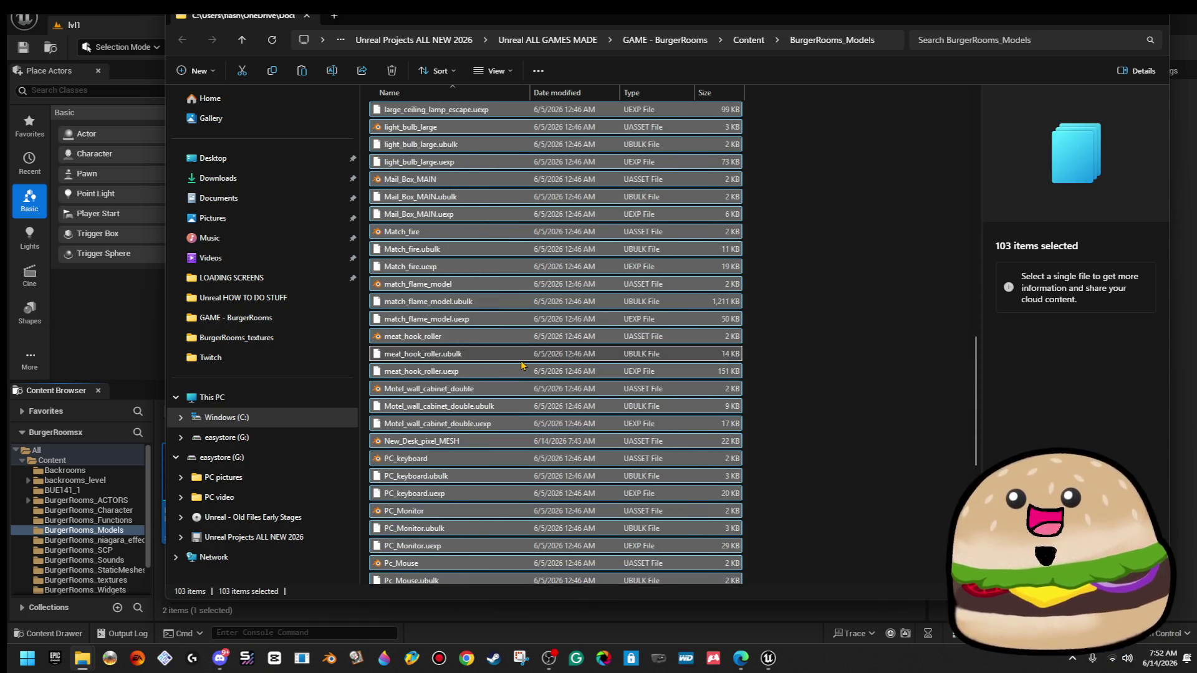
{"action": "scroll", "coordinate": [522, 362], "scroll_direction": "up", "scroll_amount": 10}
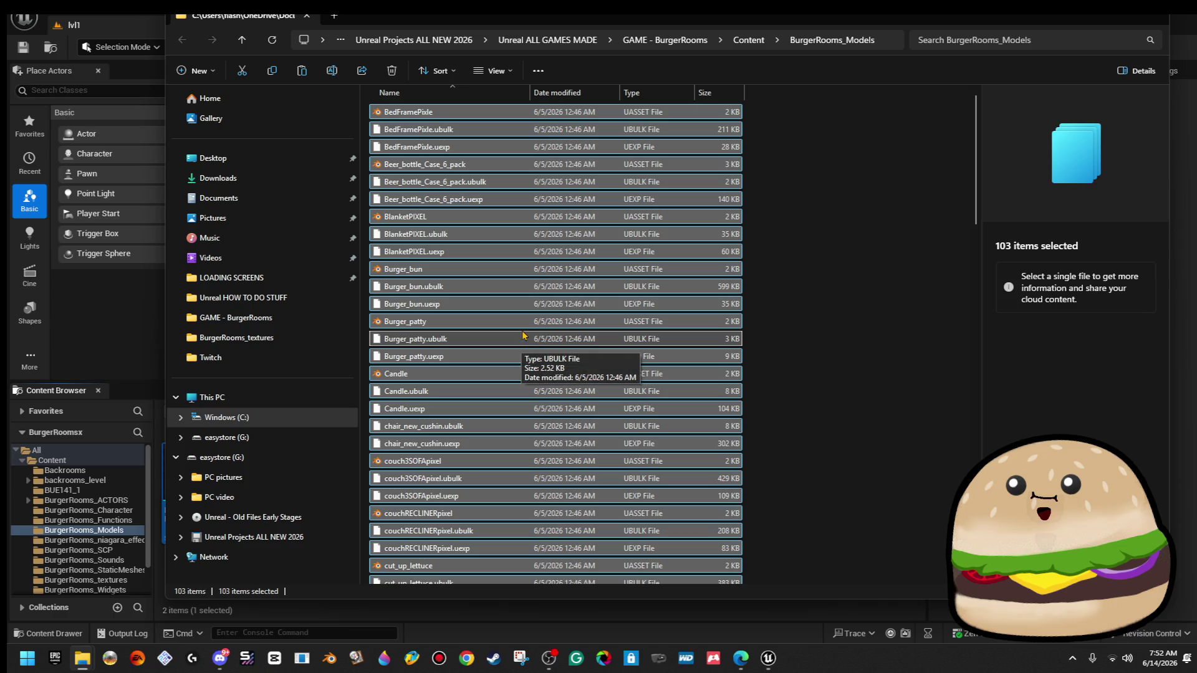
{"action": "mouse_move", "coordinate": [664, 17]}
{"action": "left_mouse_down"}
{"action": "mouse_move", "coordinate": [935, 259]}
{"action": "mouse_move", "coordinate": [1047, 282]}
{"action": "mouse_move", "coordinate": [1042, 262]}
{"action": "mouse_move", "coordinate": [857, 78]}
{"action": "mouse_move", "coordinate": [802, 55]}
{"action": "left_mouse_up"}
{"action": "scroll", "coordinate": [628, 541], "scroll_direction": "down", "scroll_amount": 6}
{"action": "scroll", "coordinate": [628, 541], "scroll_direction": "down", "scroll_amount": 10}
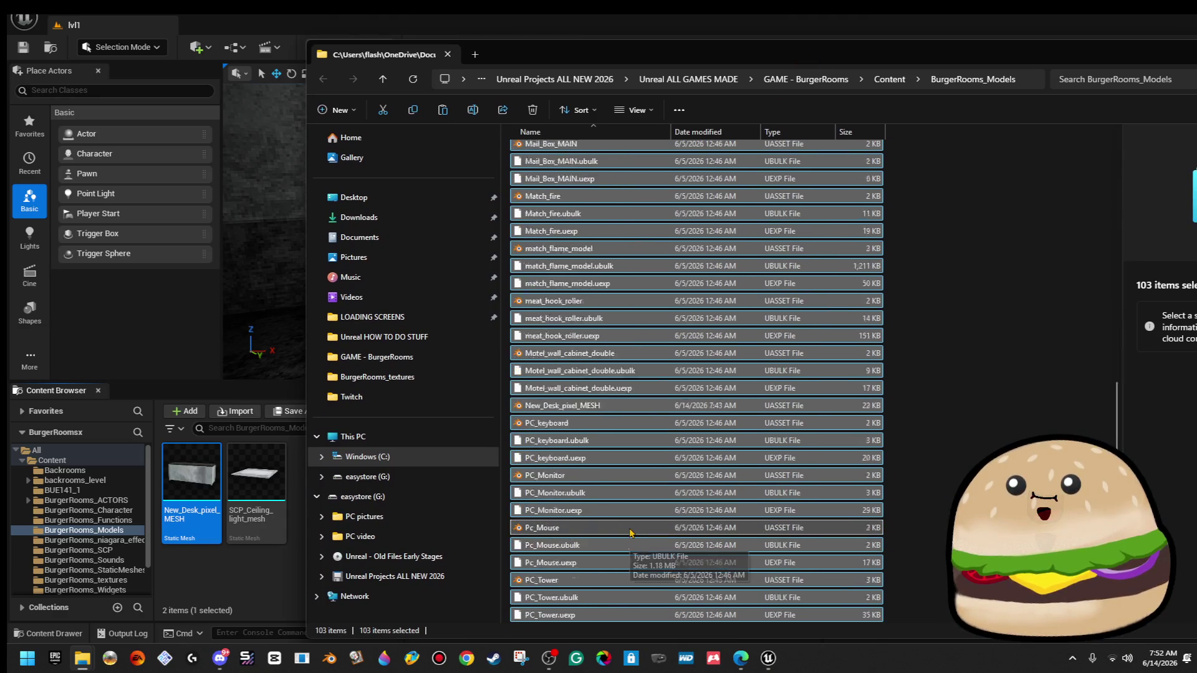
{"action": "scroll", "coordinate": [572, 510], "scroll_direction": "down", "scroll_amount": 3}
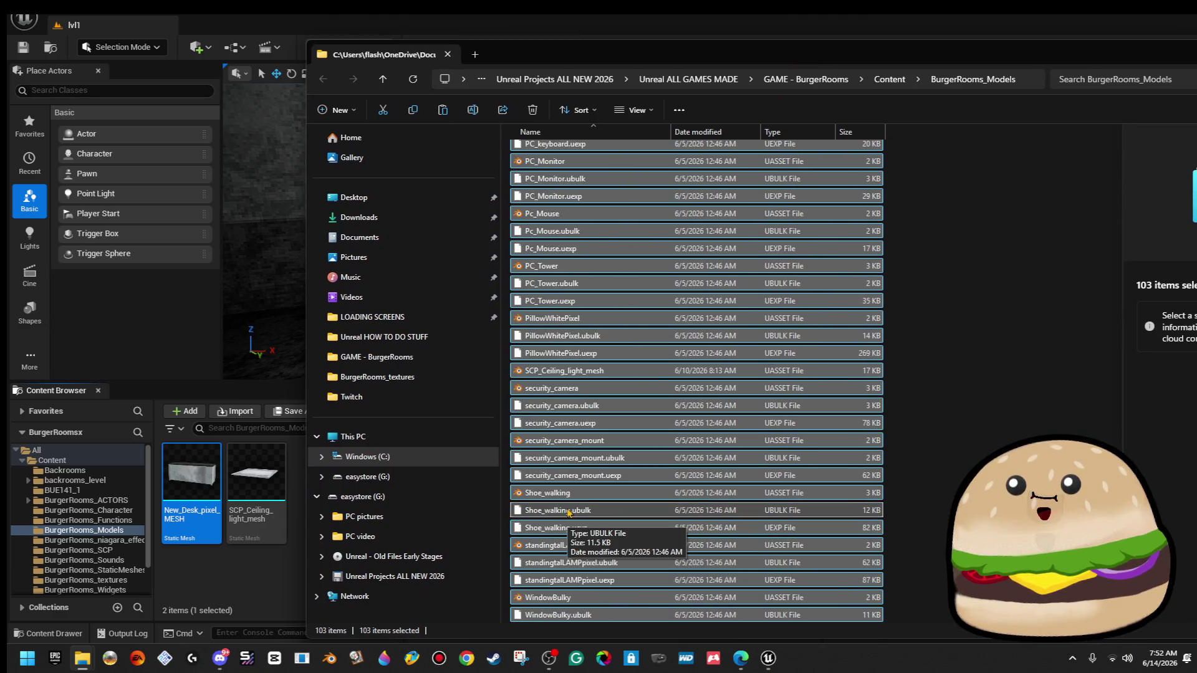
{"action": "left_click", "coordinate": [580, 374], "text": "ctrl"}
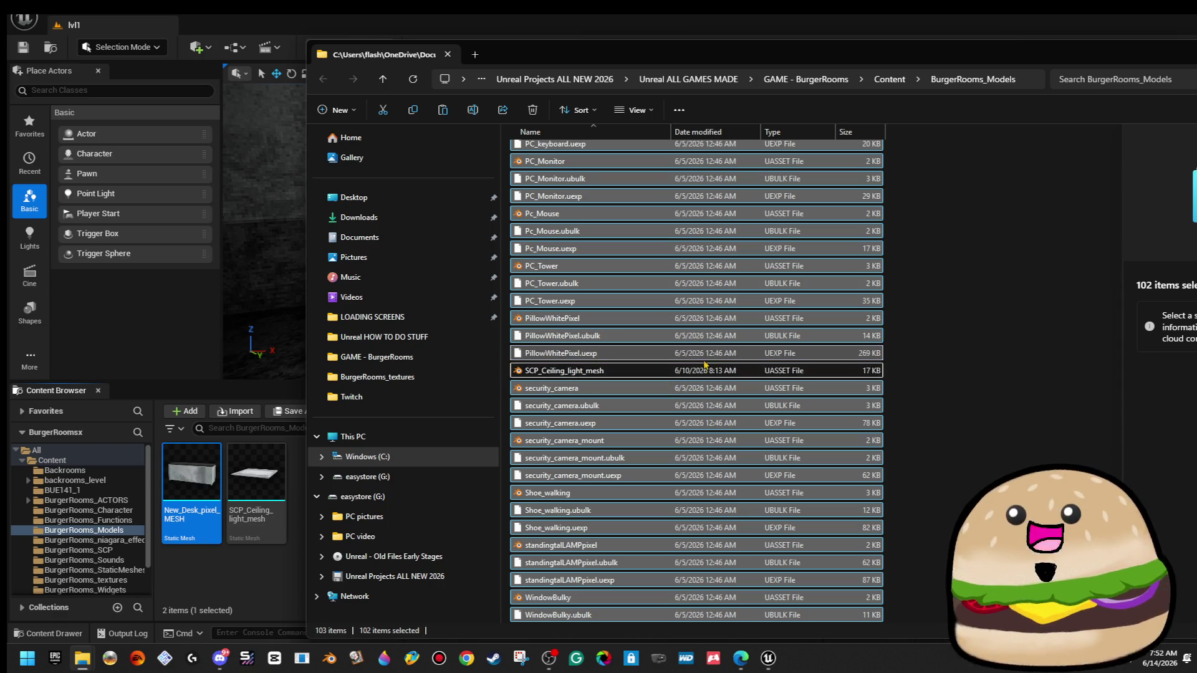
{"action": "scroll", "coordinate": [621, 272], "scroll_direction": "up", "scroll_amount": 4}
{"action": "scroll", "coordinate": [620, 273], "scroll_direction": "up", "scroll_amount": 1}
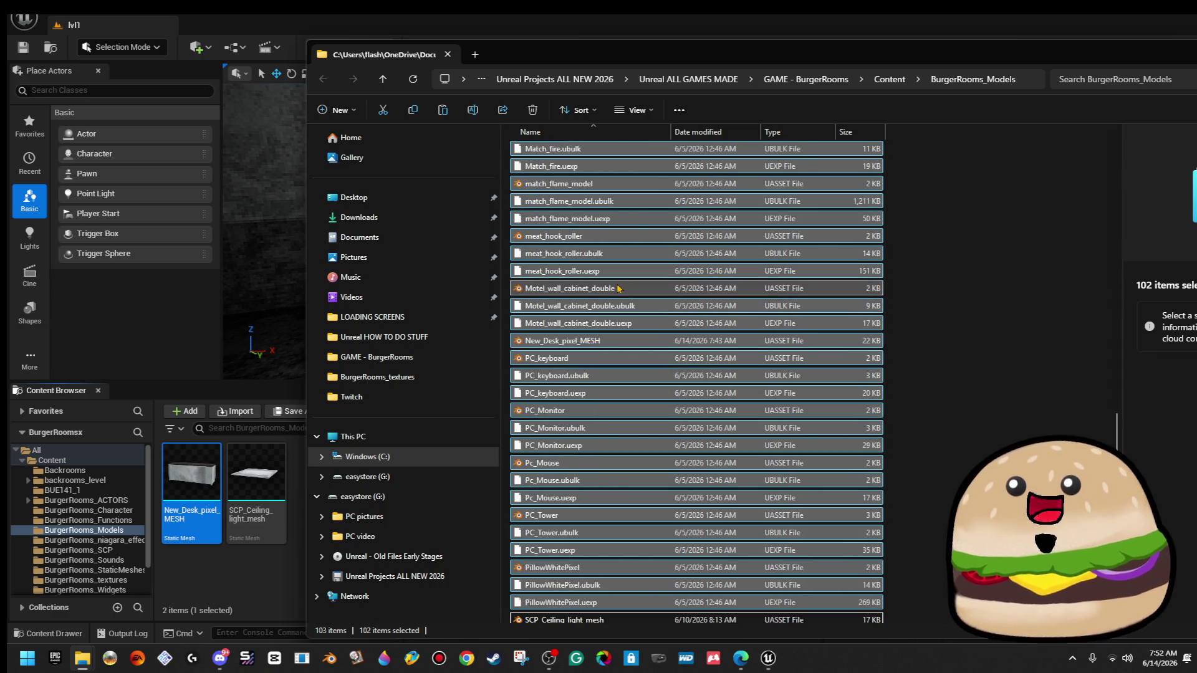
{"action": "left_click", "coordinate": [607, 346], "text": "ctrl"}
{"action": "key", "text": "Delete"}
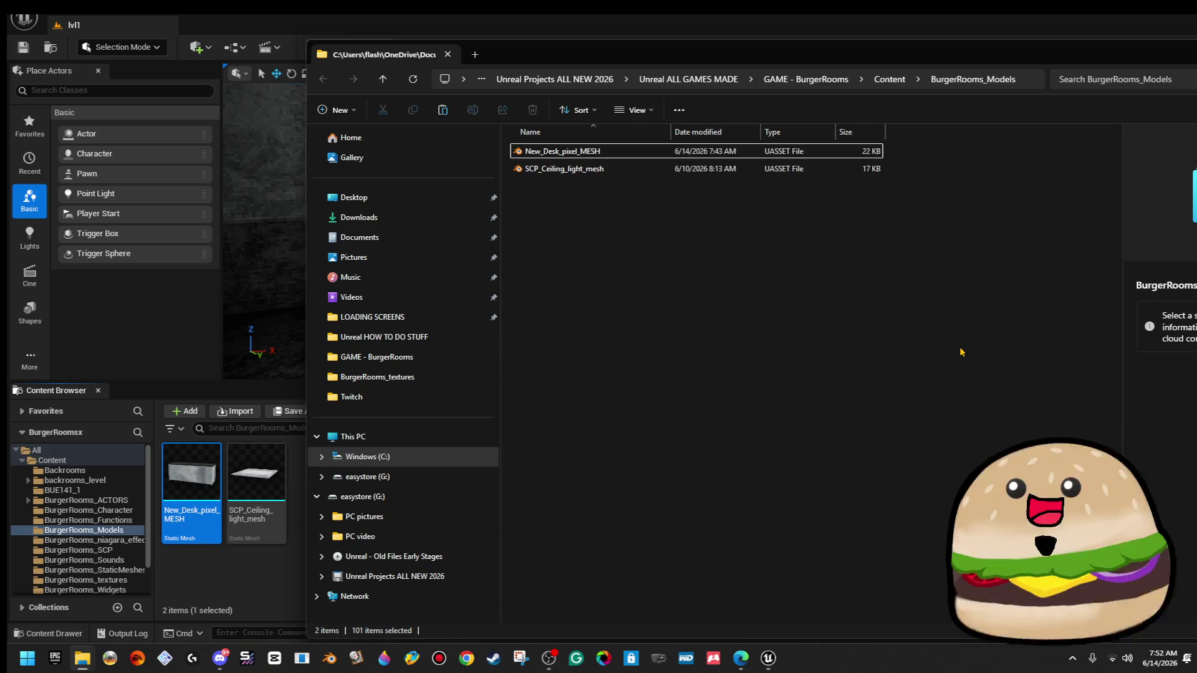
{"action": "left_click_drag", "start_coordinate": [1152, 60], "coordinate": [770, 70]}
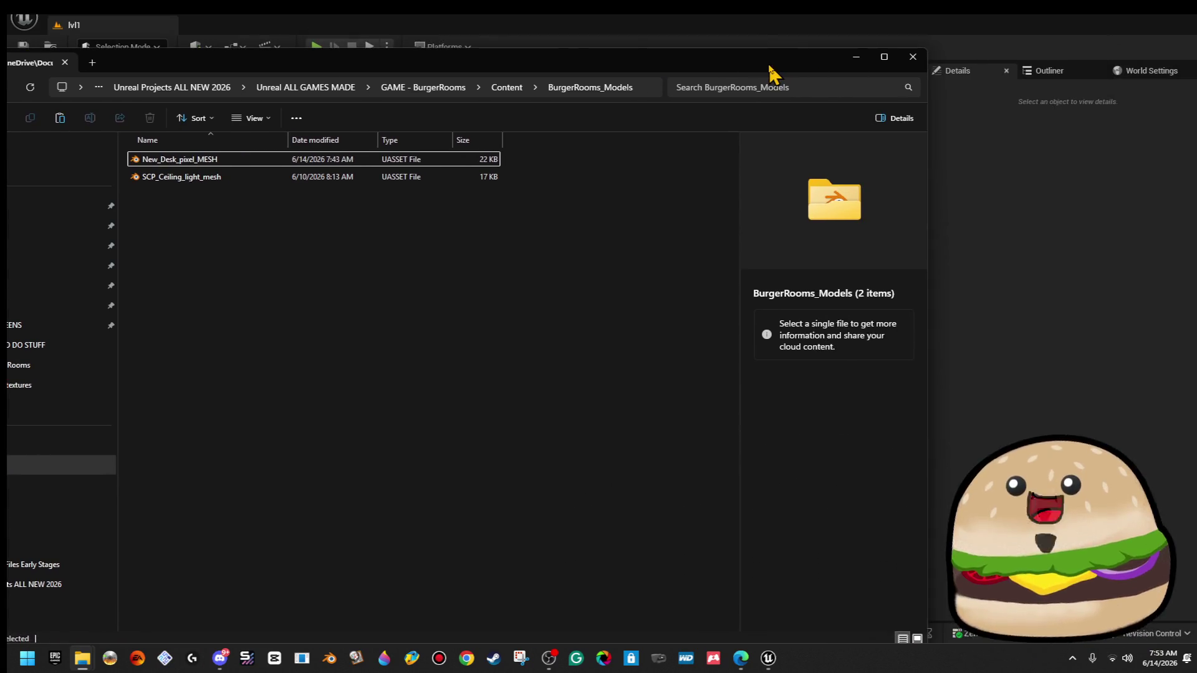
Go to GAME- MINI BACKROOM > TheLostStreamerx and launch the TheLostStreamerx .uproject.
{"action": "left_click", "coordinate": [855, 58]}
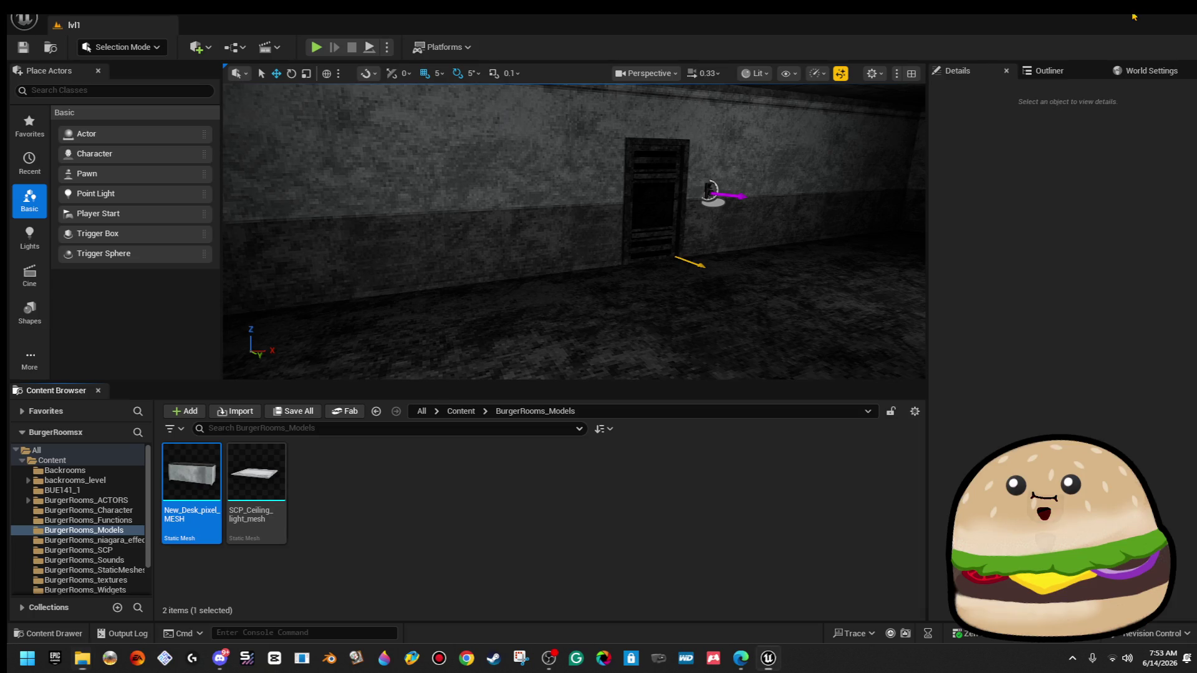
{"action": "left_click", "coordinate": [768, 658]}
{"action": "left_click", "coordinate": [495, 476]}
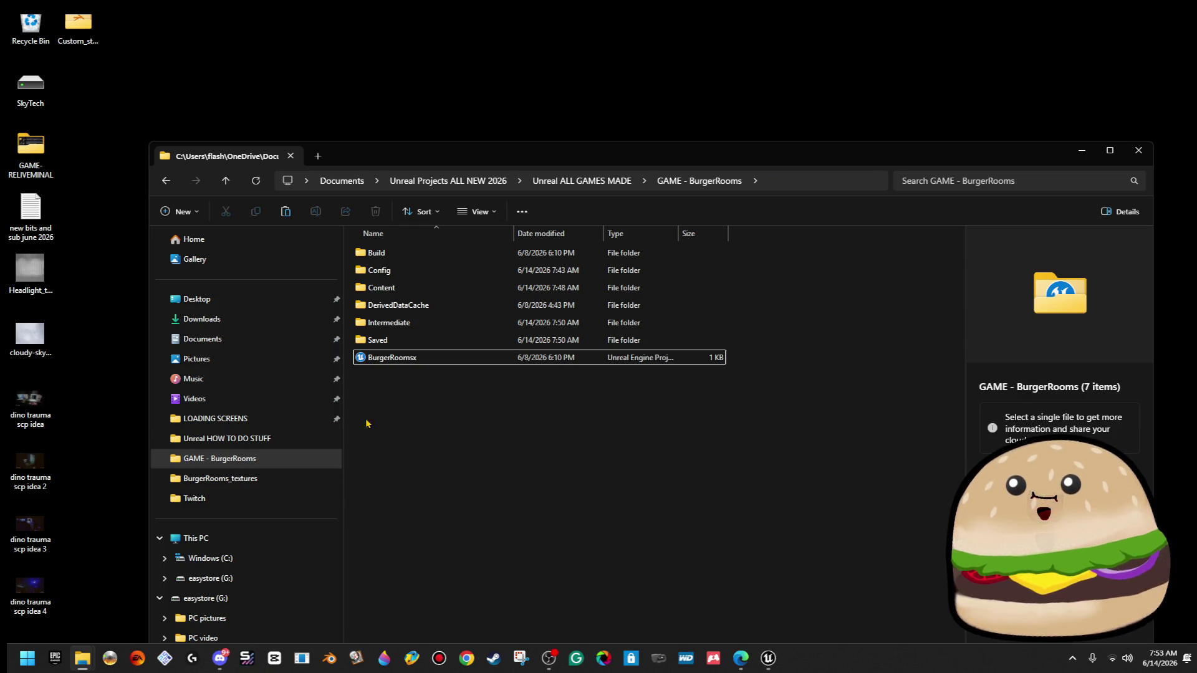
{"action": "left_click", "coordinate": [546, 182]}
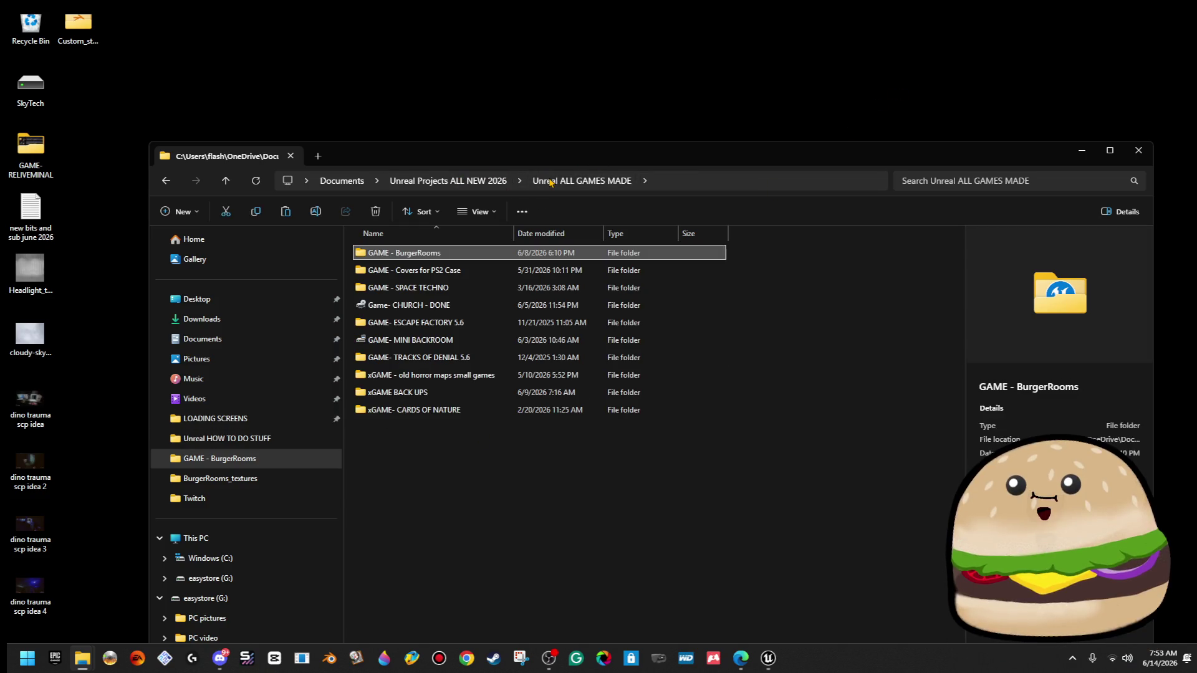
{"action": "double_click", "coordinate": [470, 343]}
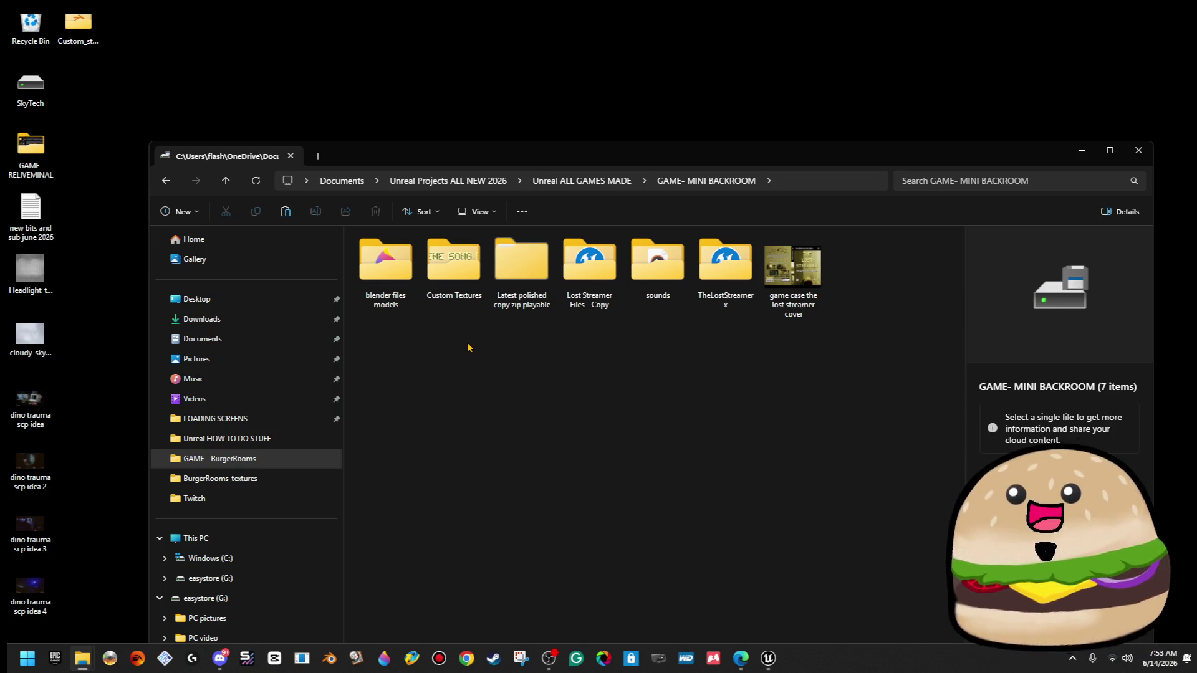
{"action": "double_click", "coordinate": [724, 262]}
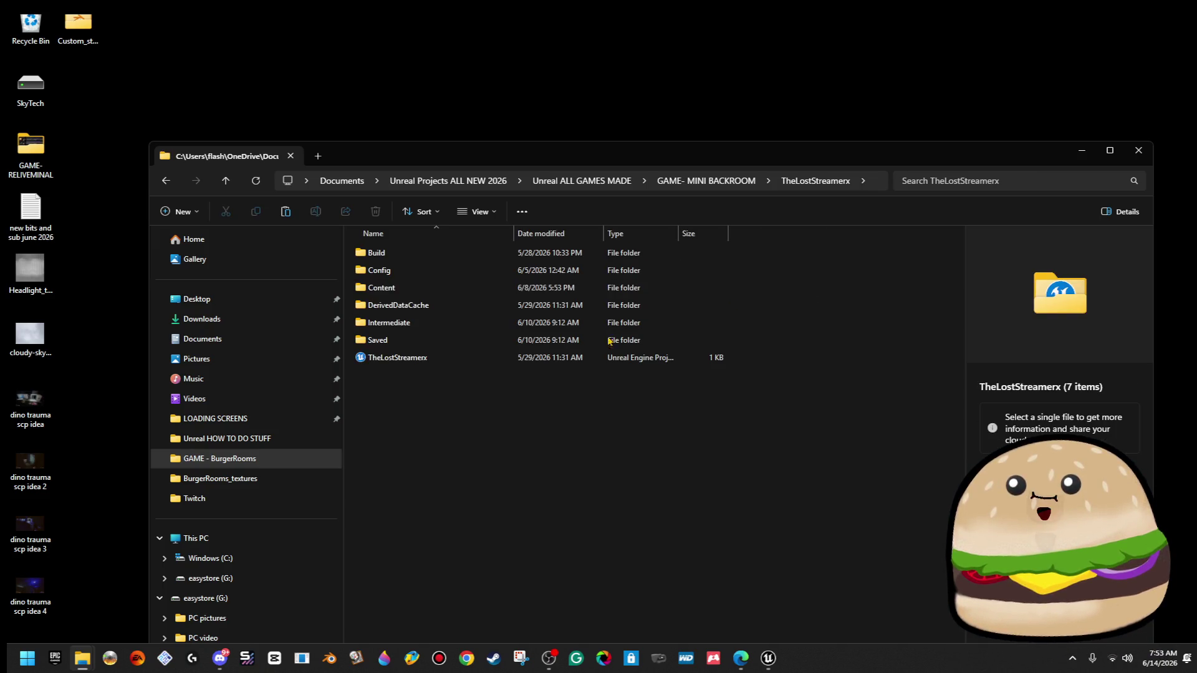
{"action": "double_click", "coordinate": [548, 358]}
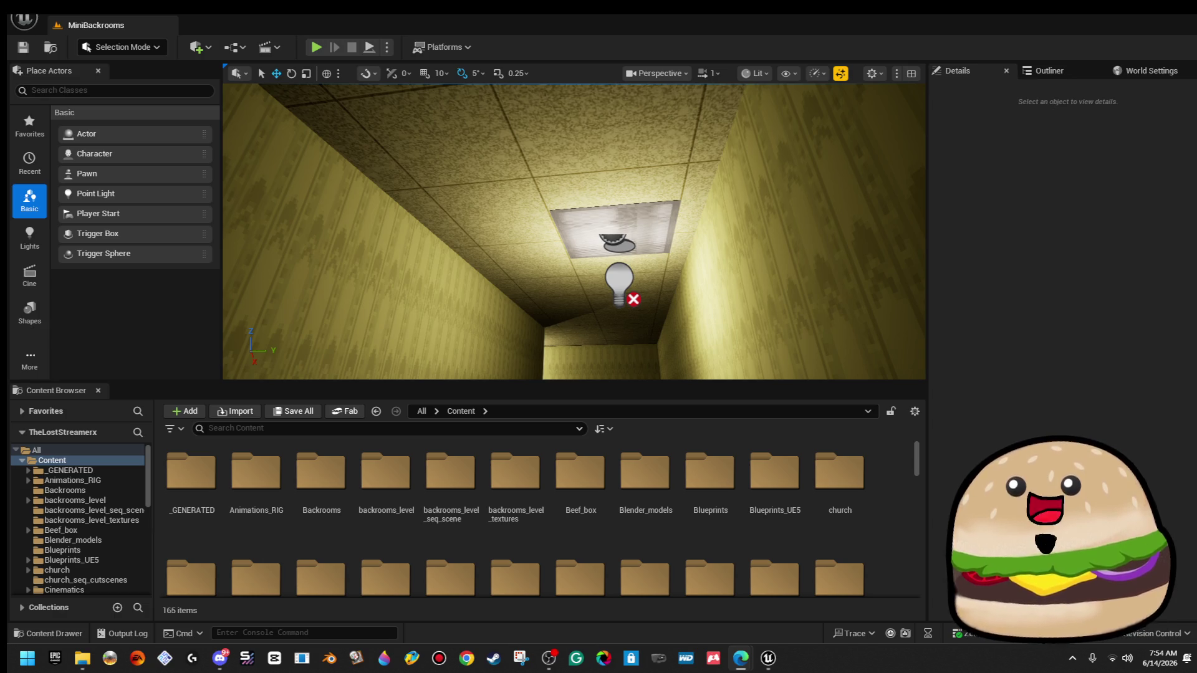
Open the Custom_static_model folder in the MiniBackrooms Content Browser.
{"action": "mouse_move", "coordinate": [573, 250]}
{"action": "left_mouse_down"}
{"action": "mouse_move", "coordinate": [614, 374]}
{"action": "mouse_move", "coordinate": [614, 277]}
{"action": "left_mouse_up"}
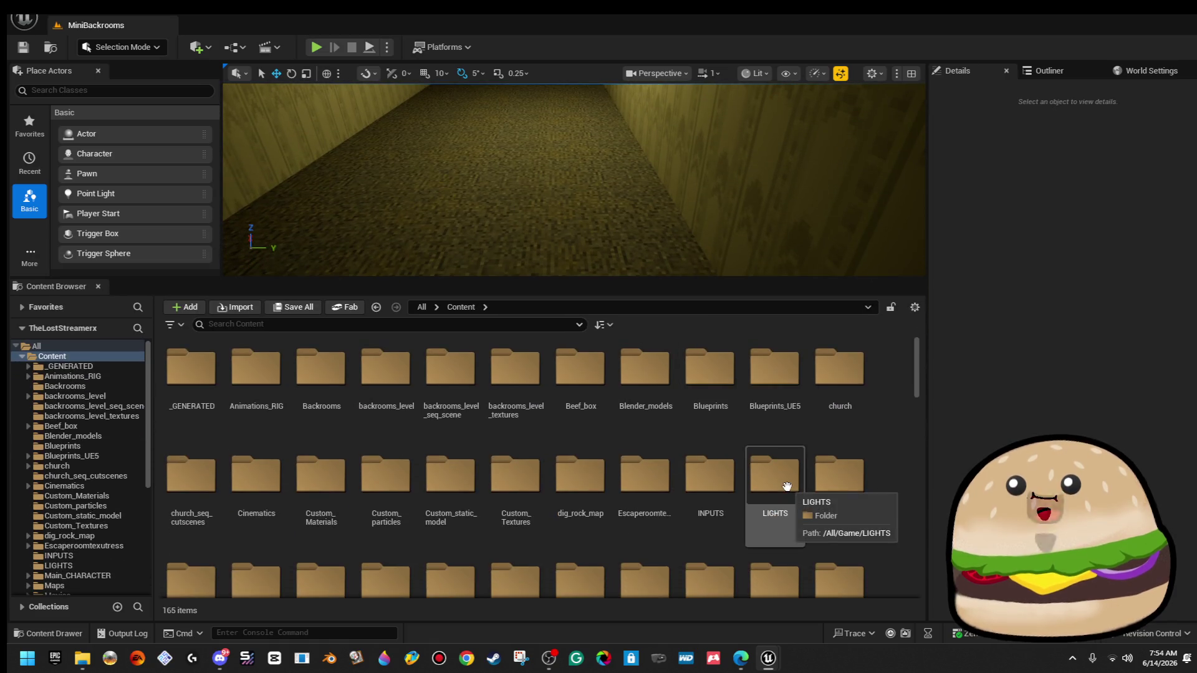
{"action": "scroll", "coordinate": [788, 483], "scroll_direction": "down", "scroll_amount": 1}
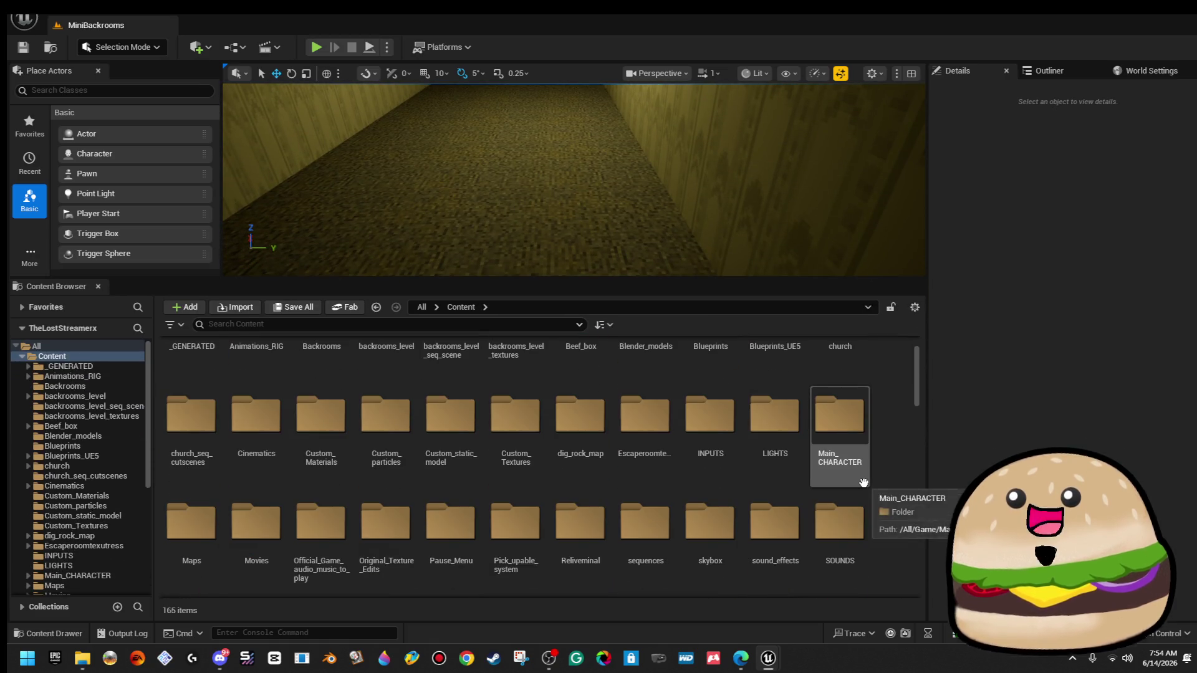
{"action": "left_click", "coordinate": [489, 325]}
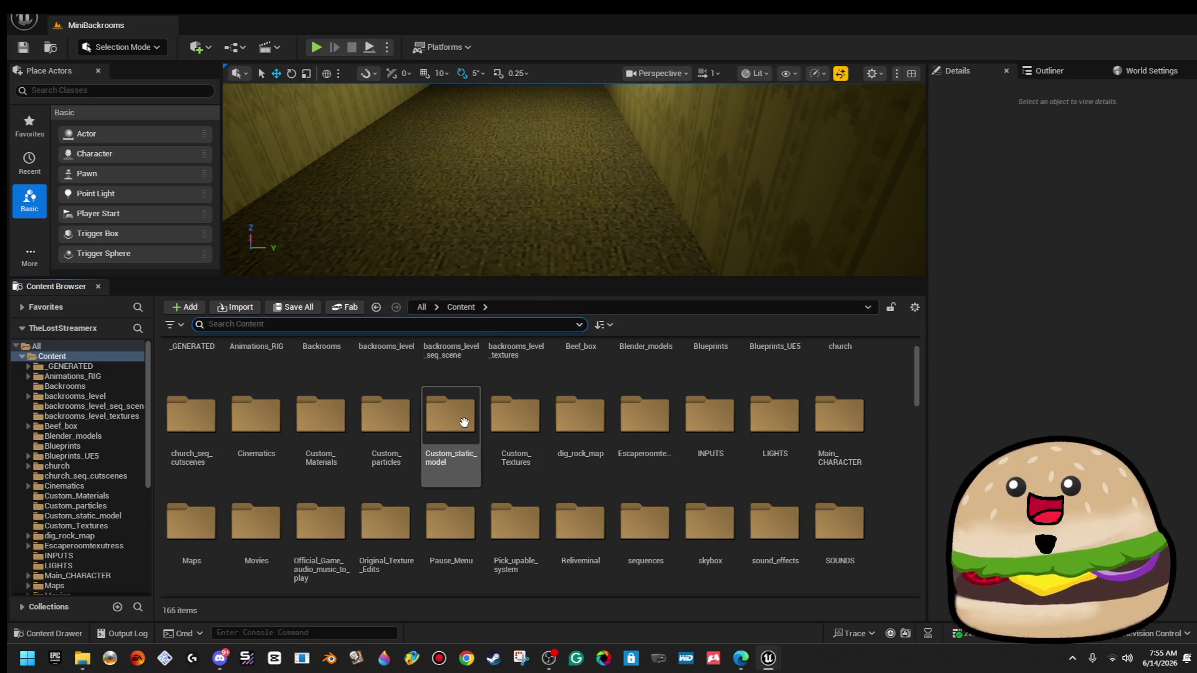
{"action": "double_click", "coordinate": [452, 414]}
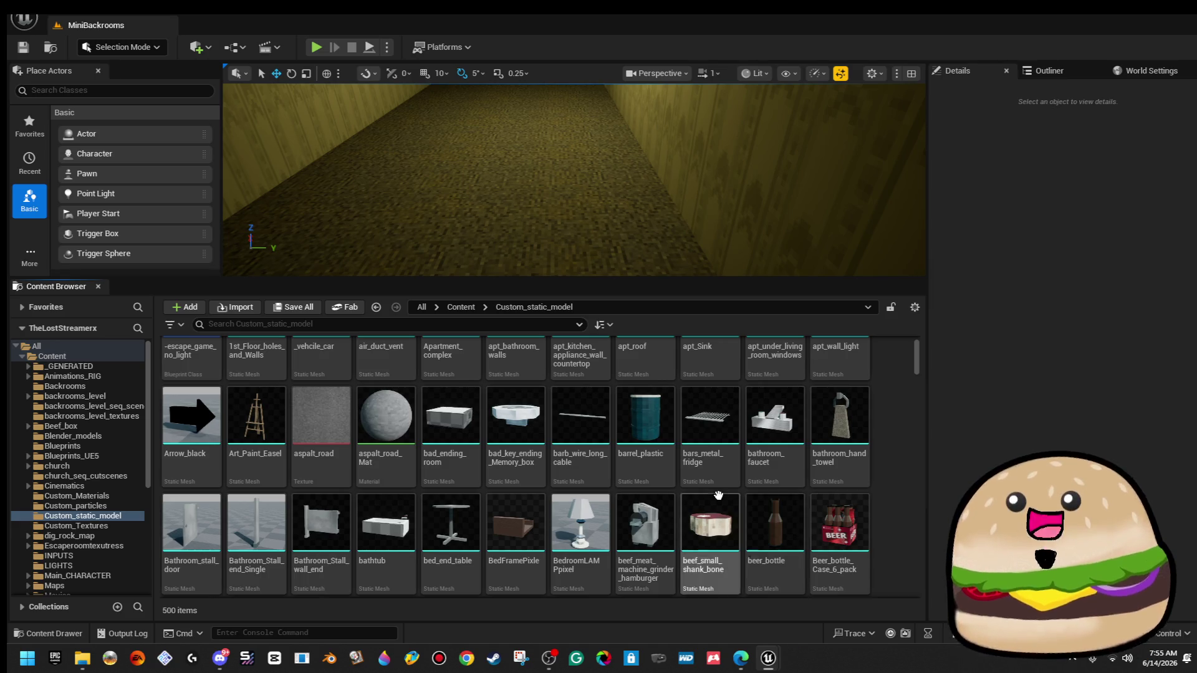
Scroll through the 500 Custom_static_model assets looking for the PC models.
{"action": "mouse_move", "coordinate": [844, 425]}
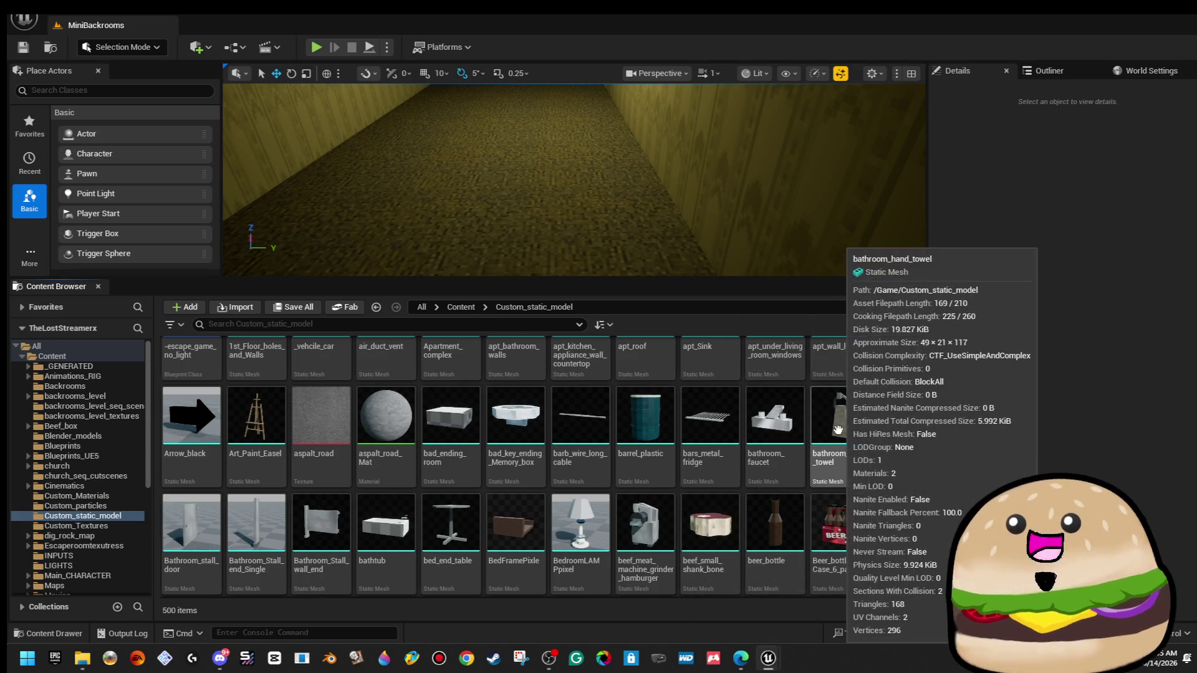
{"action": "scroll", "coordinate": [842, 427], "scroll_direction": "up", "scroll_amount": 1}
{"action": "scroll", "coordinate": [838, 430], "scroll_direction": "down", "scroll_amount": 5}
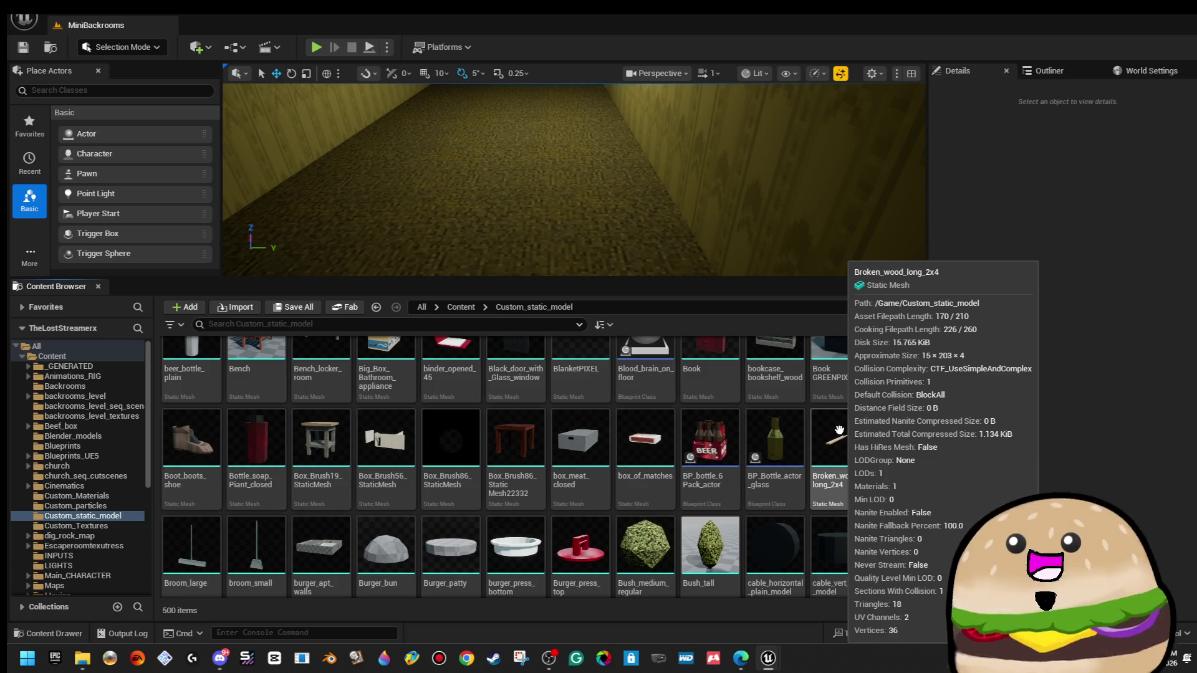
{"action": "scroll", "coordinate": [868, 432], "scroll_direction": "down", "scroll_amount": 3}
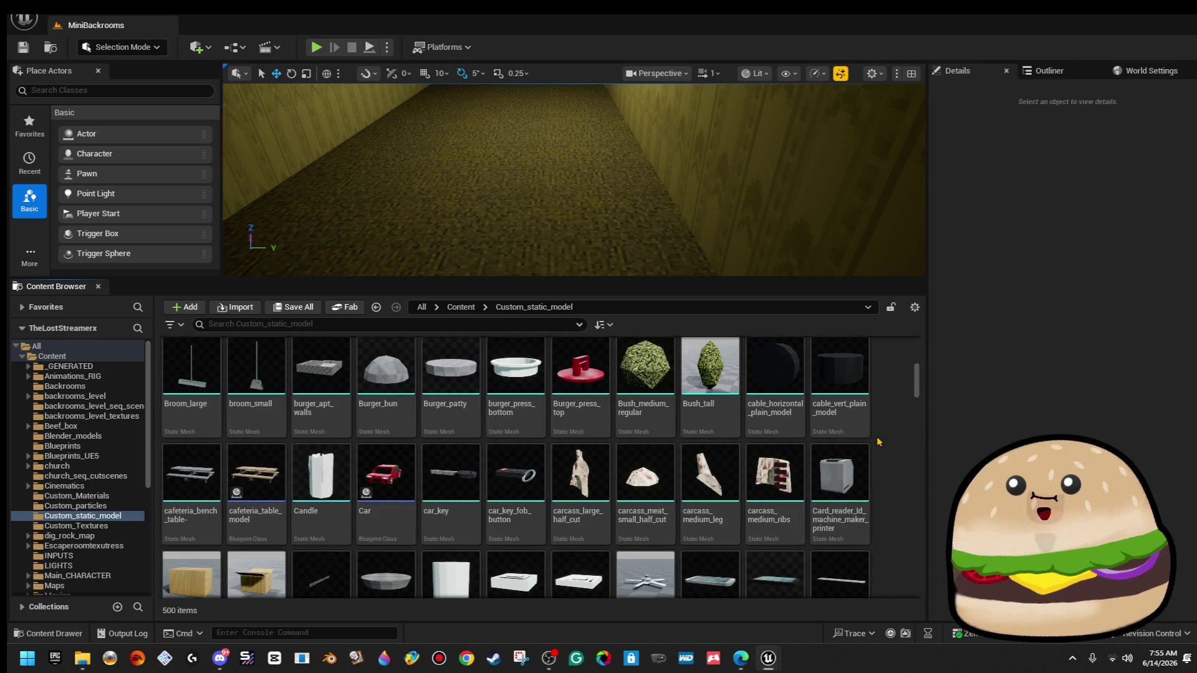
{"action": "scroll", "coordinate": [876, 441], "scroll_direction": "down", "scroll_amount": 2}
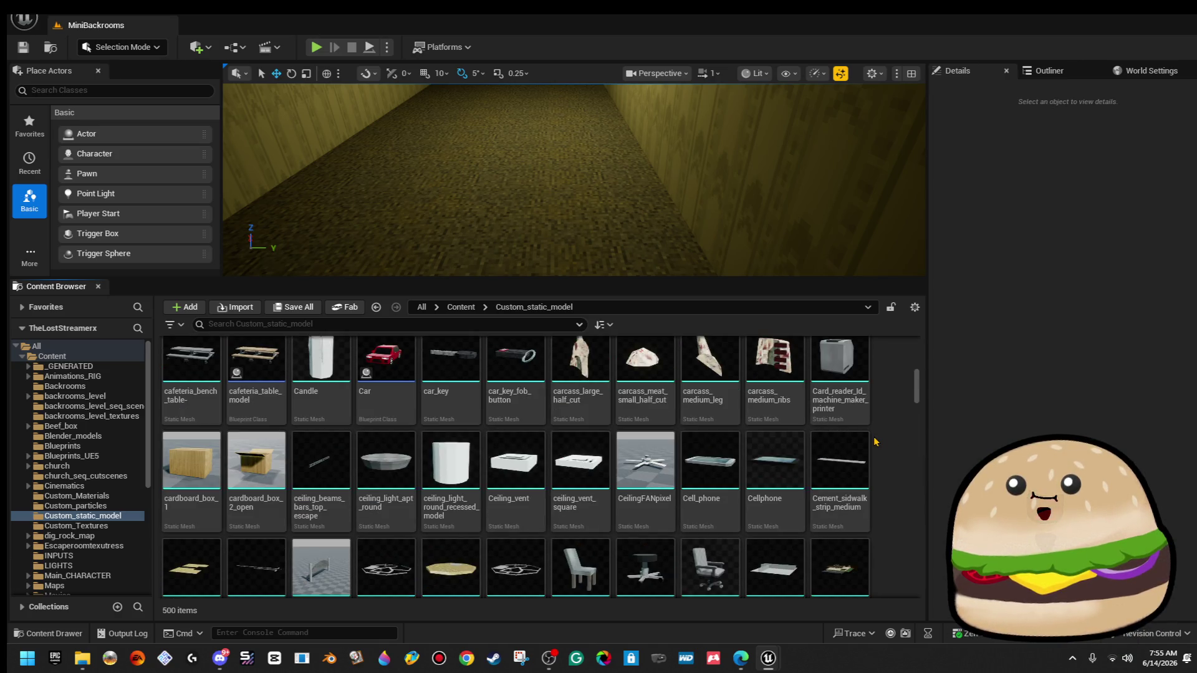
{"action": "scroll", "coordinate": [875, 442], "scroll_direction": "down", "scroll_amount": 2}
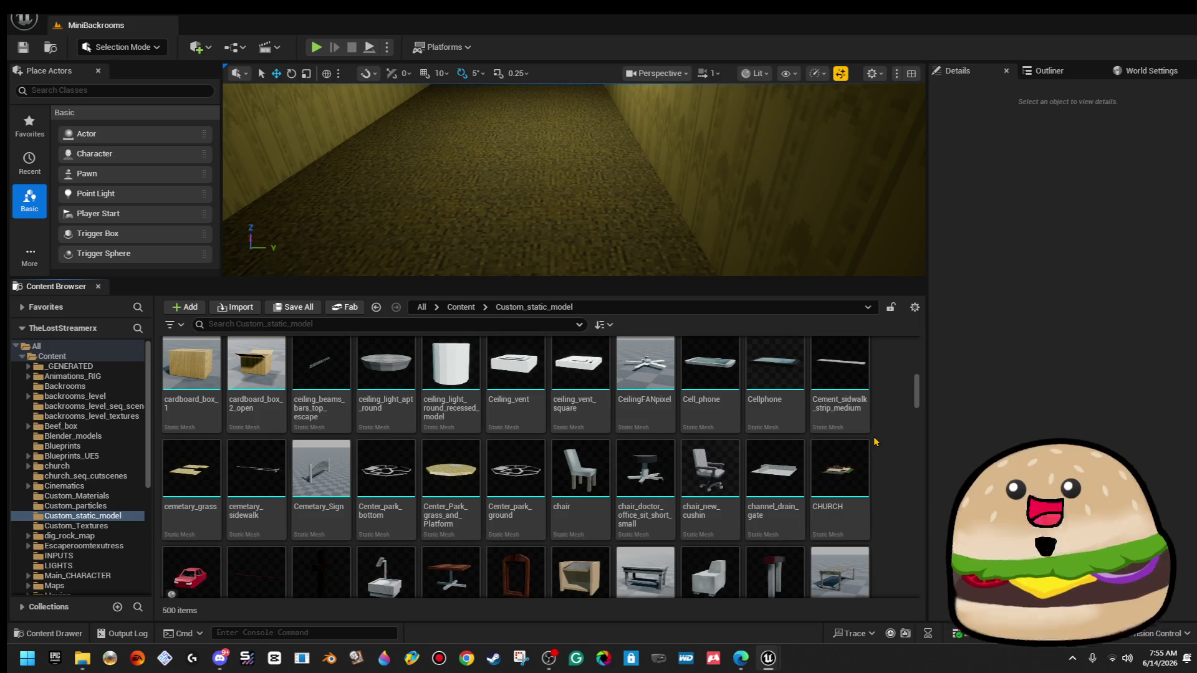
{"action": "scroll", "coordinate": [874, 441], "scroll_direction": "down", "scroll_amount": 1}
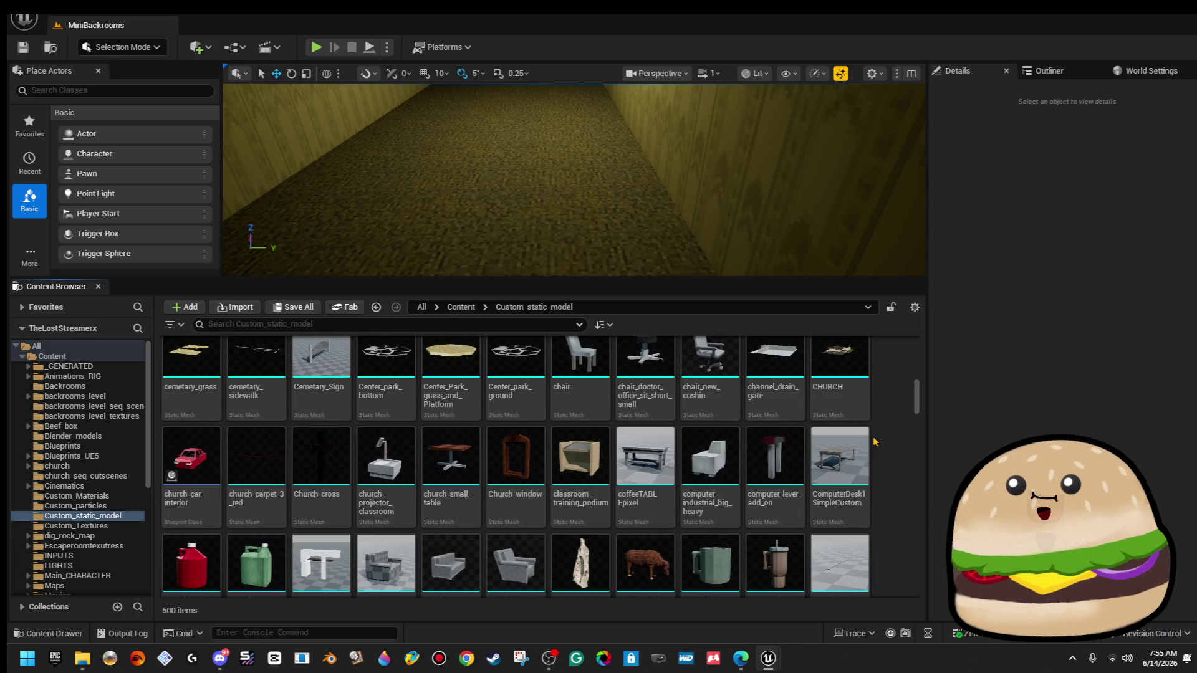
{"action": "scroll", "coordinate": [874, 441], "scroll_direction": "down", "scroll_amount": 1}
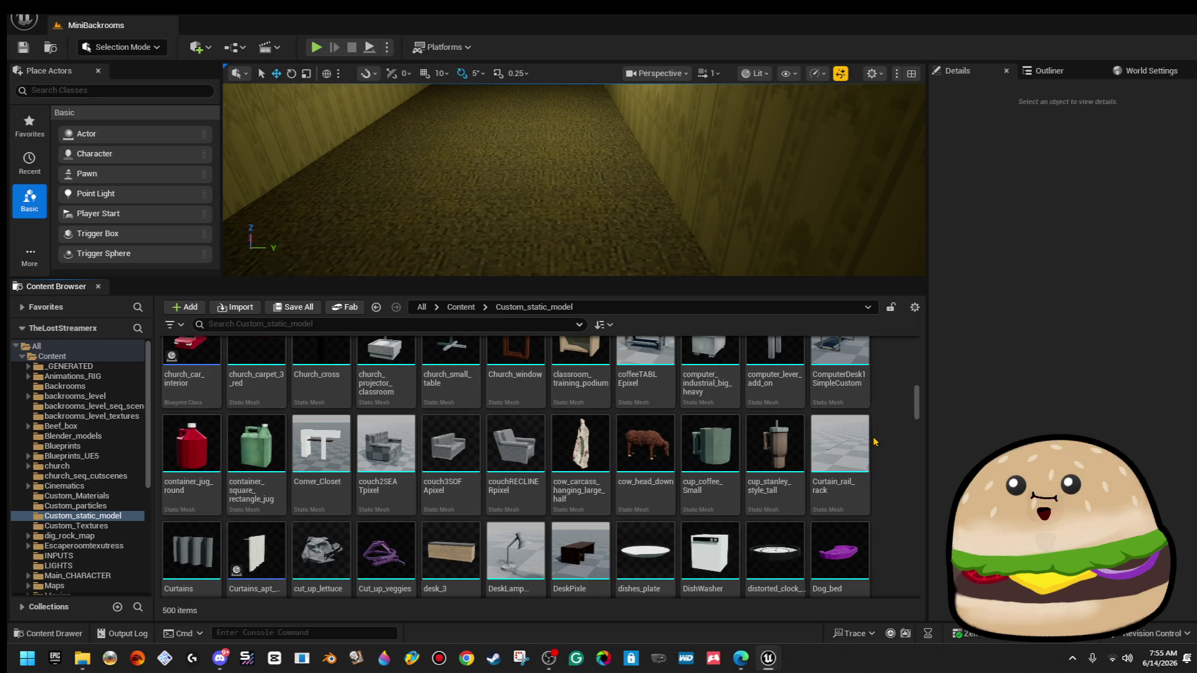
{"action": "scroll", "coordinate": [874, 442], "scroll_direction": "down", "scroll_amount": 1}
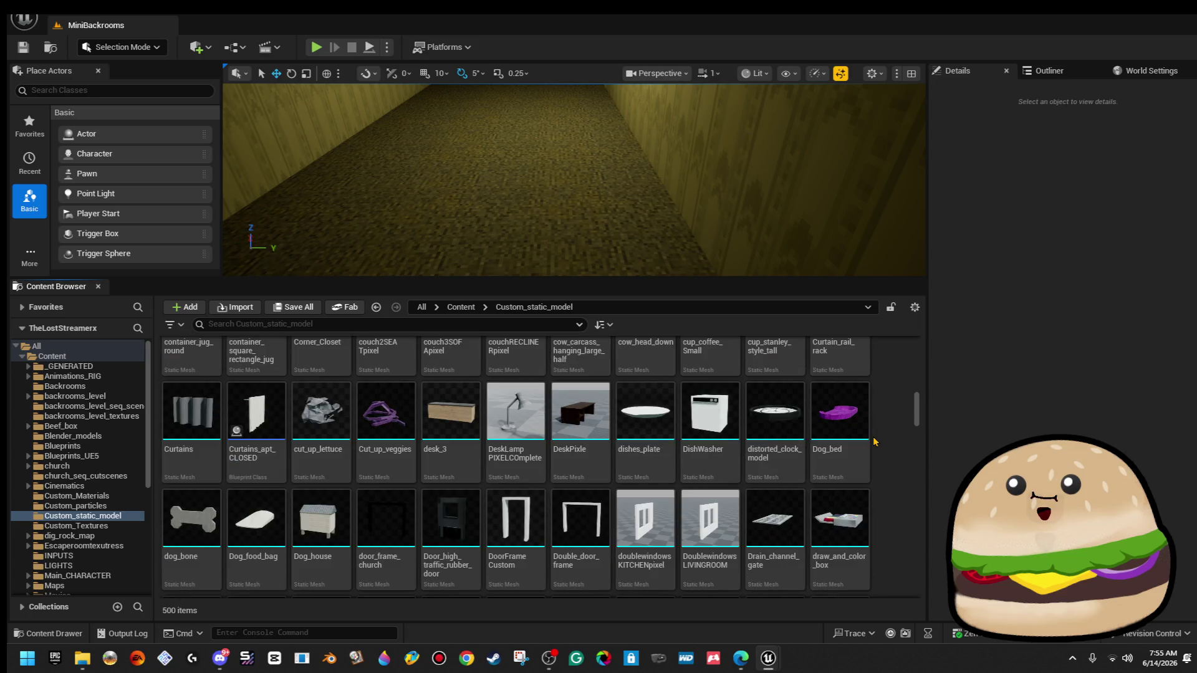
{"action": "scroll", "coordinate": [874, 442], "scroll_direction": "down", "scroll_amount": 1}
{"action": "scroll", "coordinate": [874, 441], "scroll_direction": "down", "scroll_amount": 1}
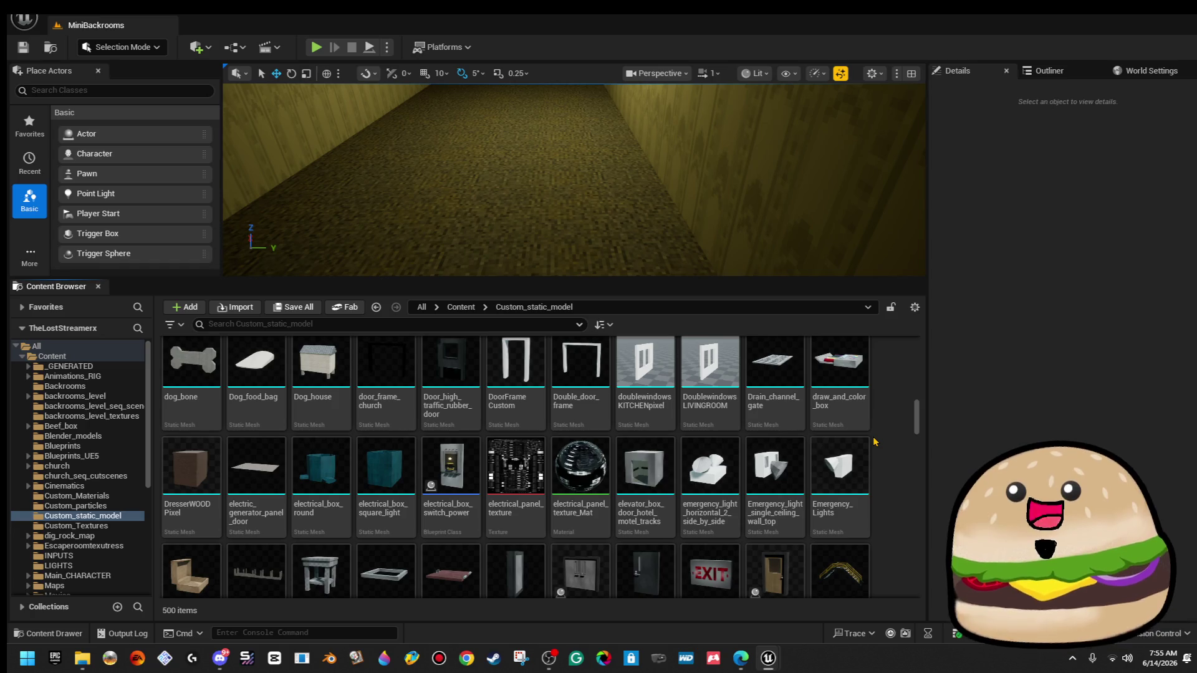
{"action": "scroll", "coordinate": [874, 441], "scroll_direction": "down", "scroll_amount": 1}
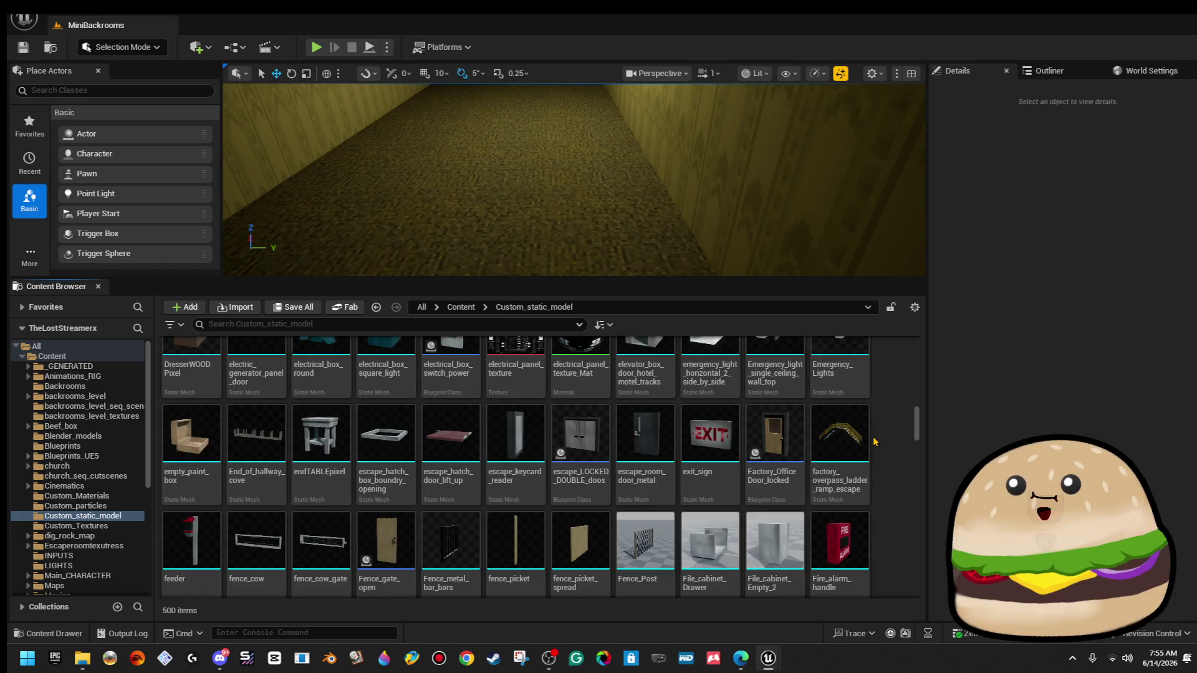
{"action": "scroll", "coordinate": [874, 442], "scroll_direction": "down", "scroll_amount": 1}
{"action": "scroll", "coordinate": [873, 442], "scroll_direction": "down", "scroll_amount": 1}
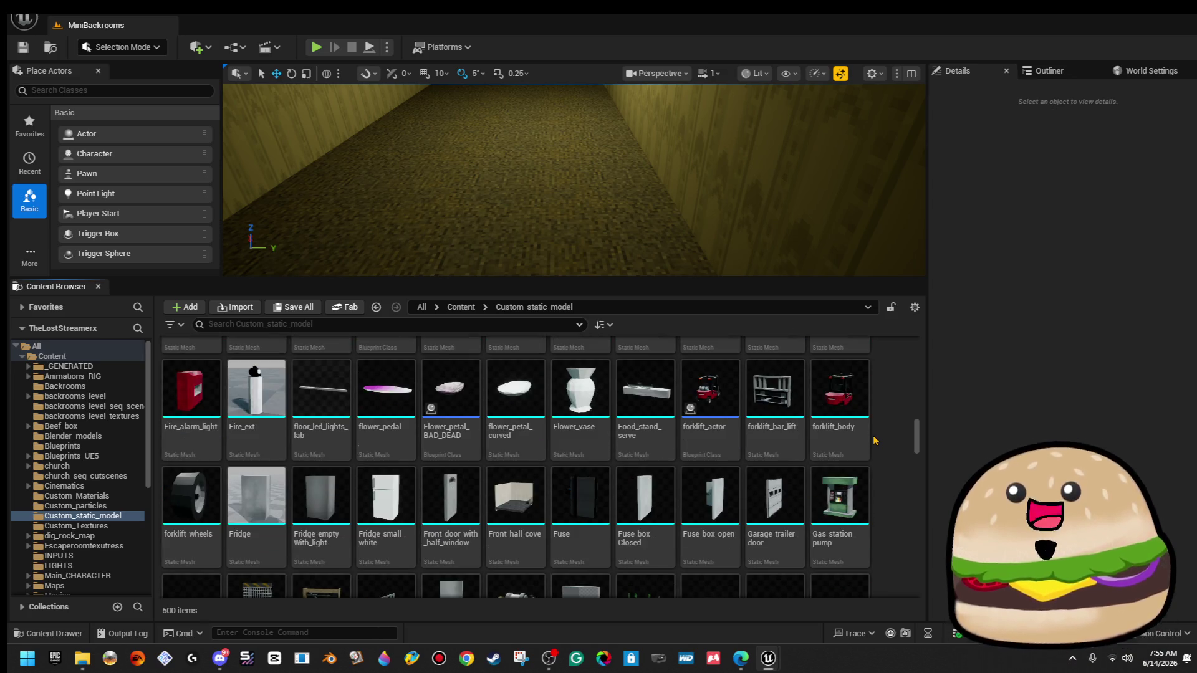
{"action": "scroll", "coordinate": [873, 440], "scroll_direction": "down", "scroll_amount": 4}
{"action": "scroll", "coordinate": [874, 440], "scroll_direction": "down", "scroll_amount": 6}
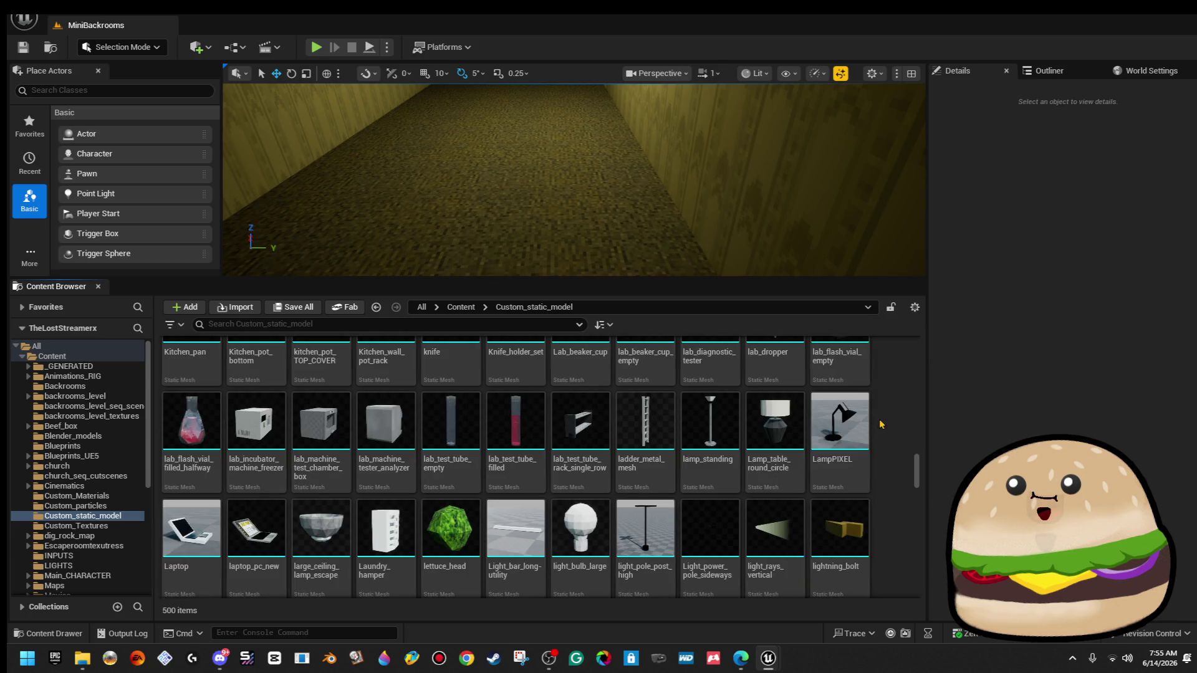
{"action": "scroll", "coordinate": [875, 417], "scroll_direction": "down", "scroll_amount": 1}
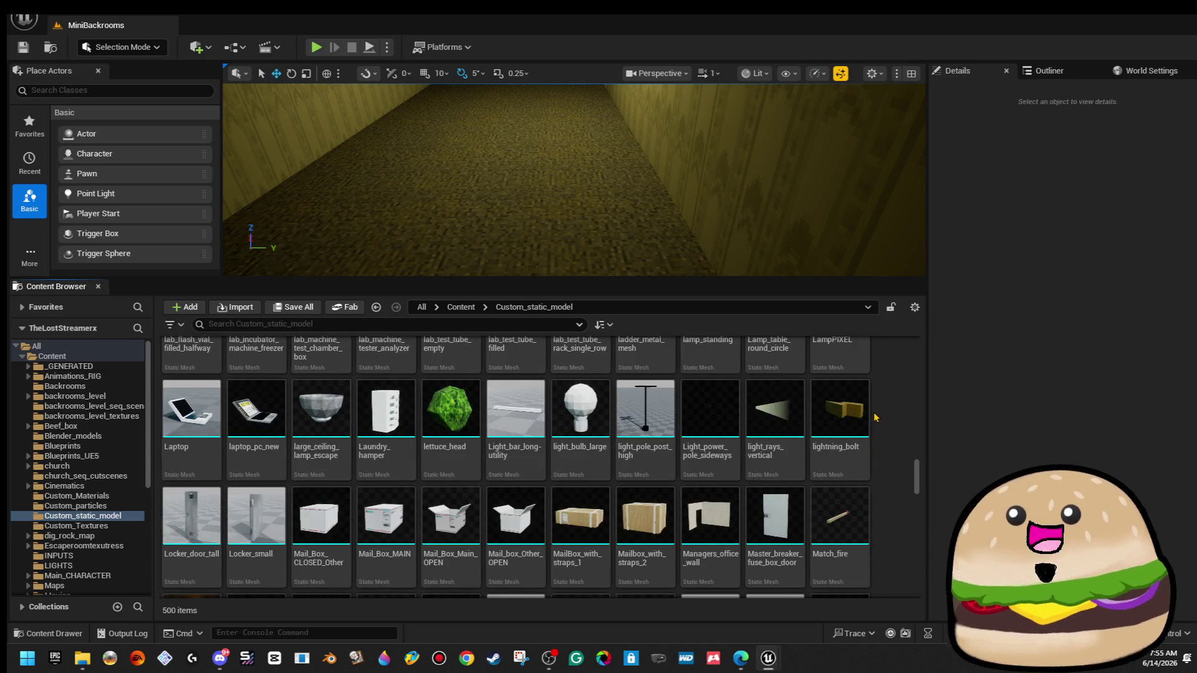
{"action": "scroll", "coordinate": [875, 417], "scroll_direction": "down", "scroll_amount": 1}
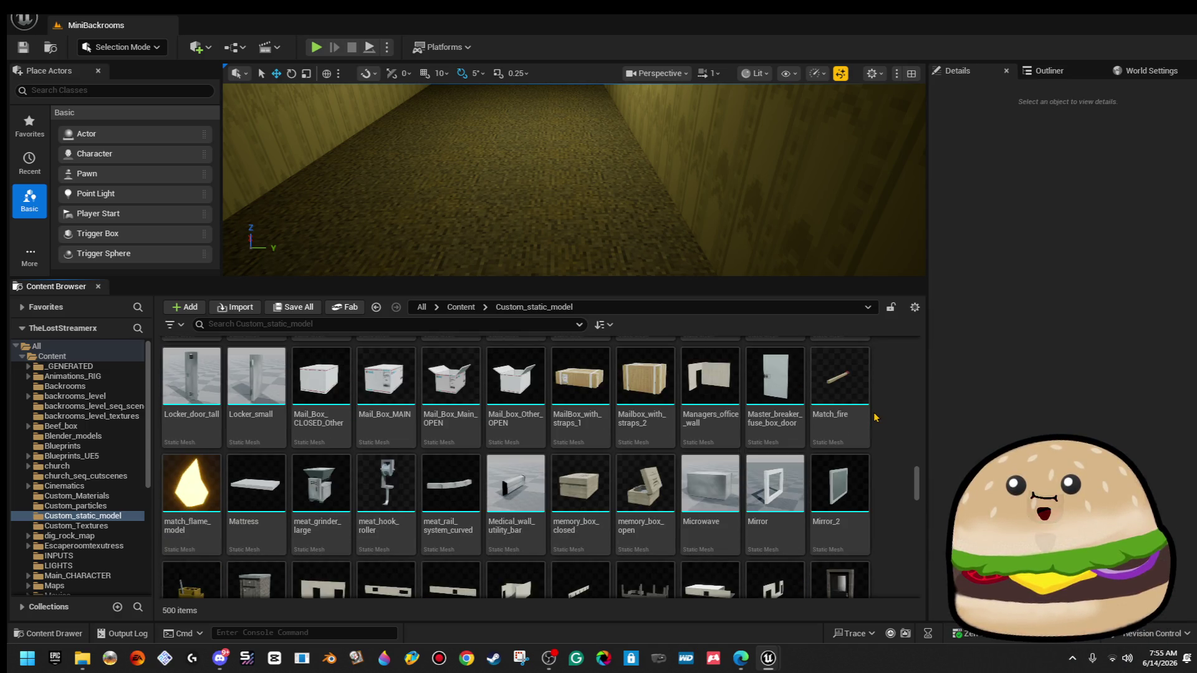
{"action": "scroll", "coordinate": [875, 417], "scroll_direction": "down", "scroll_amount": 1}
{"action": "left_click", "coordinate": [420, 324]}
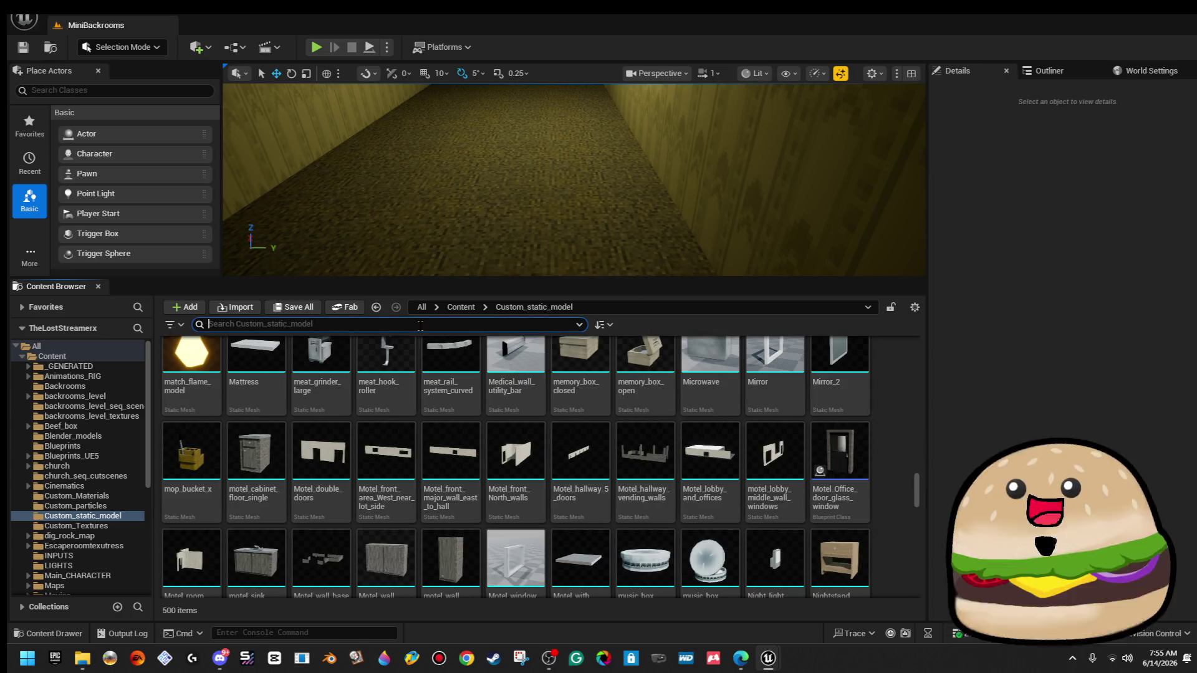
Filter by 'pc', select PC_keyboard through PC_Tower, and run Asset Actions > Migrate.
{"action": "type", "text": "pc"}
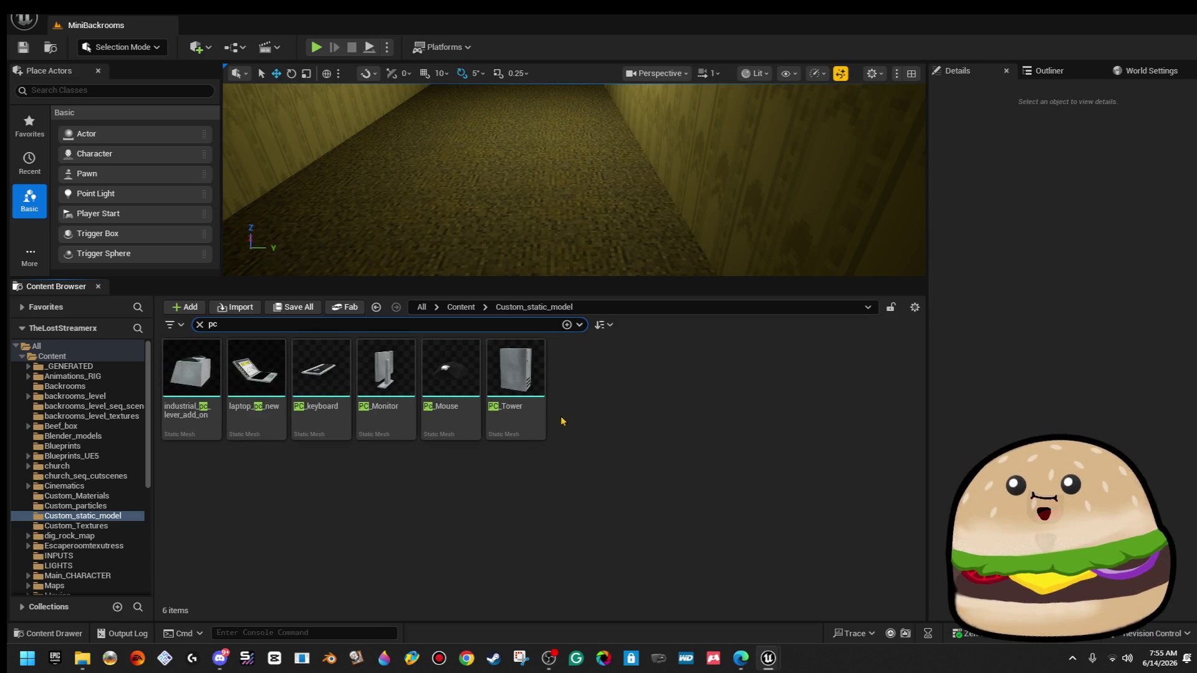
{"action": "left_click", "coordinate": [197, 397]}
{"action": "left_click", "coordinate": [514, 380], "text": "shift"}
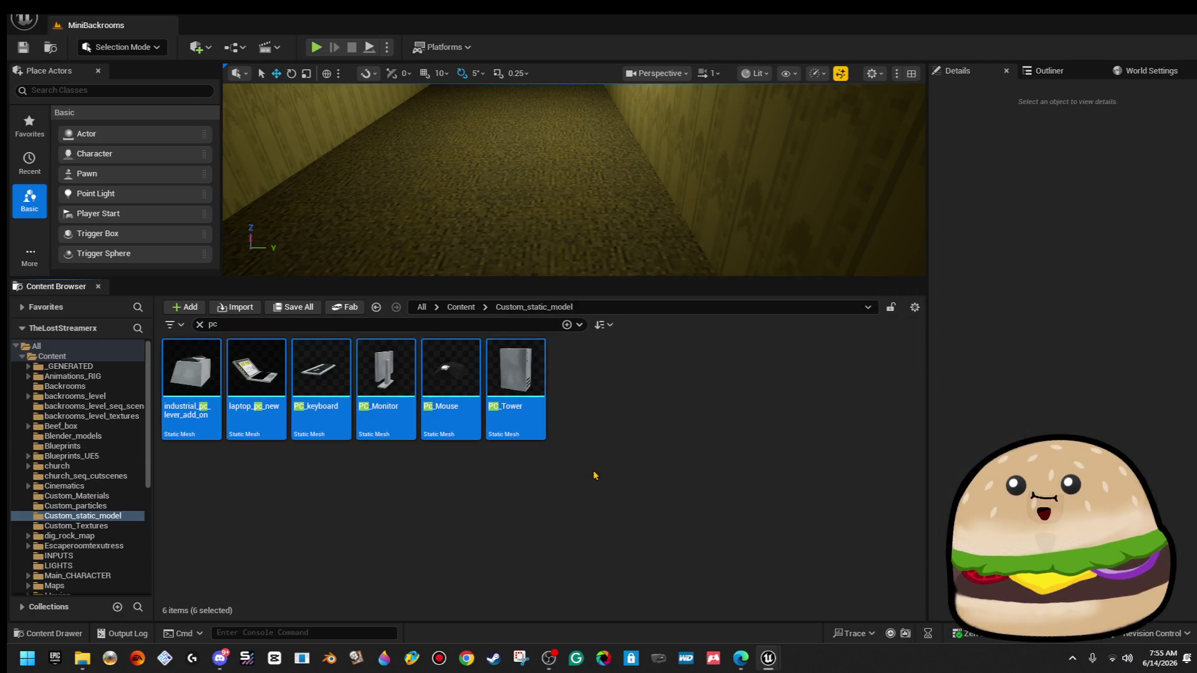
{"action": "left_click", "coordinate": [256, 412]}
{"action": "left_click", "coordinate": [324, 427]}
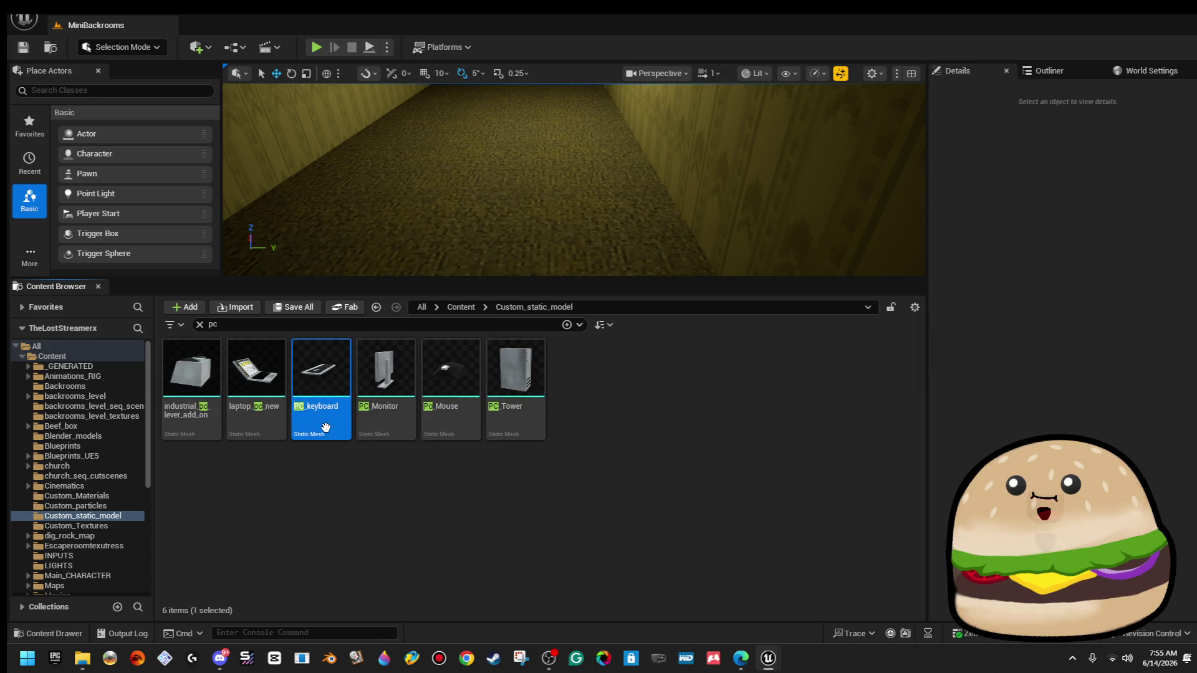
{"action": "left_click", "coordinate": [512, 399], "text": "shift"}
{"action": "right_click", "coordinate": [513, 399]}
{"action": "mouse_move", "coordinate": [621, 419]}
{"action": "mouse_move", "coordinate": [674, 434]}
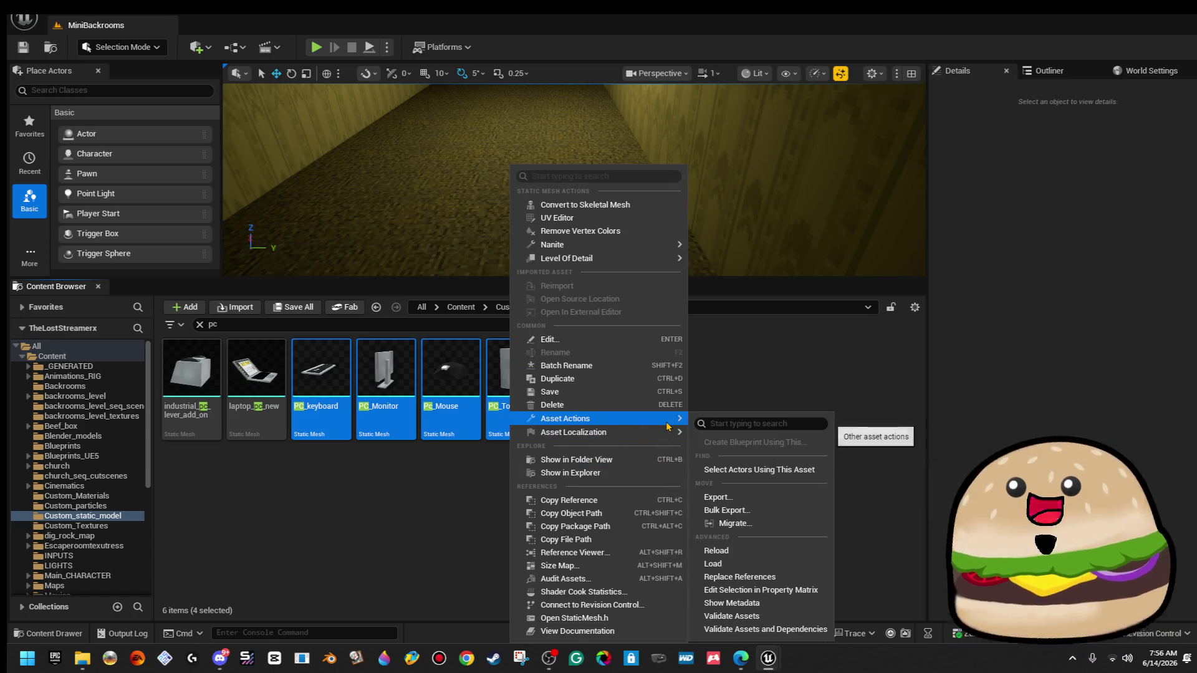
{"action": "left_click", "coordinate": [765, 528]}
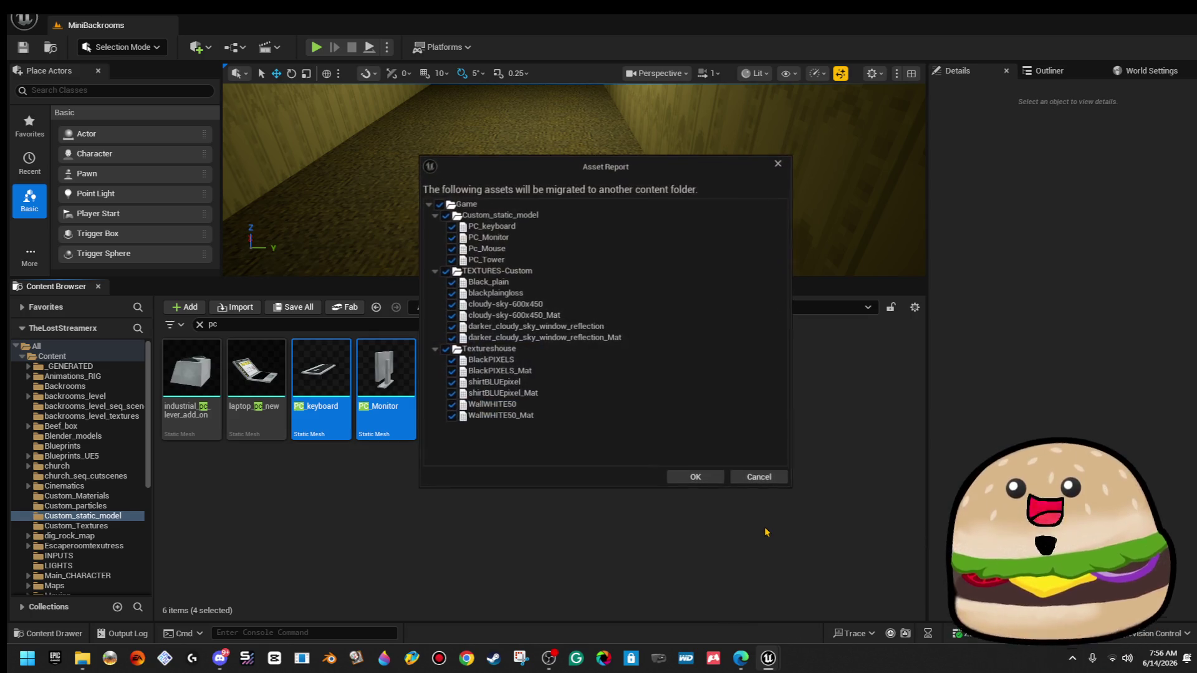
Keep every texture and material, including WallWHITE50, shirtBLUEpixel and BlackPIXELS, ticked and accept the migration list.
{"action": "left_click", "coordinate": [450, 416]}
{"action": "left_click", "coordinate": [450, 405]}
{"action": "left_click", "coordinate": [450, 393]}
{"action": "left_click", "coordinate": [450, 382]}
{"action": "left_click", "coordinate": [450, 371]}
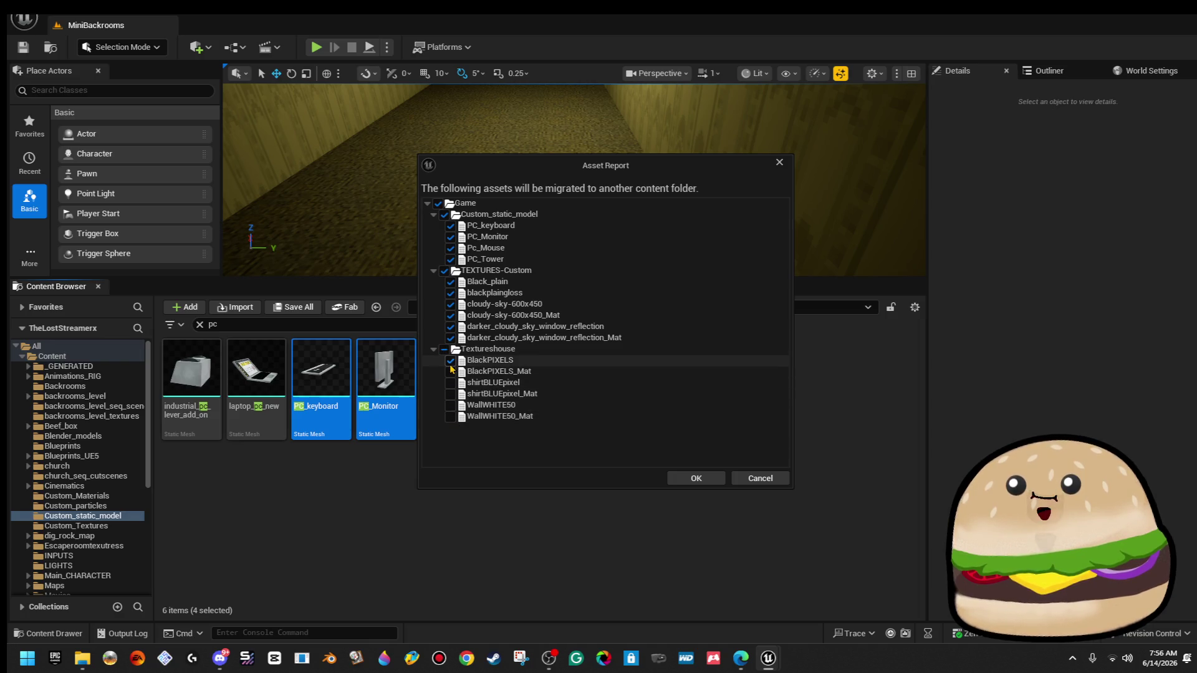
{"action": "left_click", "coordinate": [450, 360]}
{"action": "left_click", "coordinate": [450, 371]}
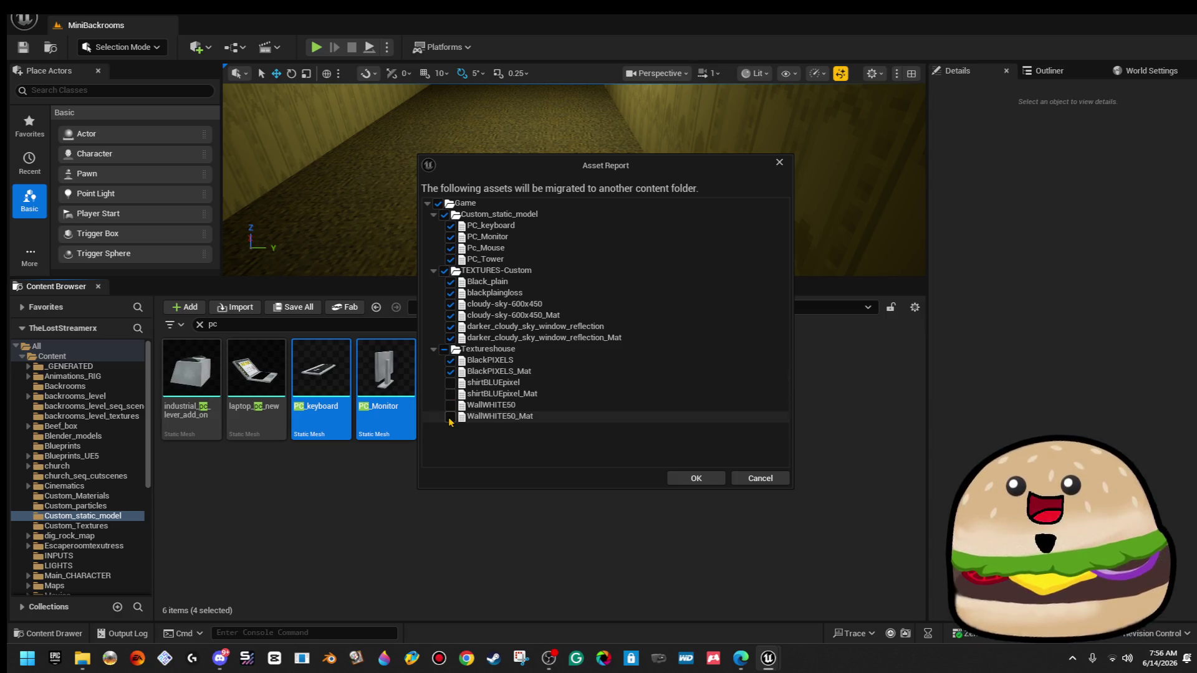
{"action": "left_click", "coordinate": [450, 416]}
{"action": "left_click", "coordinate": [450, 404]}
{"action": "left_click", "coordinate": [451, 394]}
{"action": "left_click", "coordinate": [450, 382]}
{"action": "left_click", "coordinate": [450, 382]}
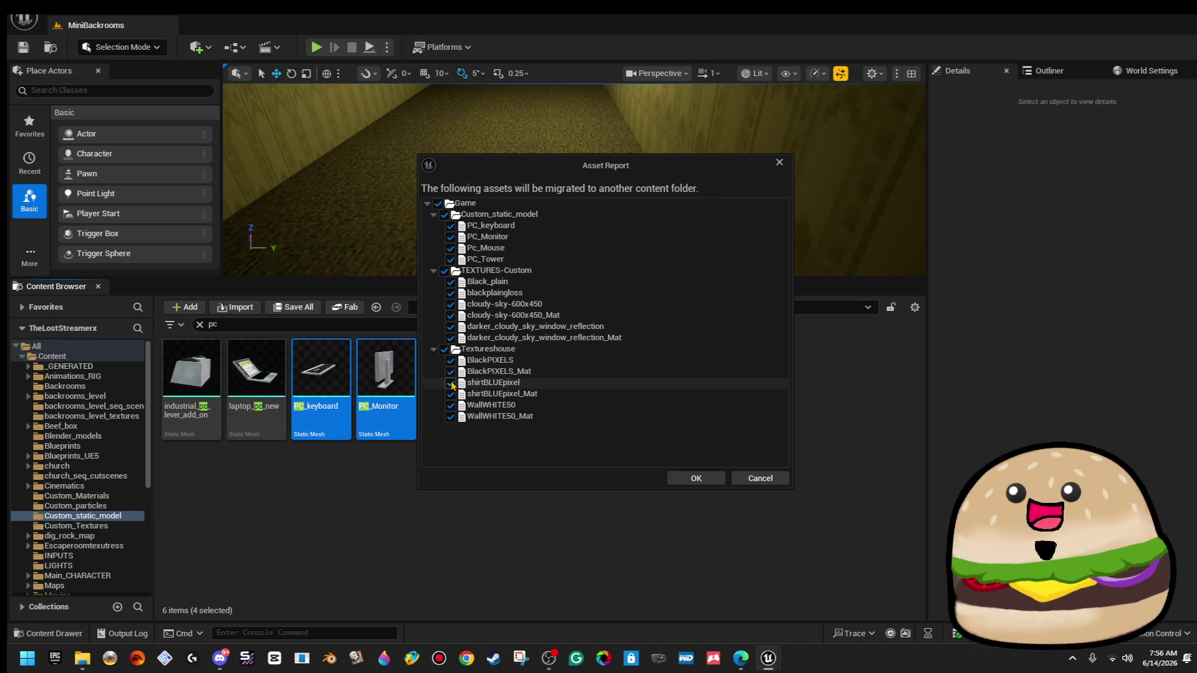
{"action": "left_click", "coordinate": [454, 338]}
{"action": "left_click", "coordinate": [452, 330]}
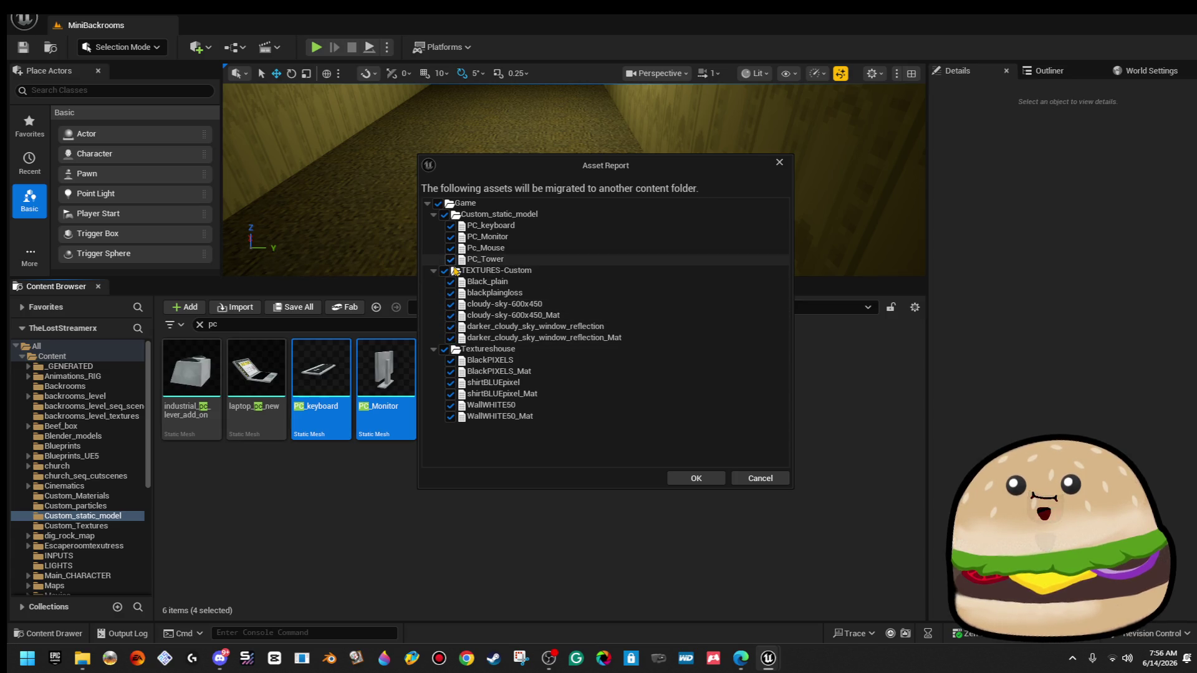
{"action": "left_click", "coordinate": [696, 478]}
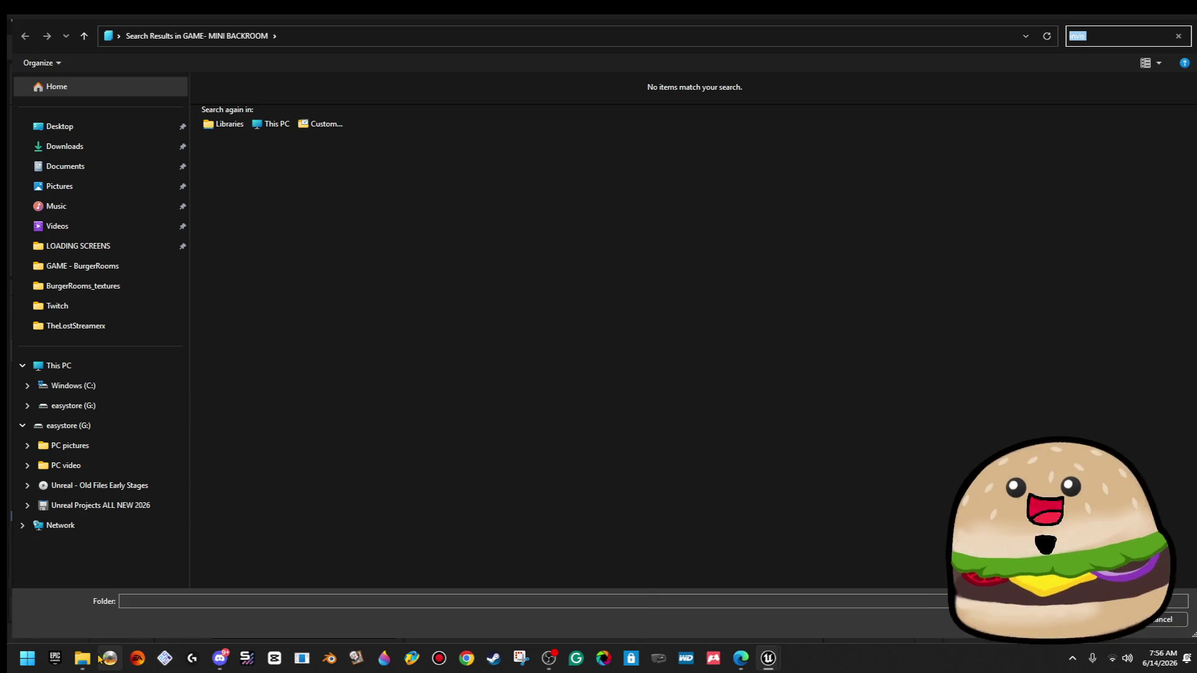
Close the Custom_static_model Explorer window.
{"action": "mouse_move", "coordinate": [83, 658]}
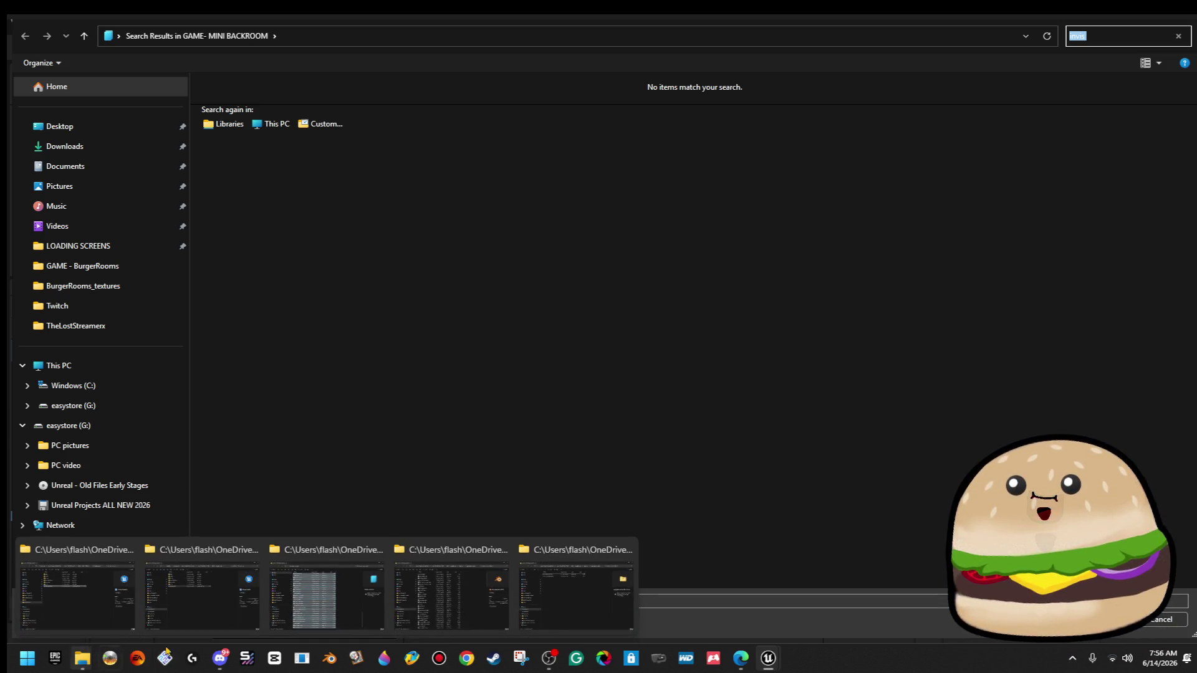
{"action": "left_click", "coordinate": [325, 589]}
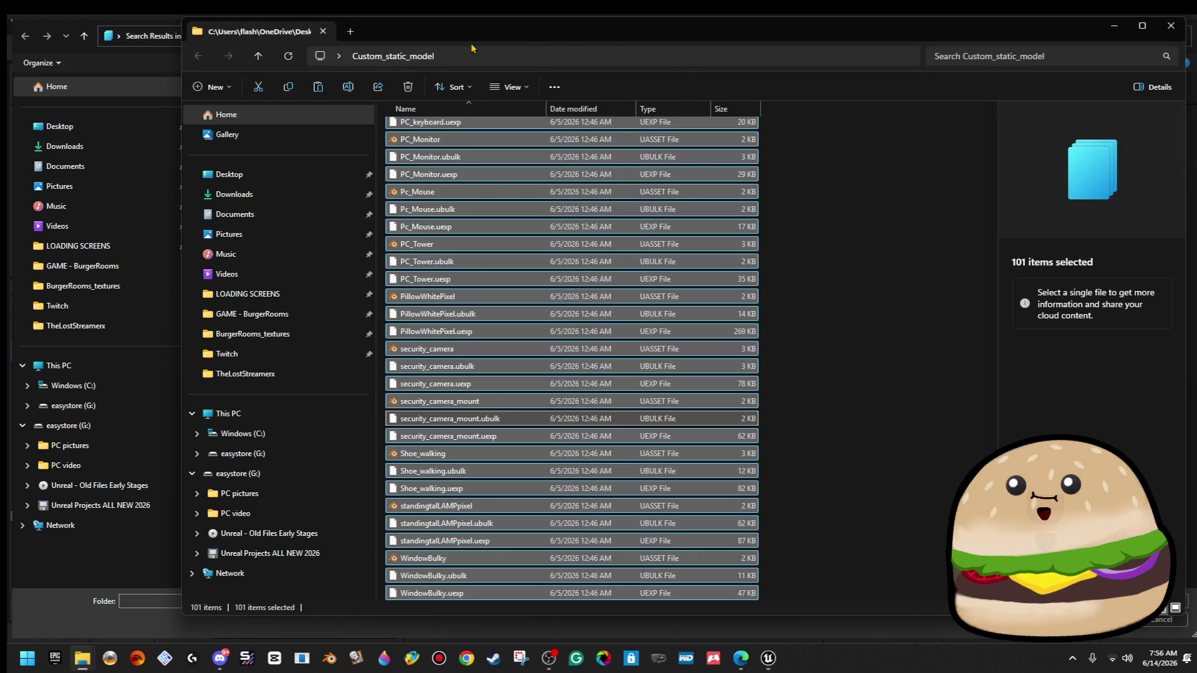
{"action": "left_click", "coordinate": [1161, 34]}
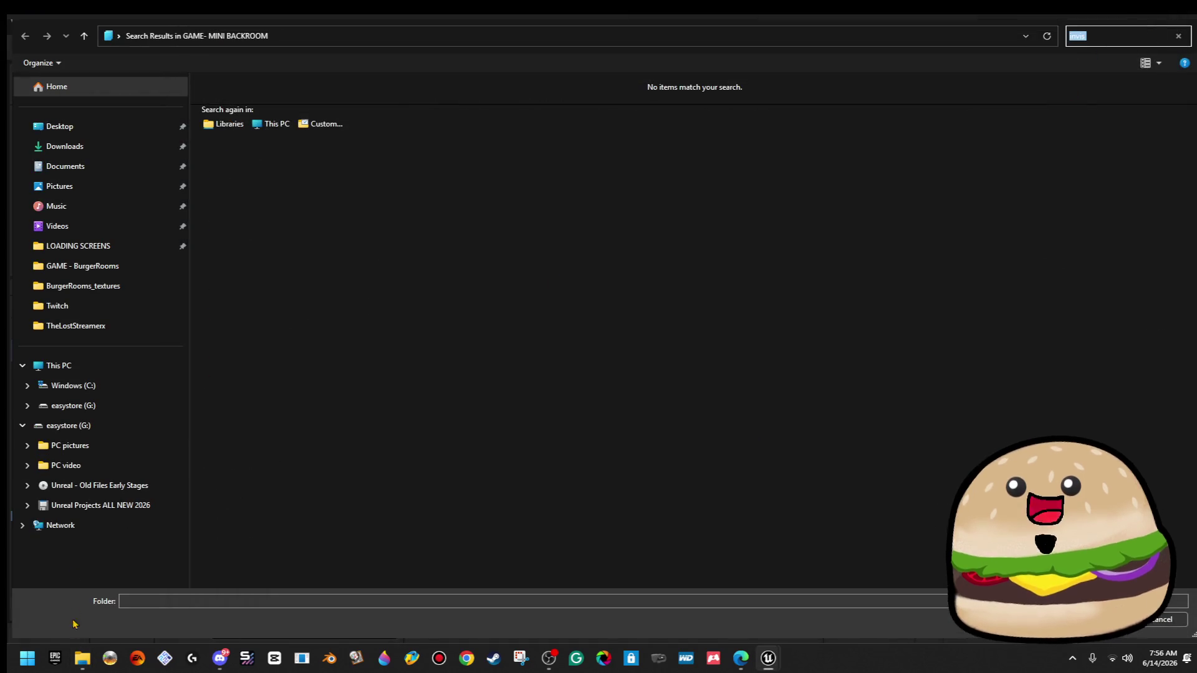
Browse to GAME - BurgerRooms > Content > BurgerRooms_Models and accept it as the migration destination.
{"action": "mouse_move", "coordinate": [79, 667]}
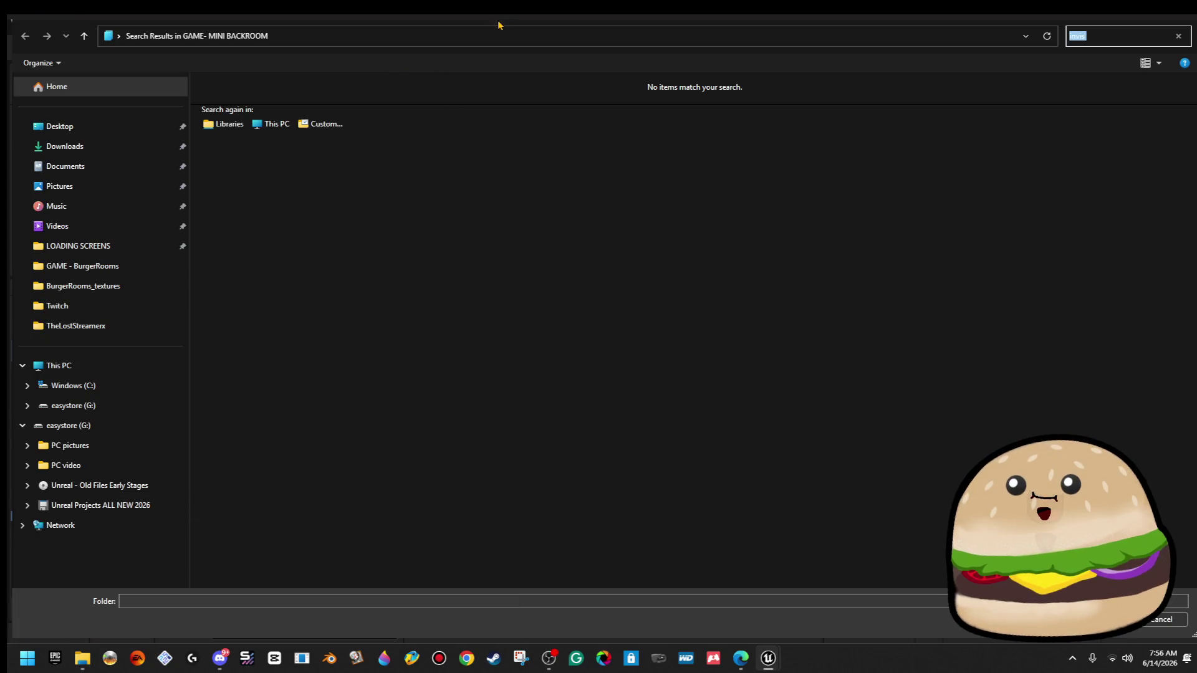
{"action": "left_click", "coordinate": [124, 268]}
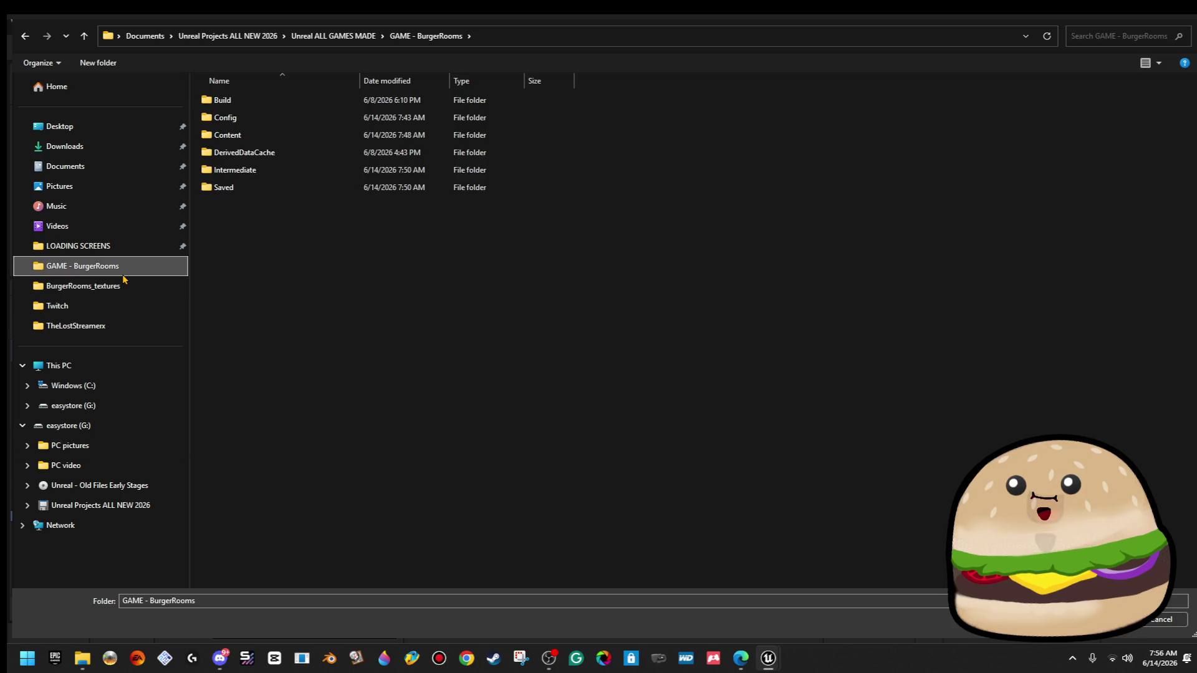
{"action": "double_click", "coordinate": [304, 138]}
{"action": "left_click", "coordinate": [314, 225]}
{"action": "double_click", "coordinate": [313, 224]}
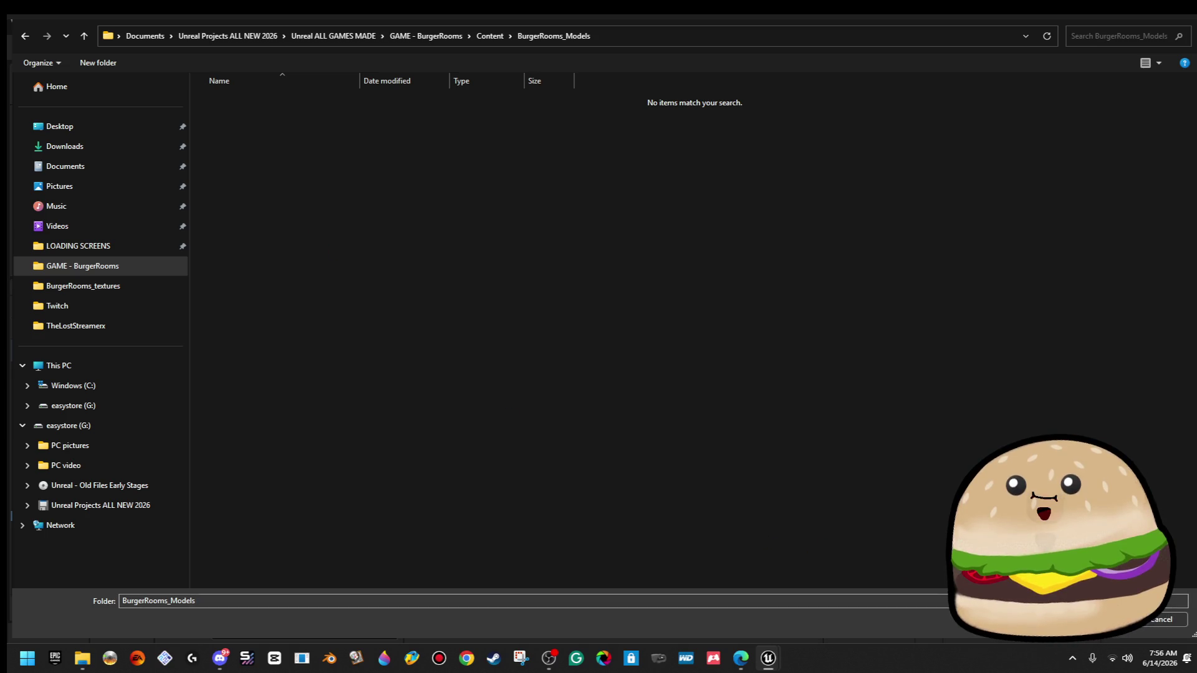
{"action": "key", "text": "Return"}
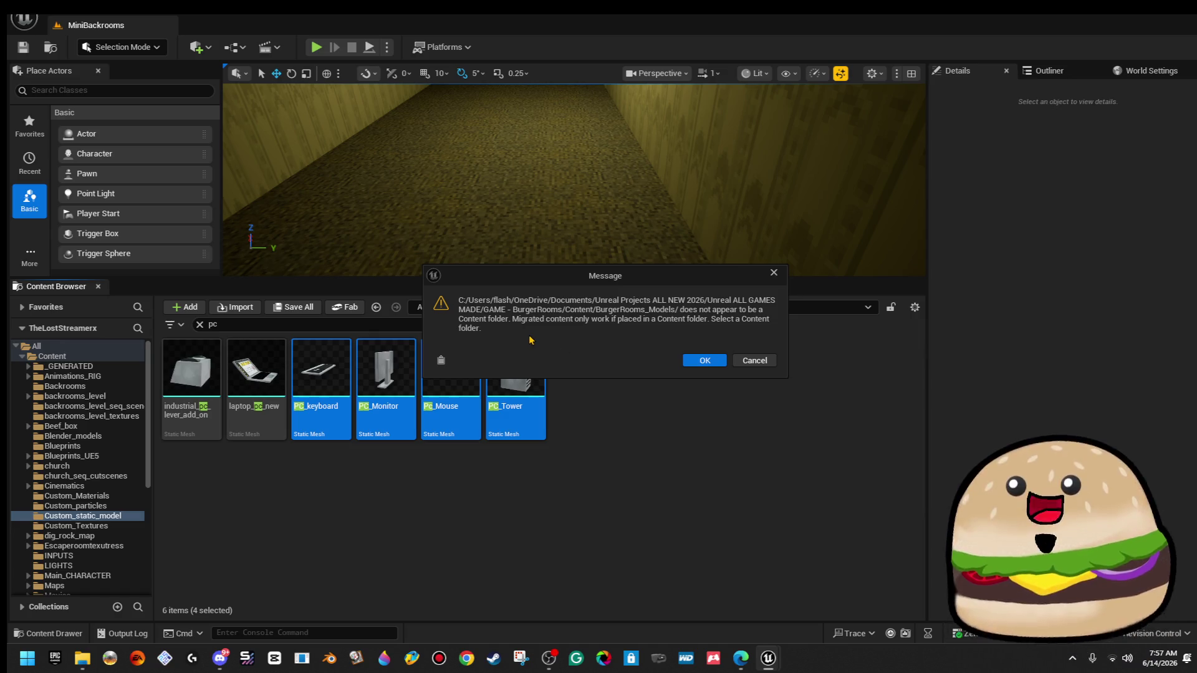
Dismiss the not-a-Content-folder warning and confirm the BurgerRooms Content folder as destination instead.
{"action": "left_click", "coordinate": [705, 361]}
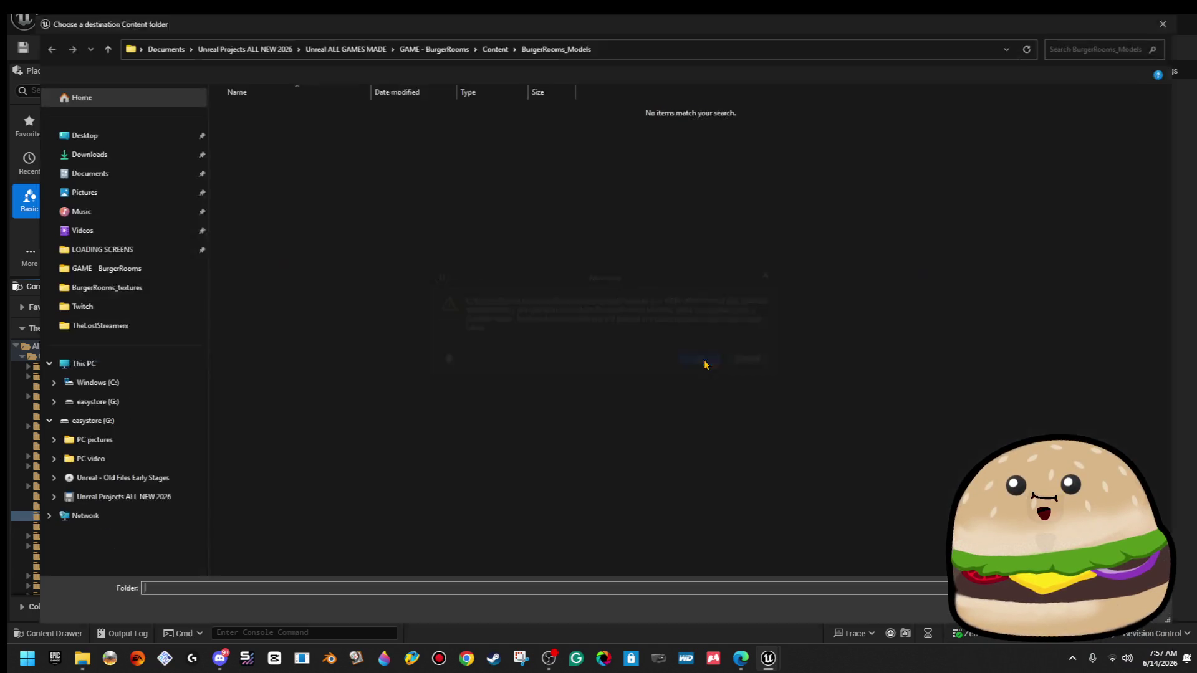
{"action": "left_click", "coordinate": [490, 36]}
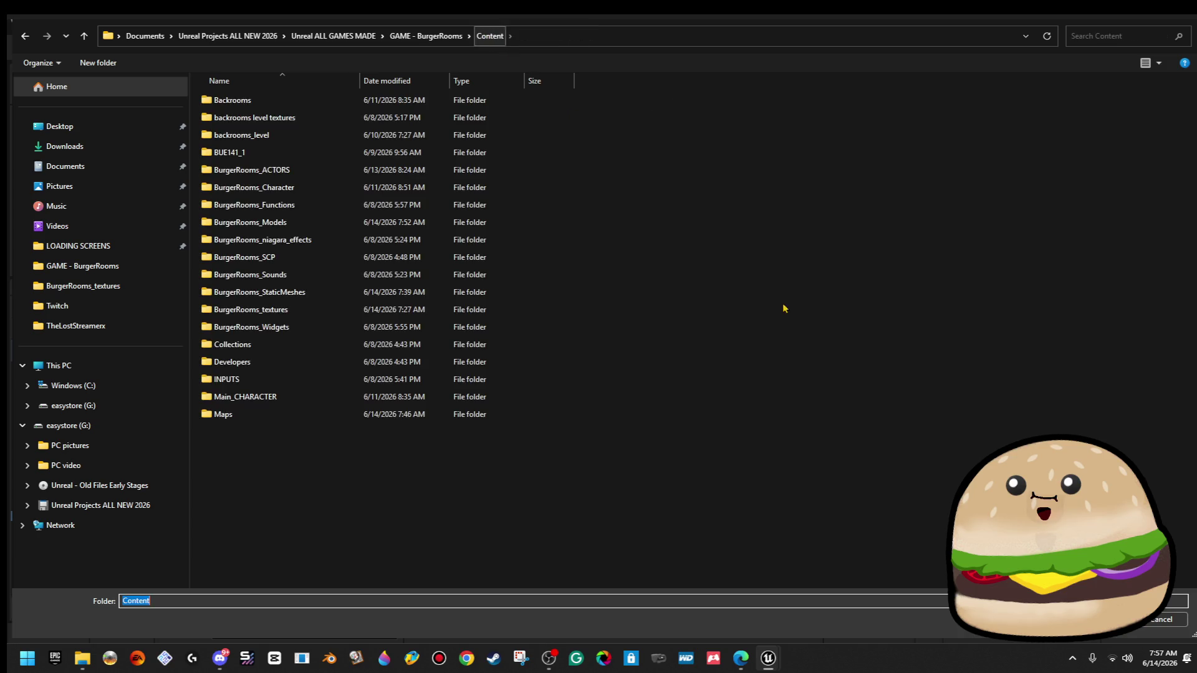
{"action": "key", "text": "Return"}
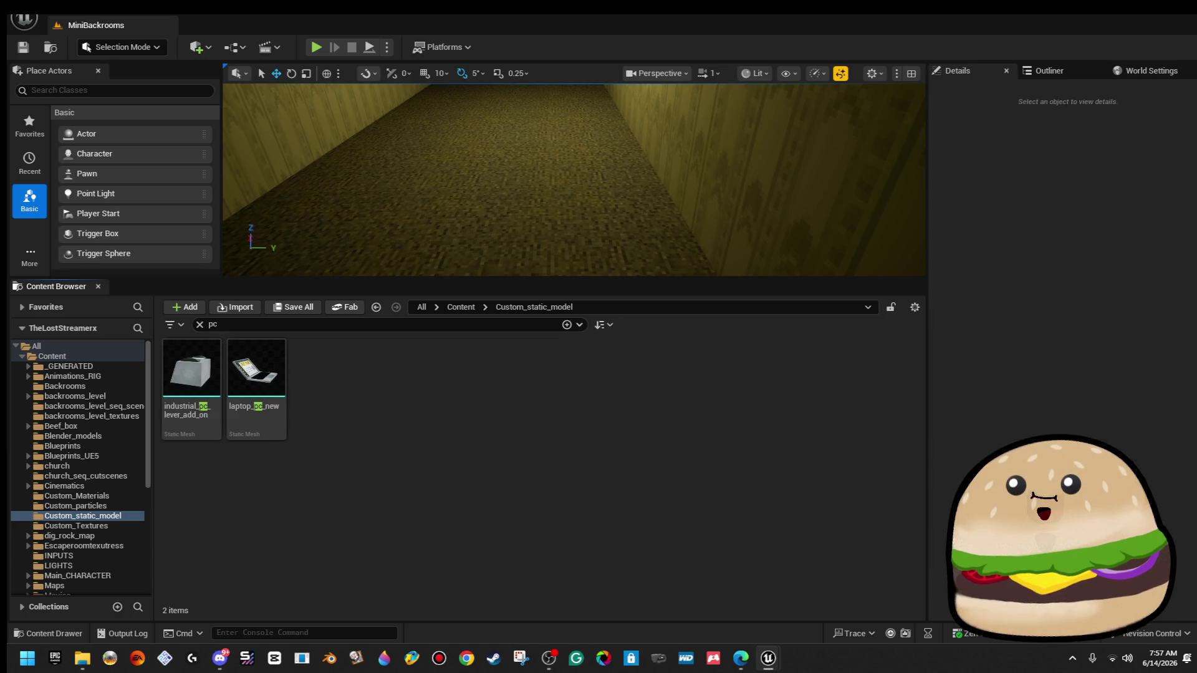
Minimize Unreal and close the four leftover File Explorer windows from their taskbar thumbnails.
{"action": "left_click", "coordinate": [1182, 18]}
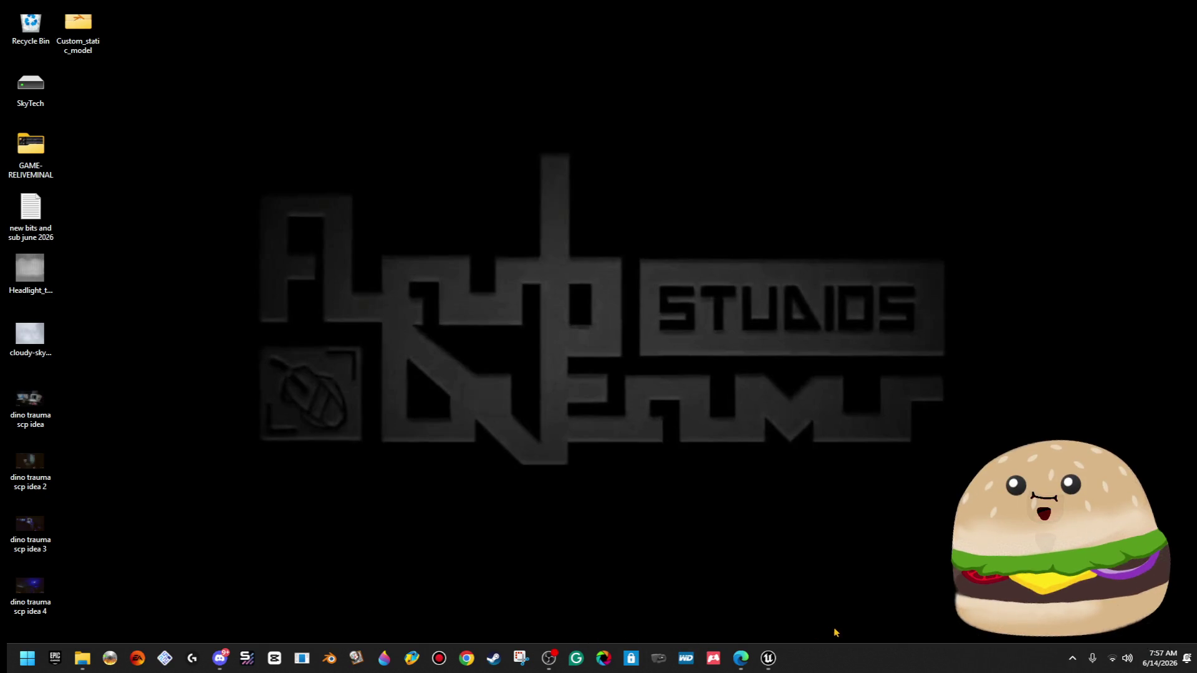
{"action": "left_click", "coordinate": [779, 663]}
{"action": "mouse_move", "coordinate": [85, 662]}
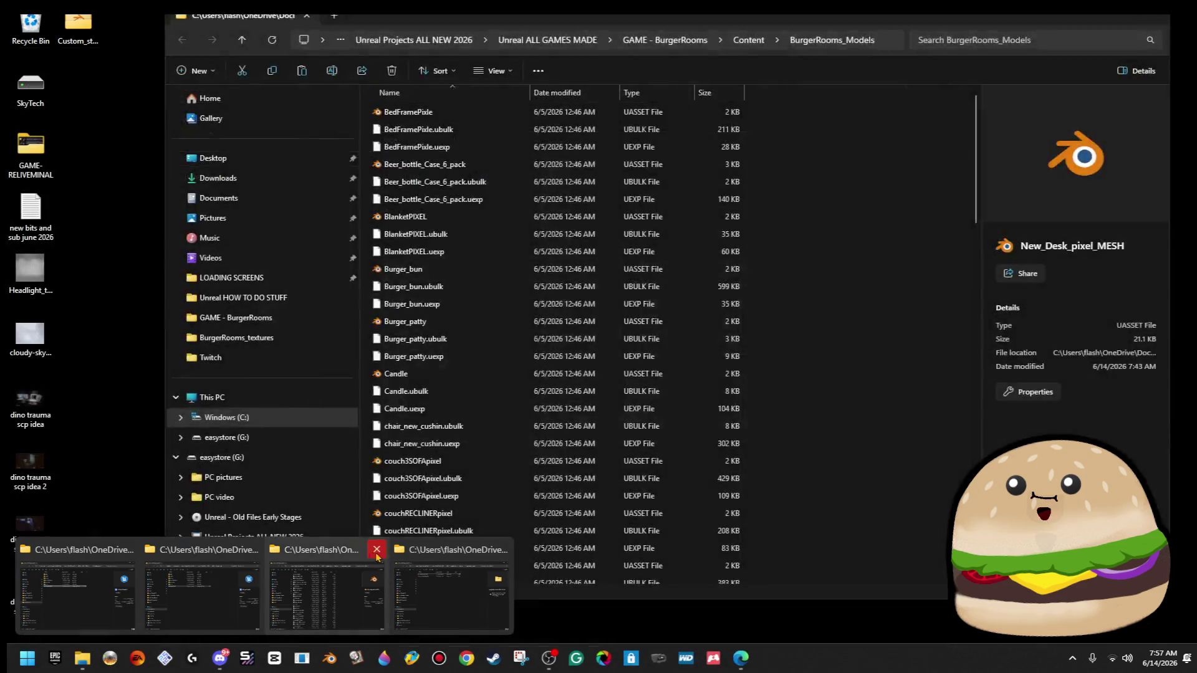
{"action": "left_click", "coordinate": [377, 549]}
{"action": "left_click", "coordinate": [376, 549]}
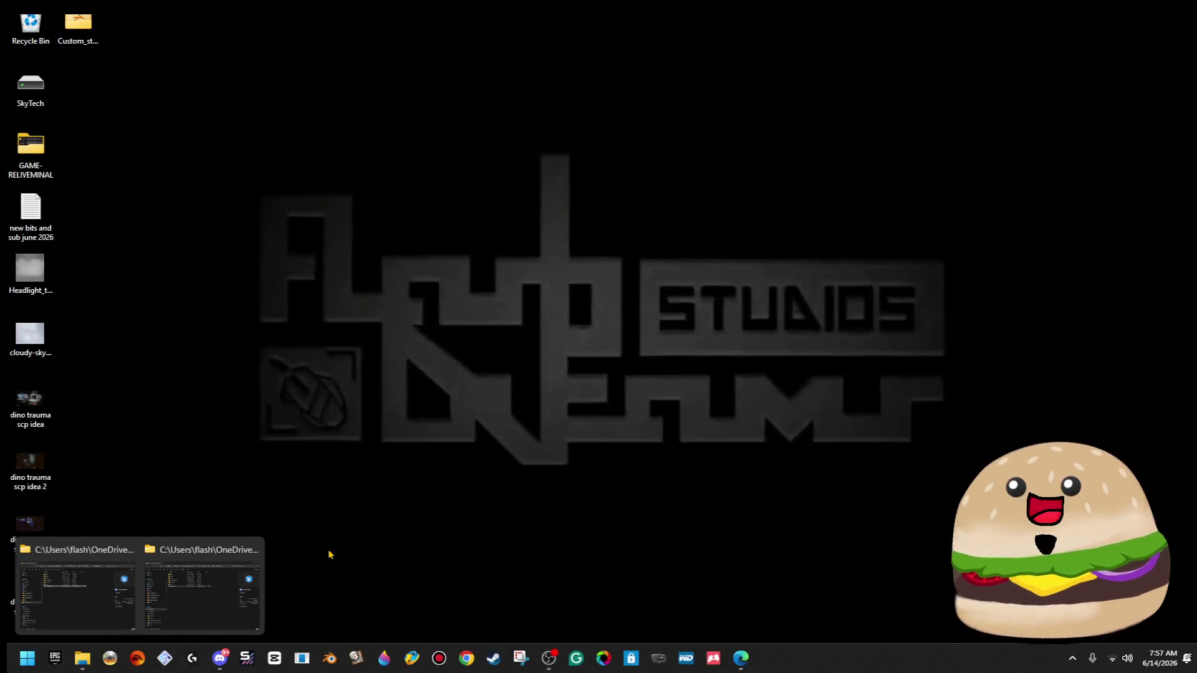
{"action": "left_click", "coordinate": [252, 549]}
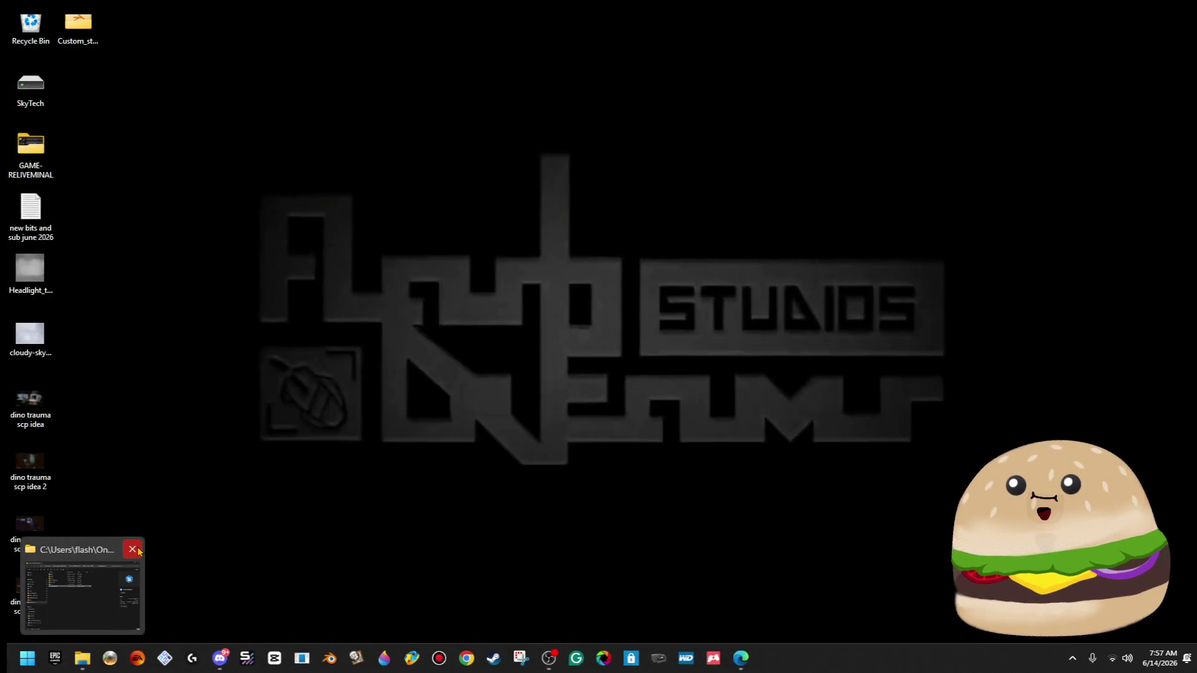
{"action": "left_click", "coordinate": [133, 549]}
Open the BurgerRoomsx project from File Explorer's recent files.
{"action": "left_click", "coordinate": [87, 657]}
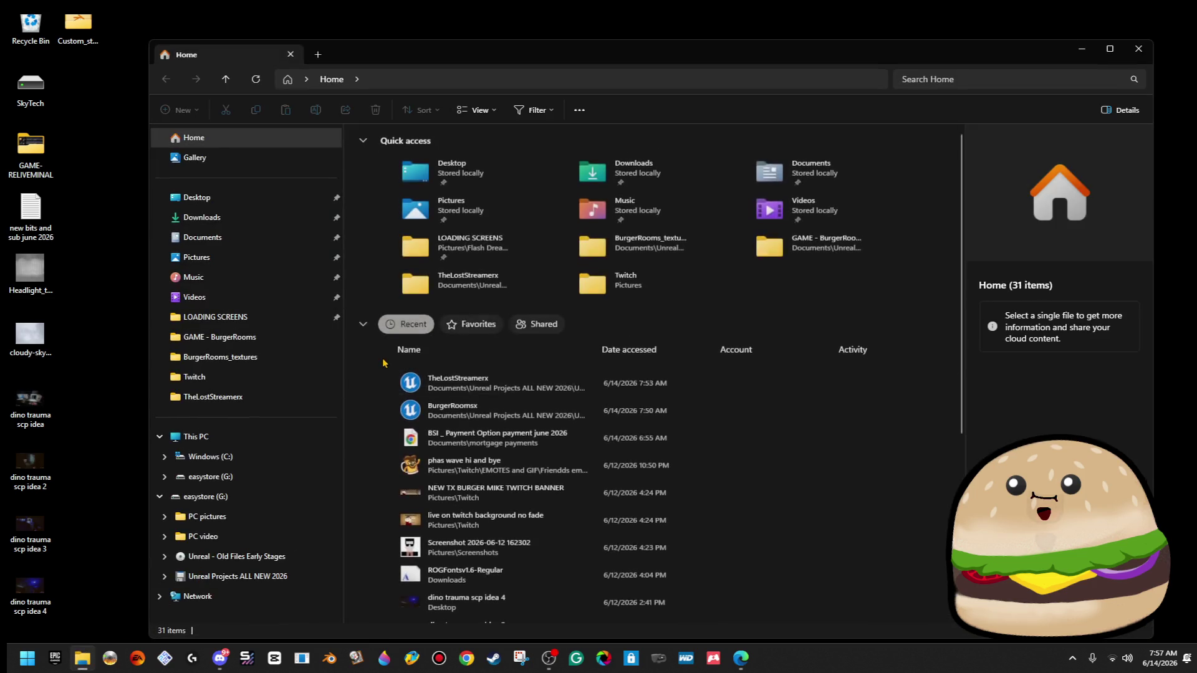
{"action": "left_click", "coordinate": [483, 406]}
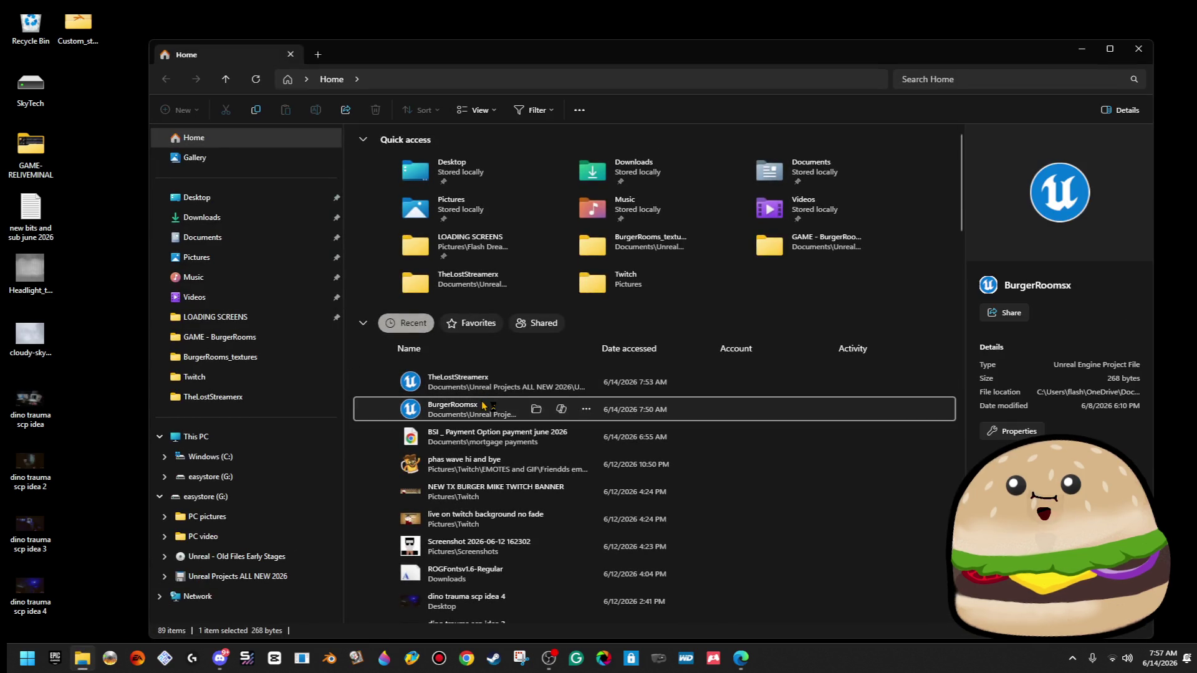
{"action": "left_click", "coordinate": [1082, 50]}
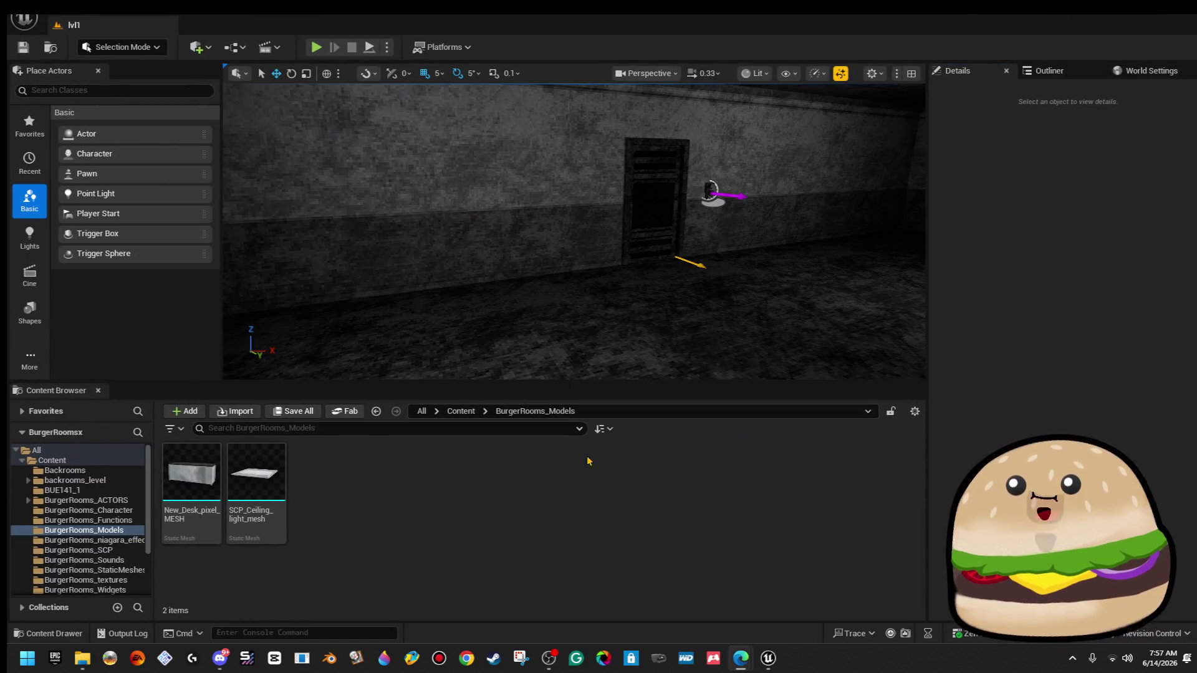
Show the SCP_Ceiling_light_mesh asset's BurgerRooms_Models folder in File Explorer.
{"action": "right_click", "coordinate": [272, 480]}
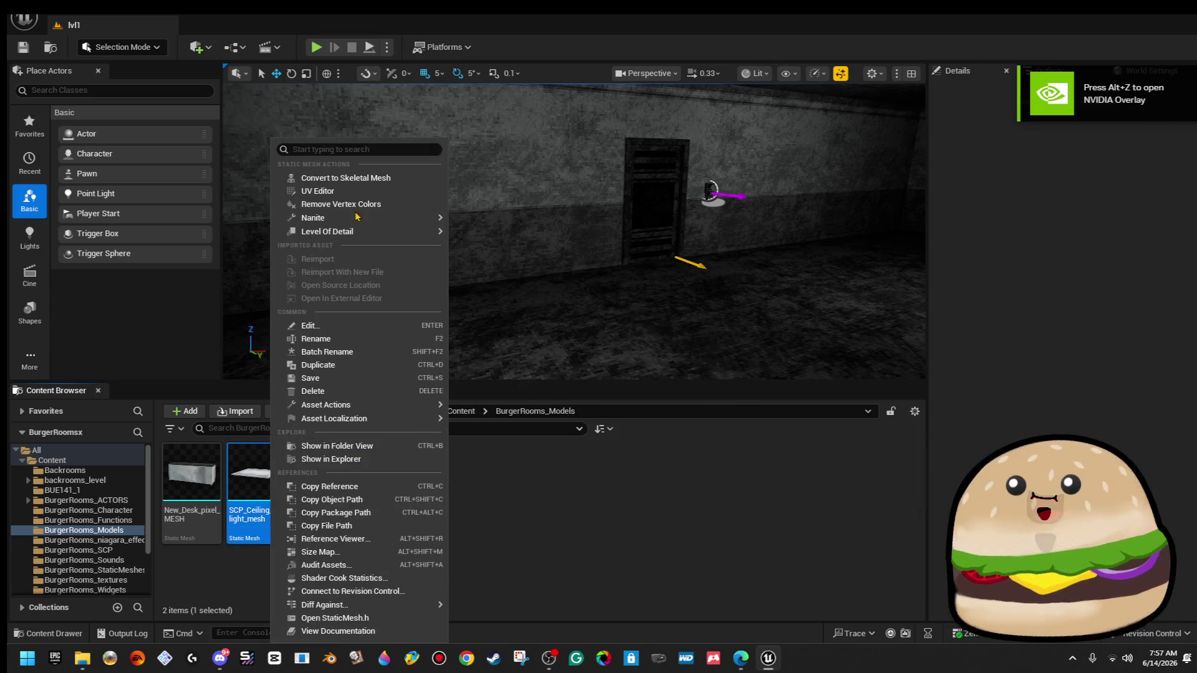
{"action": "left_click", "coordinate": [382, 460]}
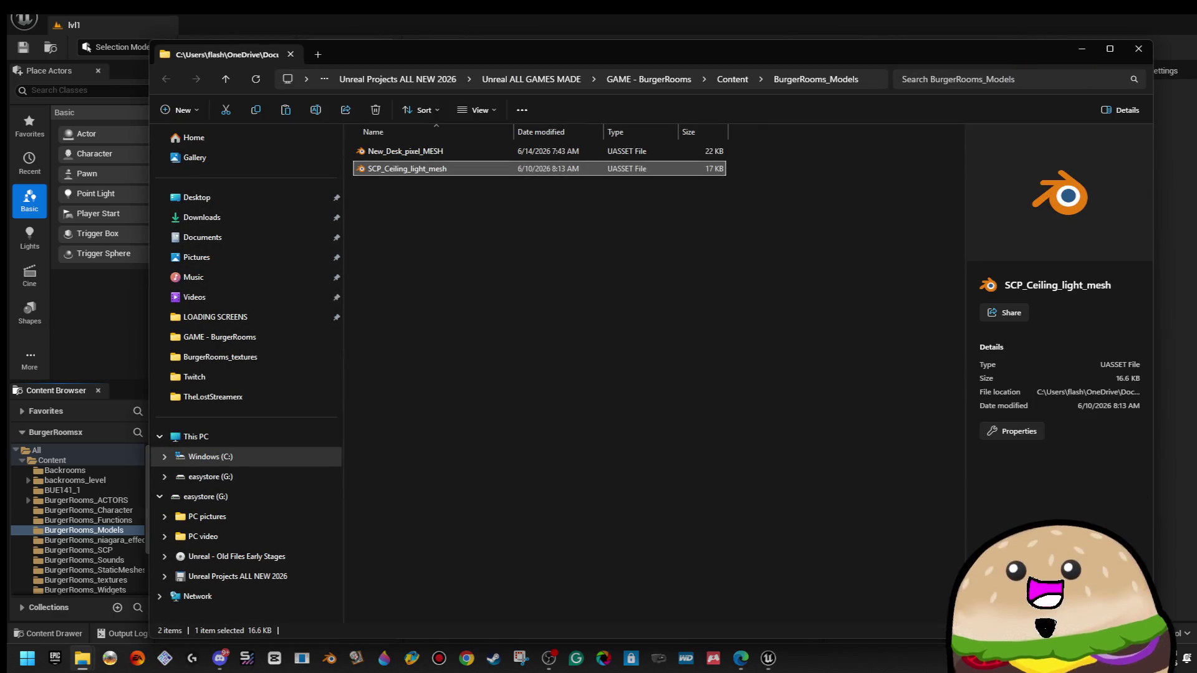
Go to Content > Custom_static_model and open the four PC asset files.
{"action": "left_click", "coordinate": [736, 82]}
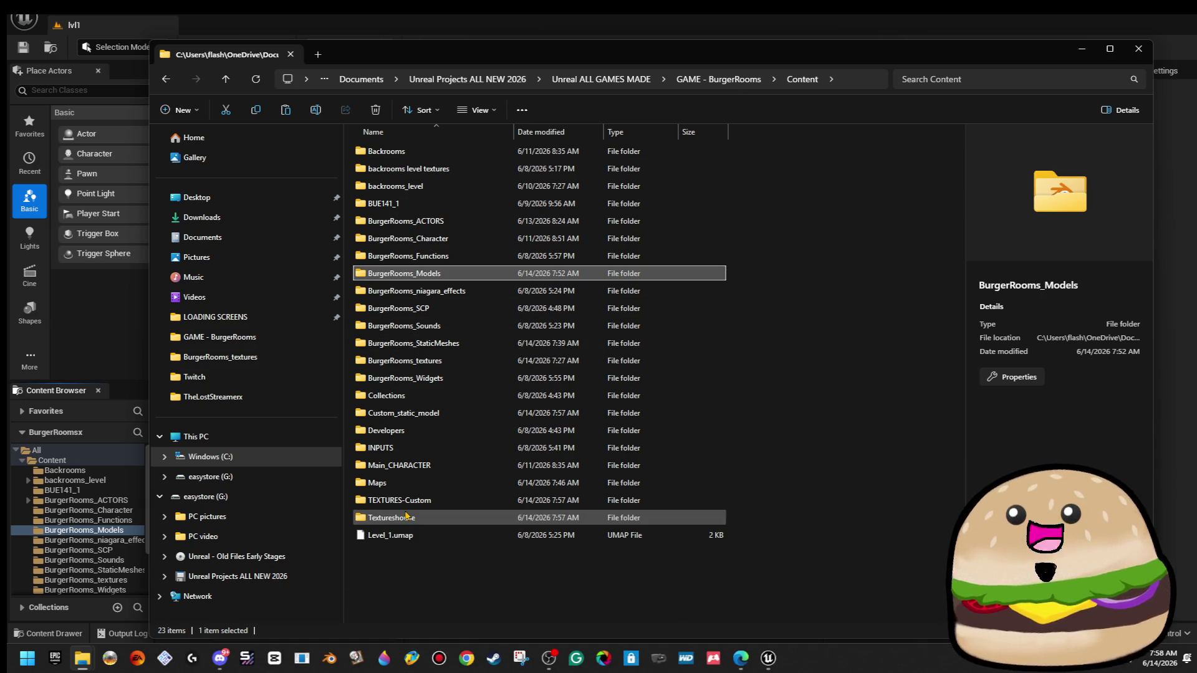
{"action": "double_click", "coordinate": [430, 413]}
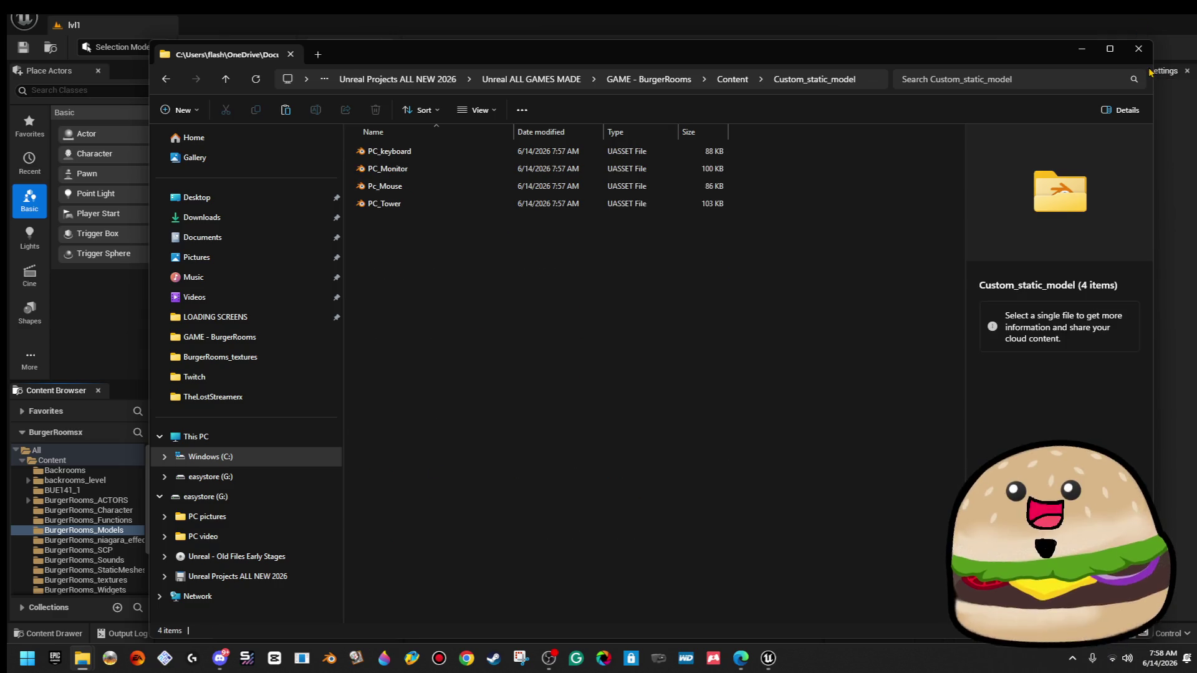
{"action": "left_click_drag", "start_coordinate": [614, 313], "coordinate": [421, 136]}
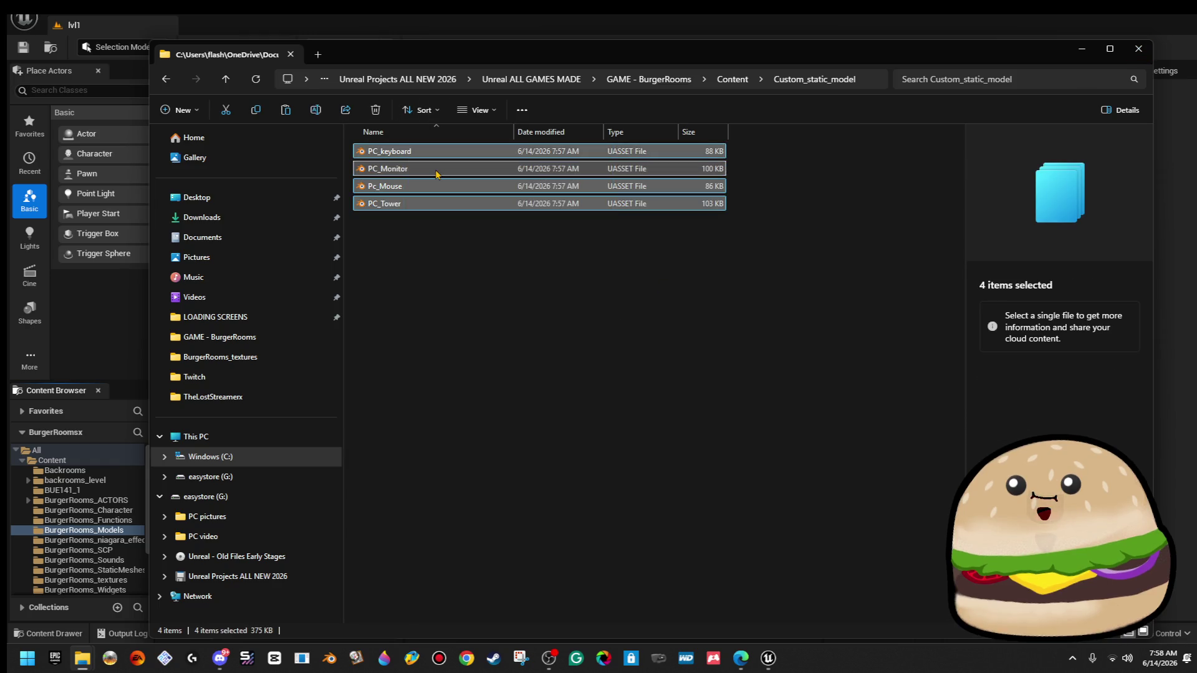
{"action": "right_click", "coordinate": [436, 175]}
{"action": "left_click", "coordinate": [492, 218]}
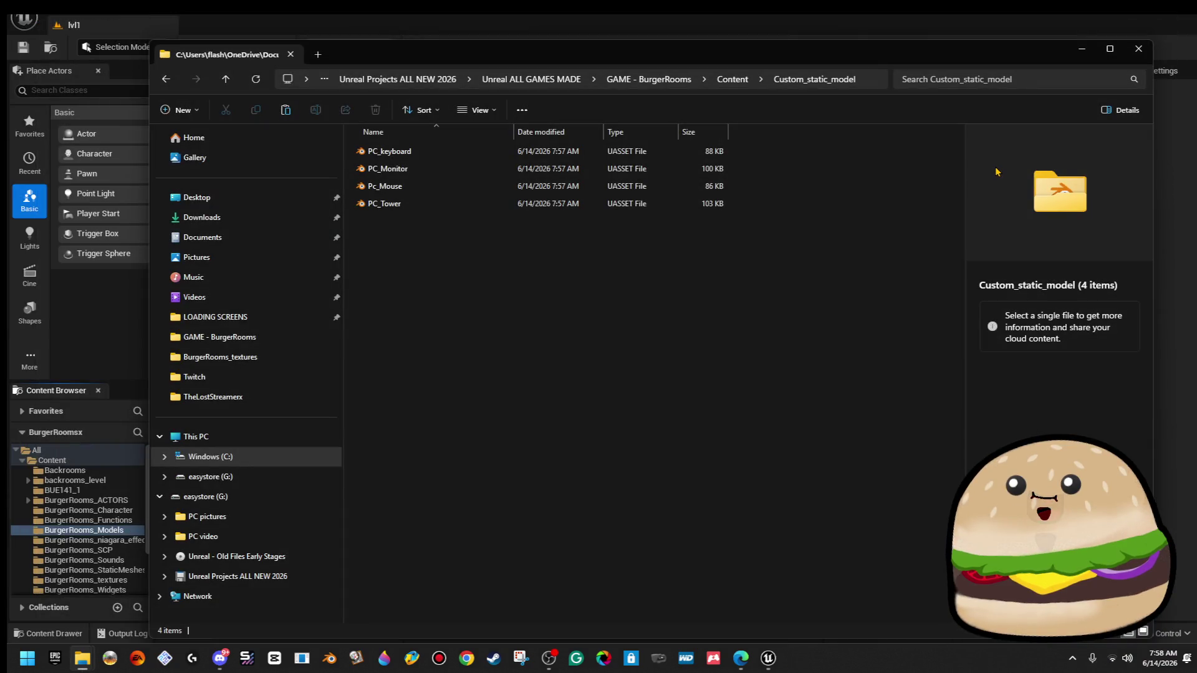
Select and open the four PC asset files again, then close File Explorer.
{"action": "left_click_drag", "start_coordinate": [688, 456], "coordinate": [440, 155]}
{"action": "right_click", "coordinate": [441, 155]}
{"action": "left_click", "coordinate": [474, 203]}
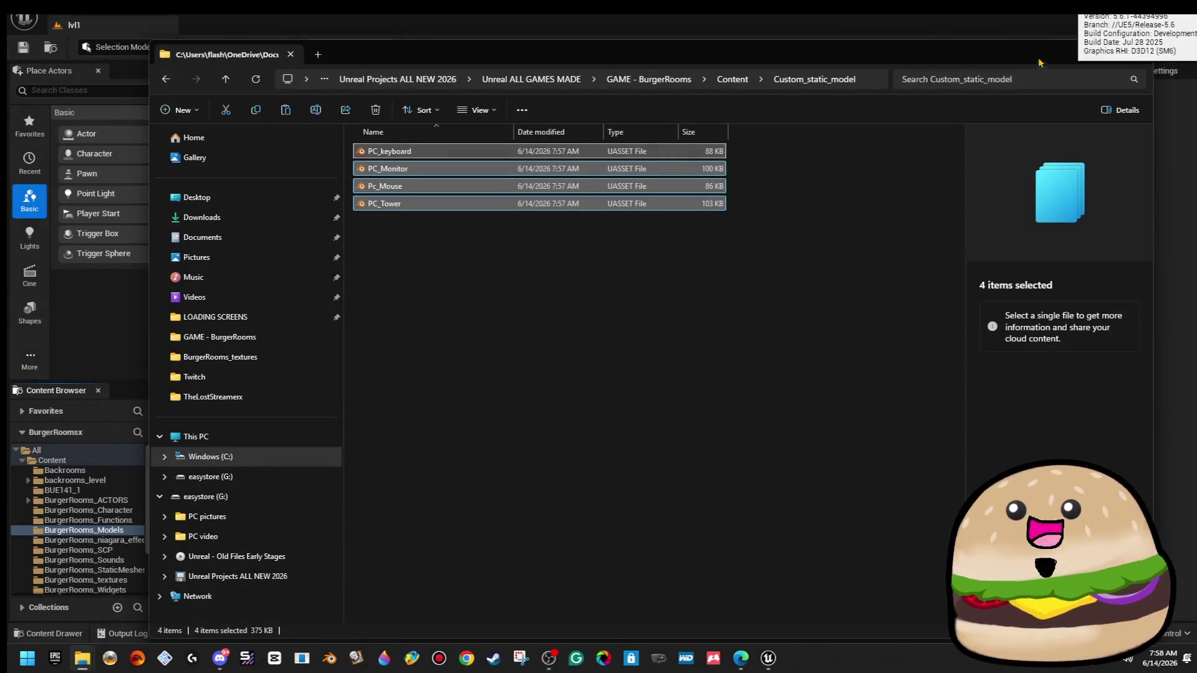
{"action": "left_click", "coordinate": [1139, 48]}
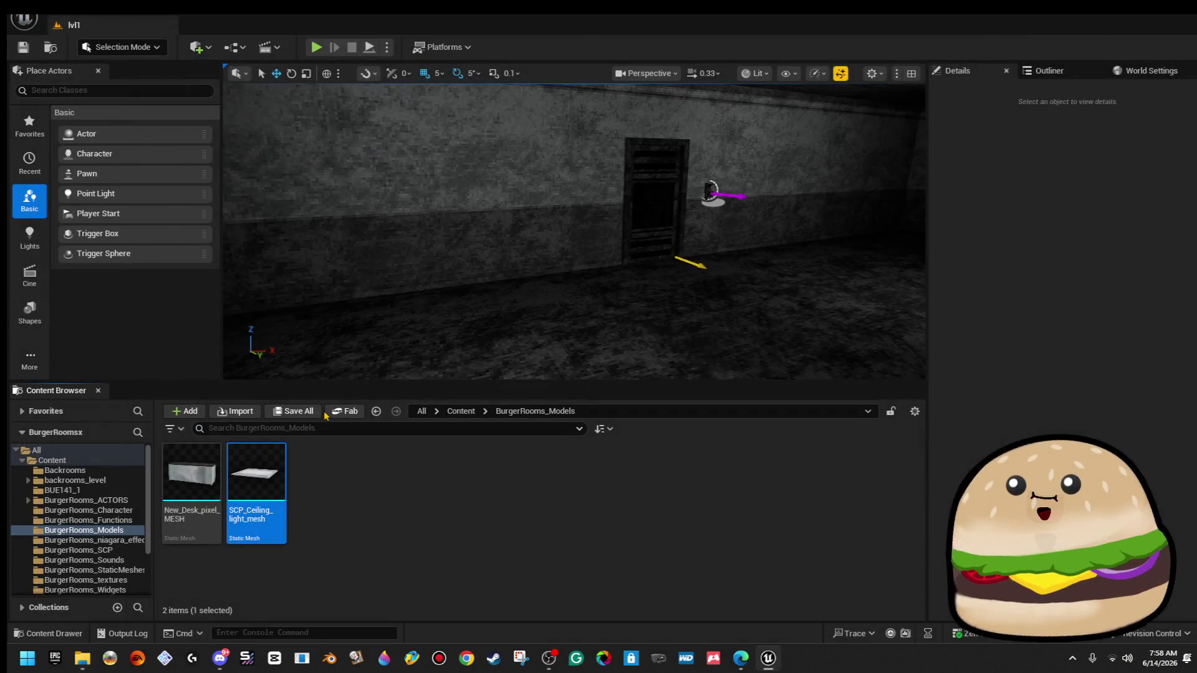
Open Custom_static_model, place PC_Tower in the level, raise it, then delete it.
{"action": "left_click", "coordinate": [461, 411]}
{"action": "scroll", "coordinate": [449, 493], "scroll_direction": "down", "scroll_amount": 2}
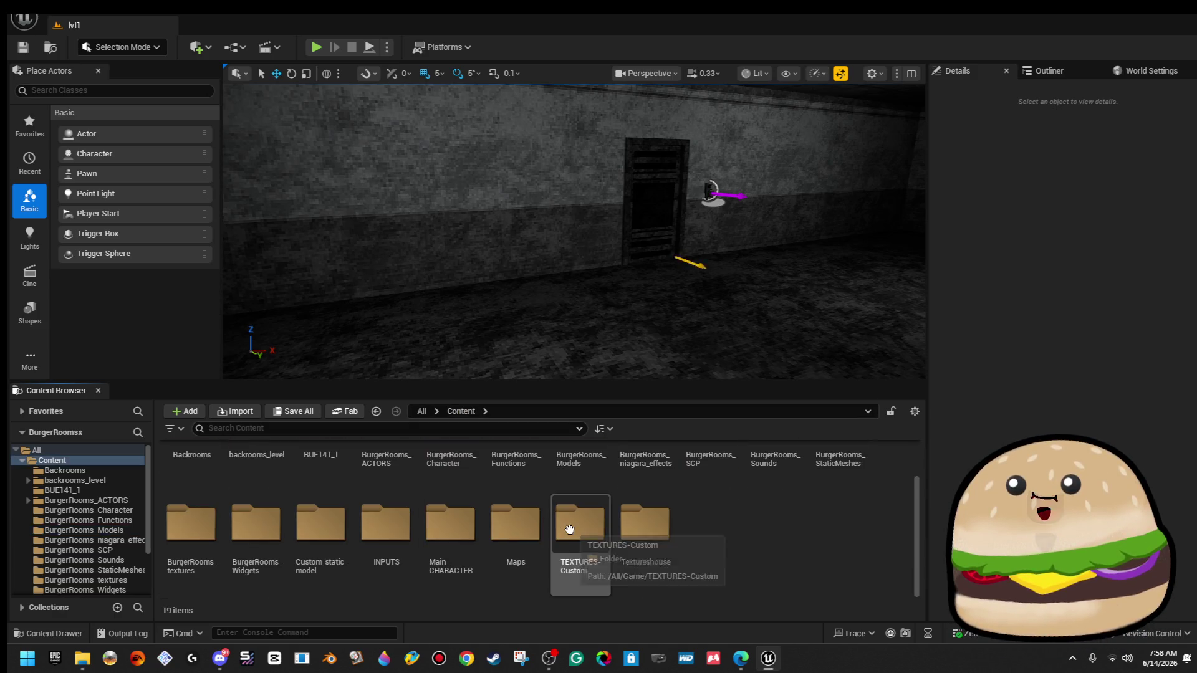
{"action": "double_click", "coordinate": [339, 522]}
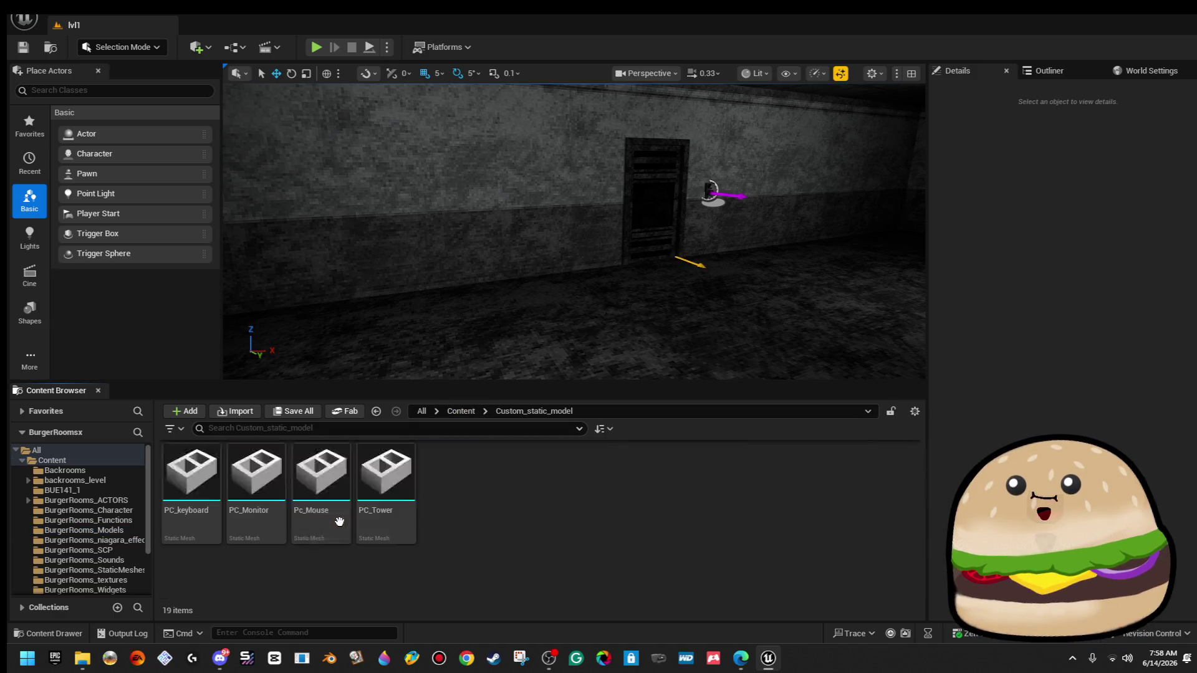
{"action": "left_click", "coordinate": [386, 480]}
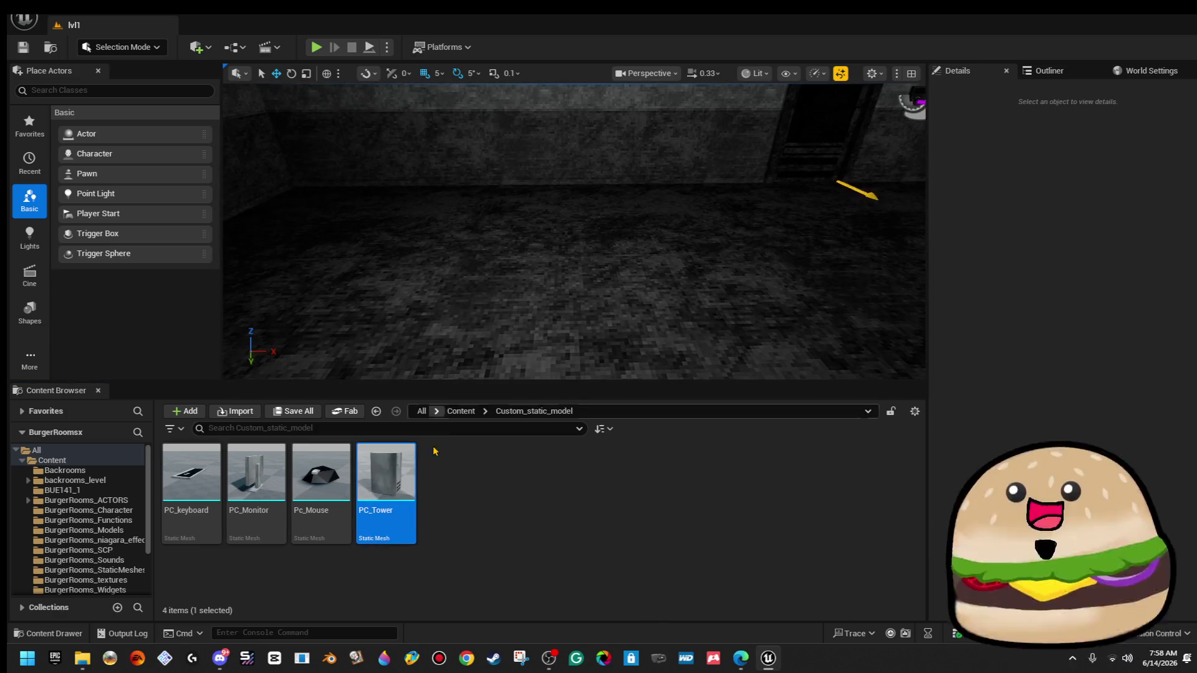
{"action": "left_click_drag", "start_coordinate": [549, 341], "coordinate": [549, 344]}
{"action": "scroll", "coordinate": [561, 280], "scroll_direction": "up", "scroll_amount": 2}
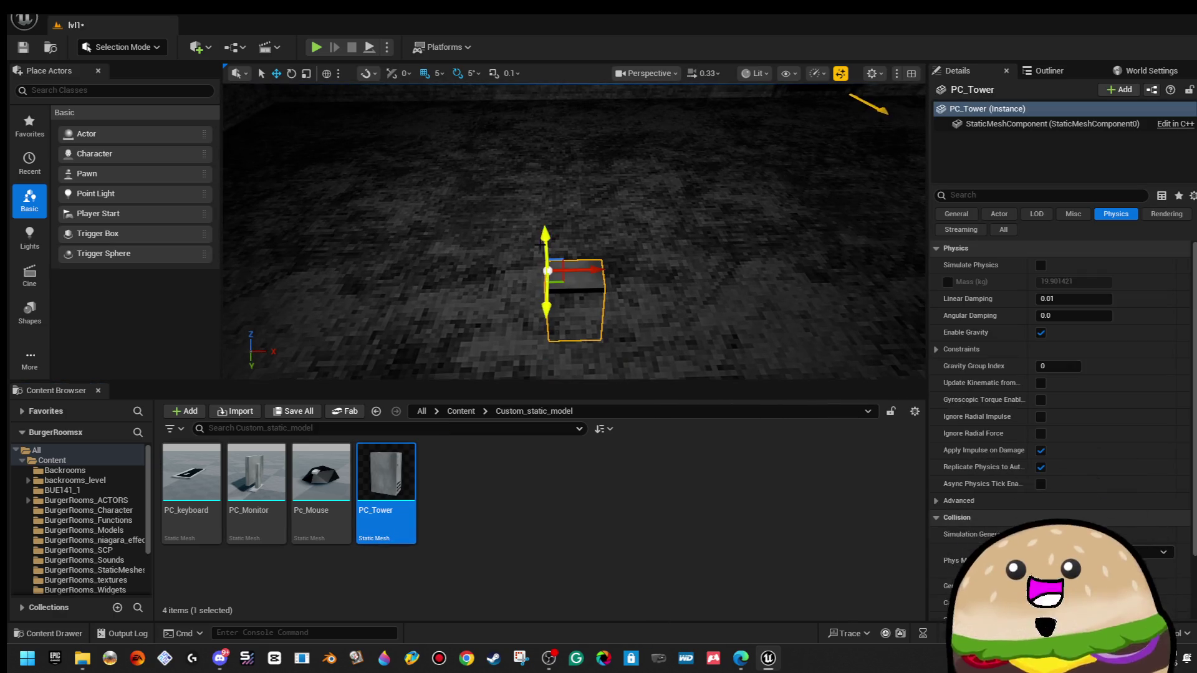
{"action": "left_click_drag", "start_coordinate": [549, 198], "coordinate": [535, 129]}
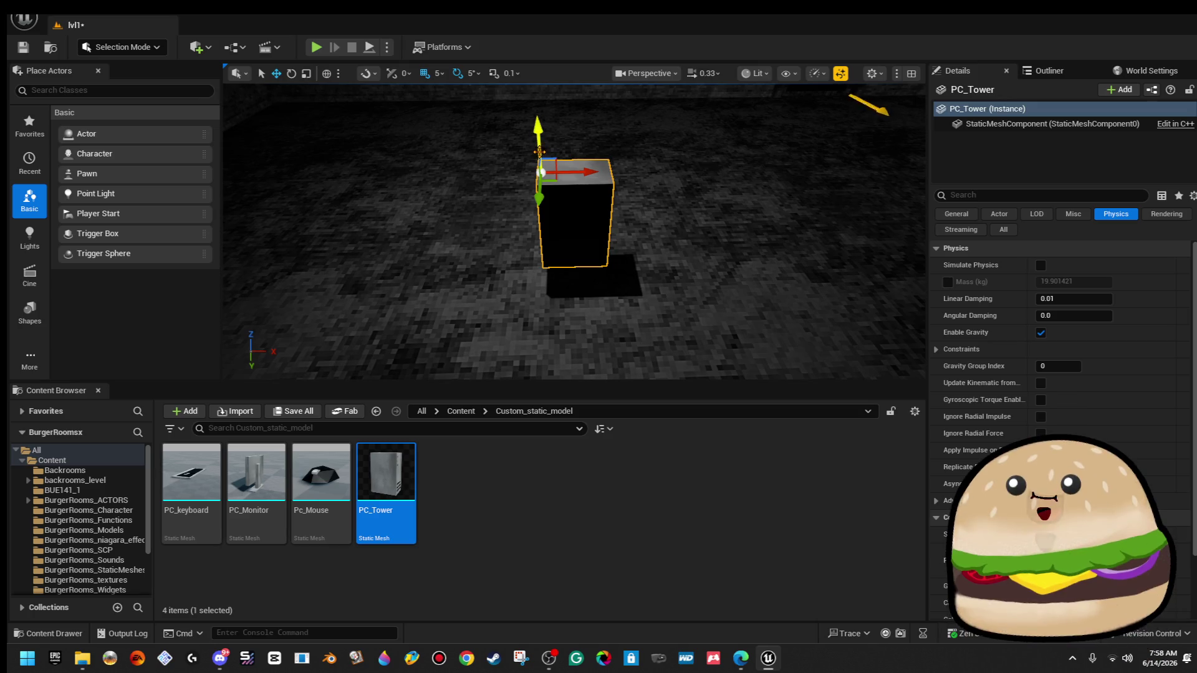
{"action": "key", "text": "Delete"}
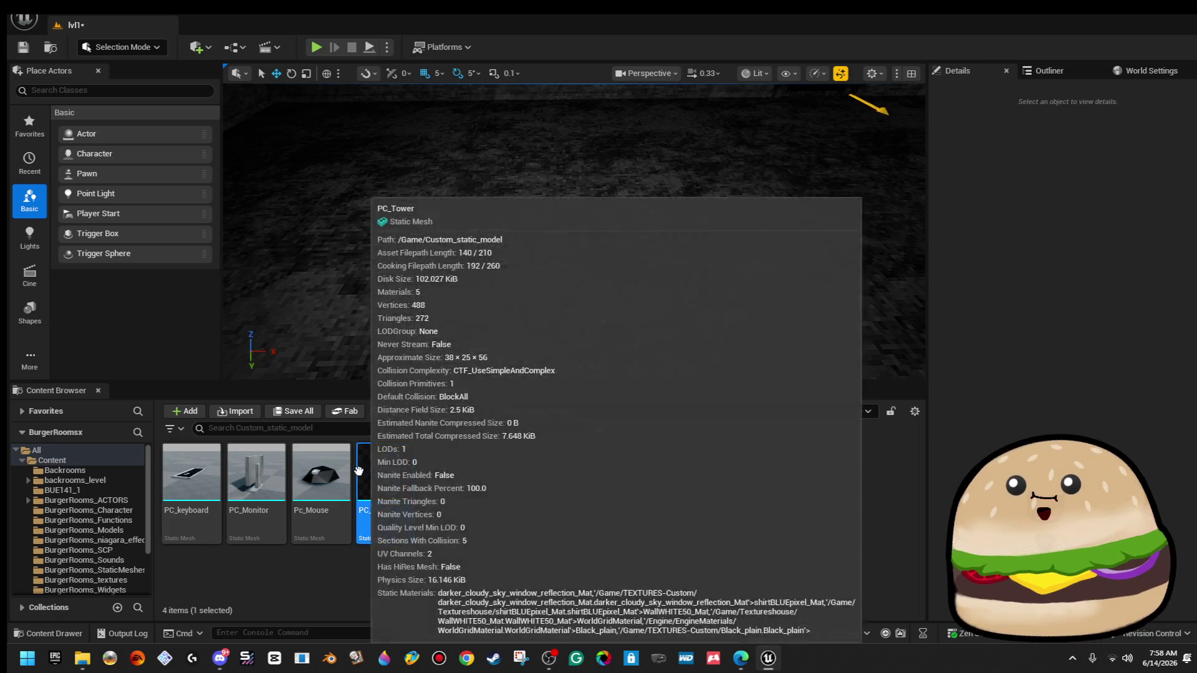
Place PC_Monitor in the level, try rotating it, then delete it and clear the selection.
{"action": "left_click_drag", "start_coordinate": [255, 474], "coordinate": [486, 206]}
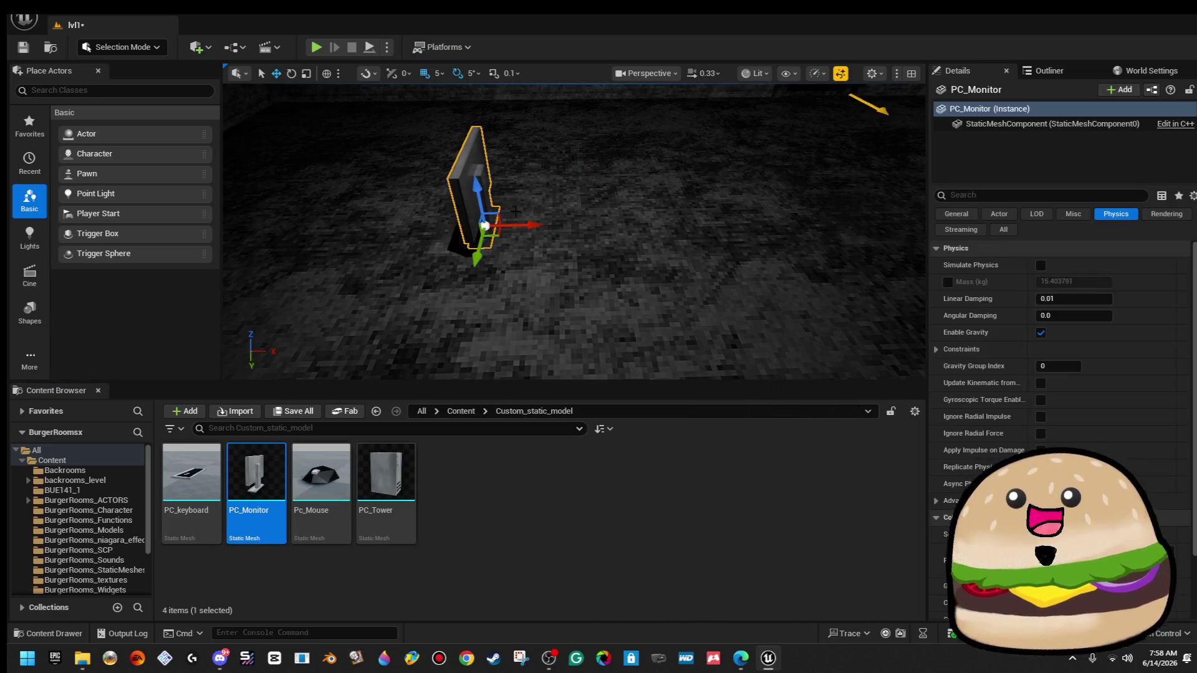
{"action": "left_click_drag", "start_coordinate": [503, 277], "coordinate": [380, 368]}
{"action": "key", "text": "e"}
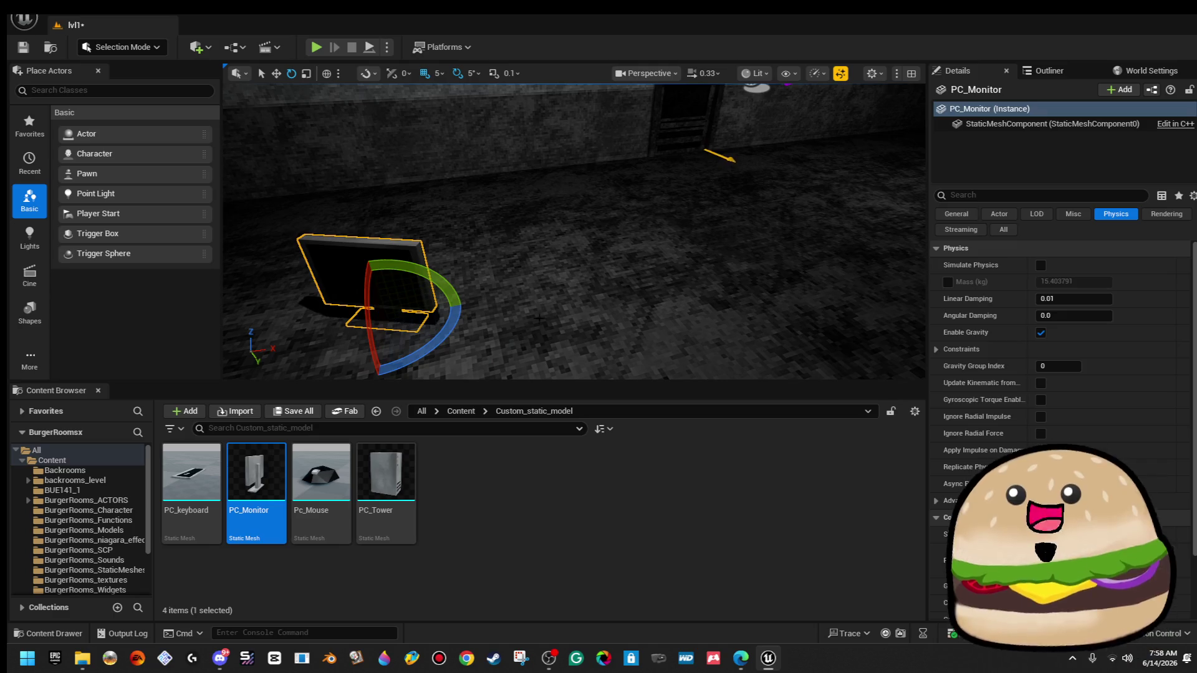
{"action": "key", "text": "Delete"}
{"action": "left_click", "coordinate": [535, 508]}
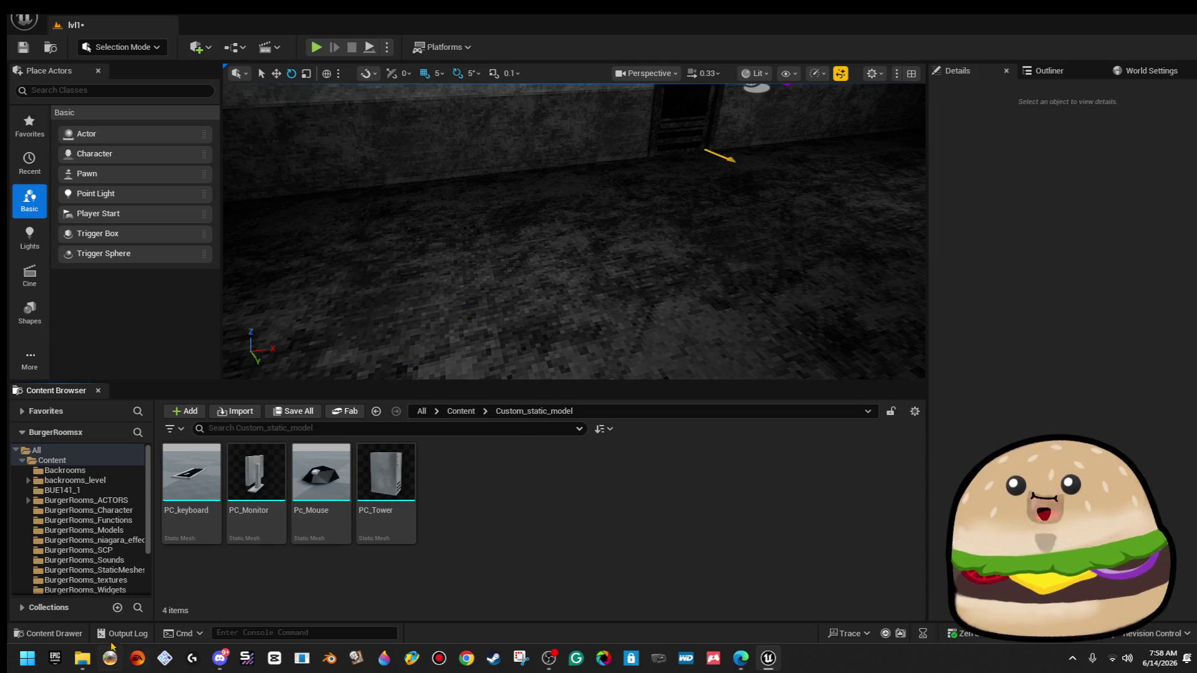
Open TheLostStreamerx from File Explorer's recent files and switch to its new editor window.
{"action": "left_click", "coordinate": [90, 666]}
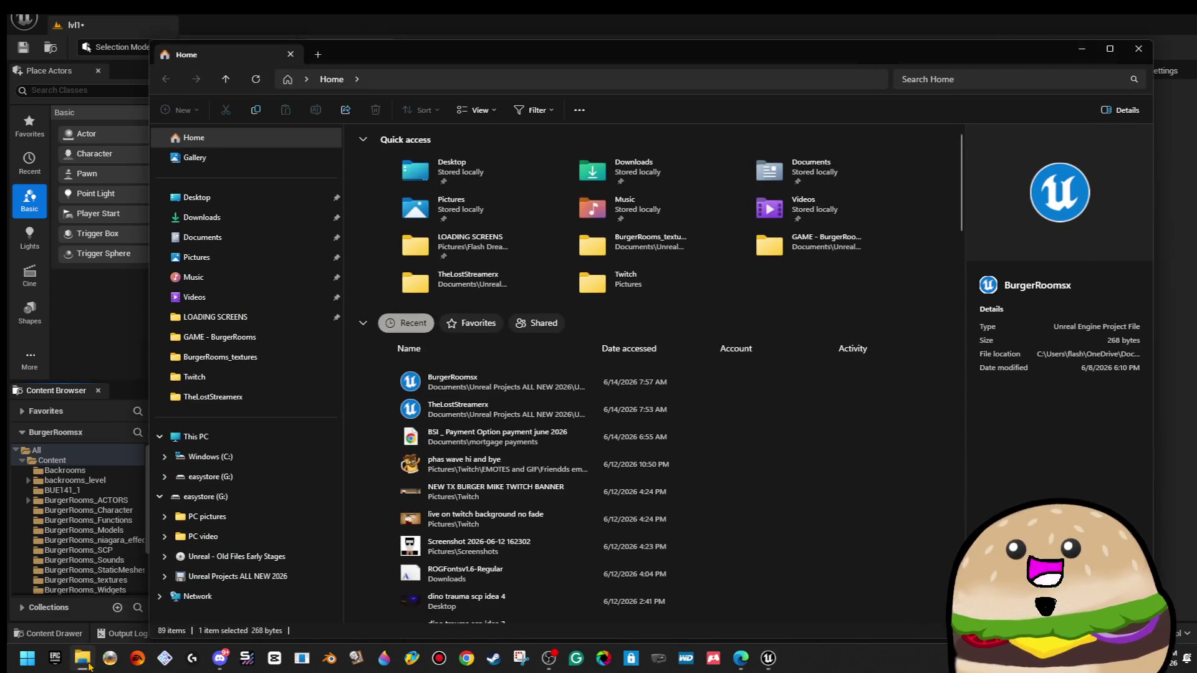
{"action": "left_click", "coordinate": [455, 418]}
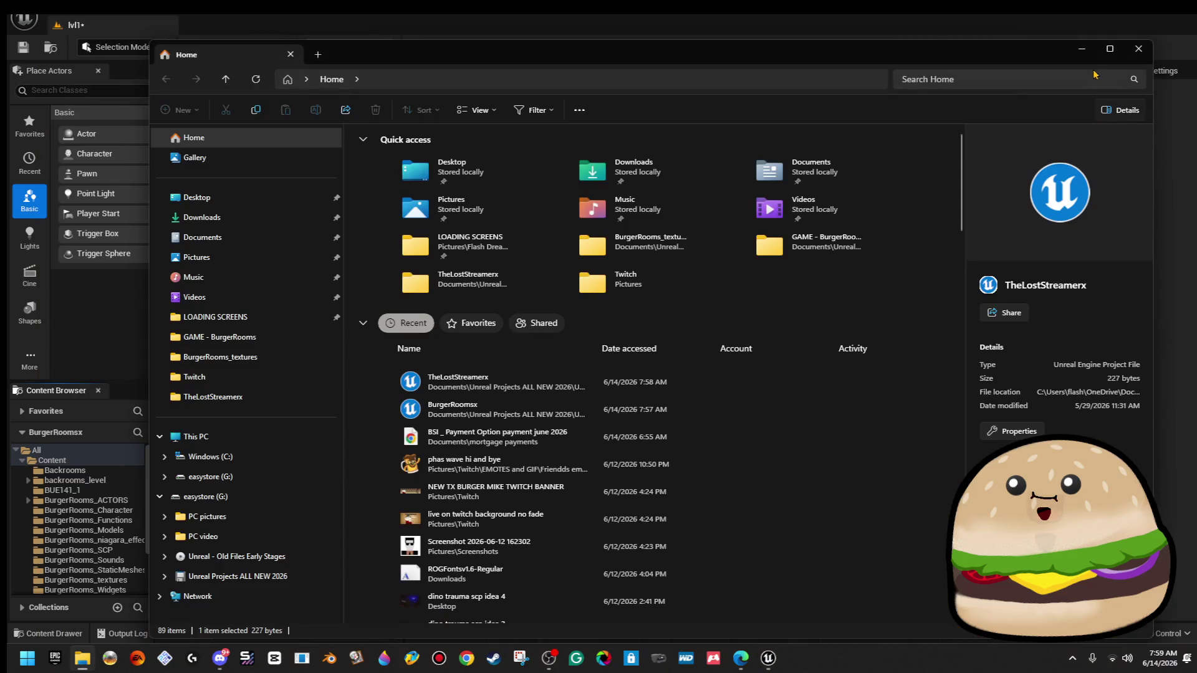
{"action": "left_click", "coordinate": [1083, 56]}
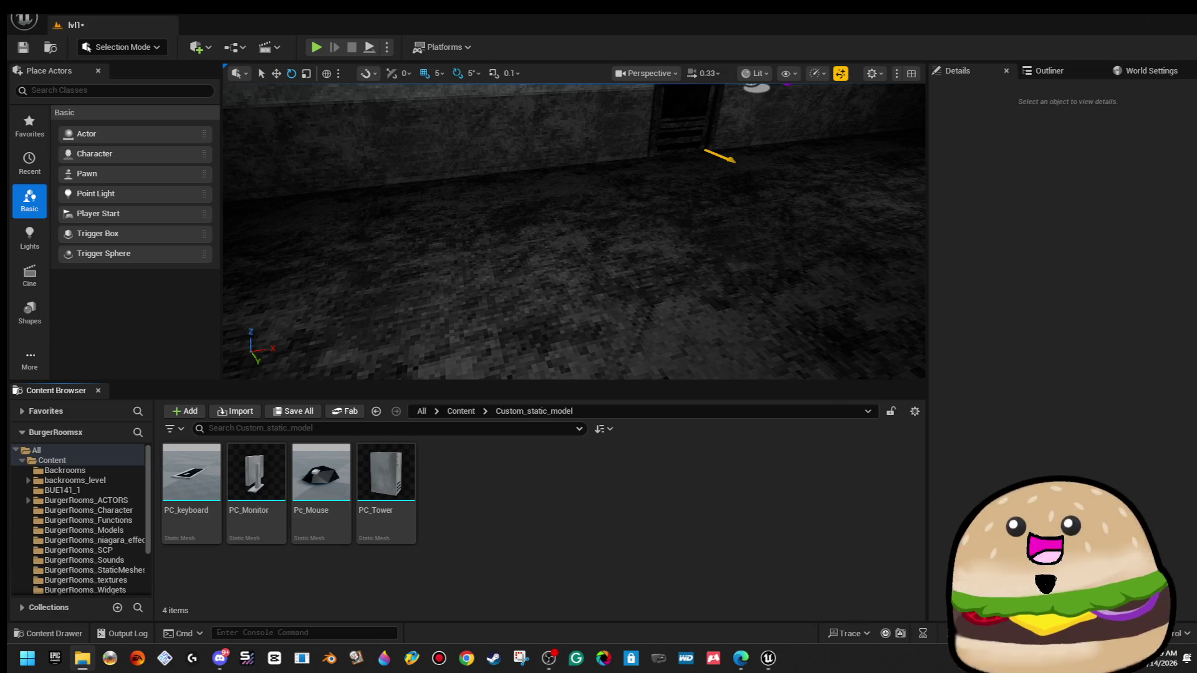
{"action": "mouse_move", "coordinate": [768, 657]}
{"action": "left_click", "coordinate": [846, 583]}
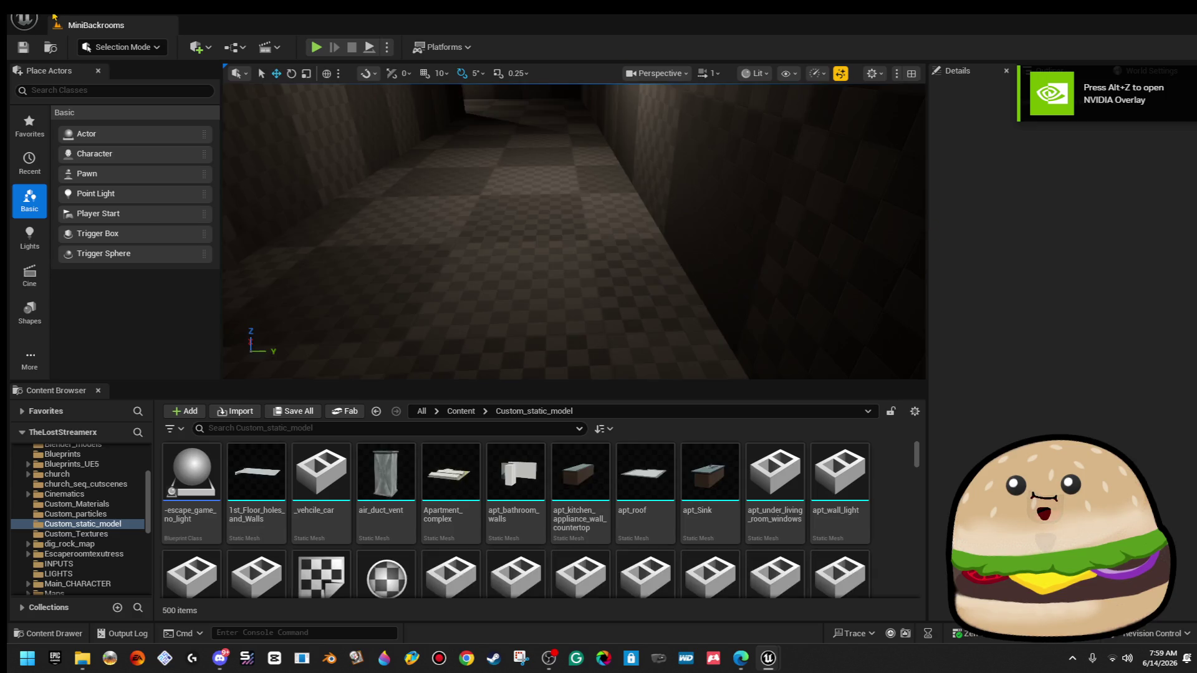
Open and close the File menu without choosing anything, then click into the asset browser search.
{"action": "left_click", "coordinate": [54, 16]}
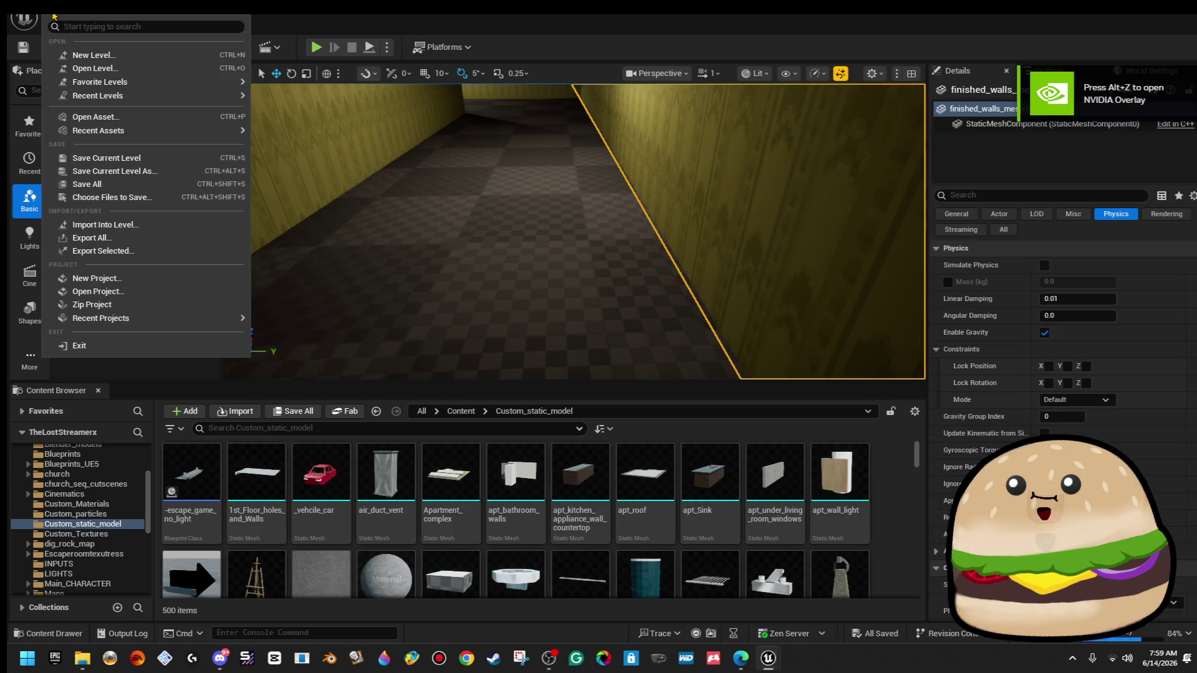
{"action": "left_click", "coordinate": [54, 15]}
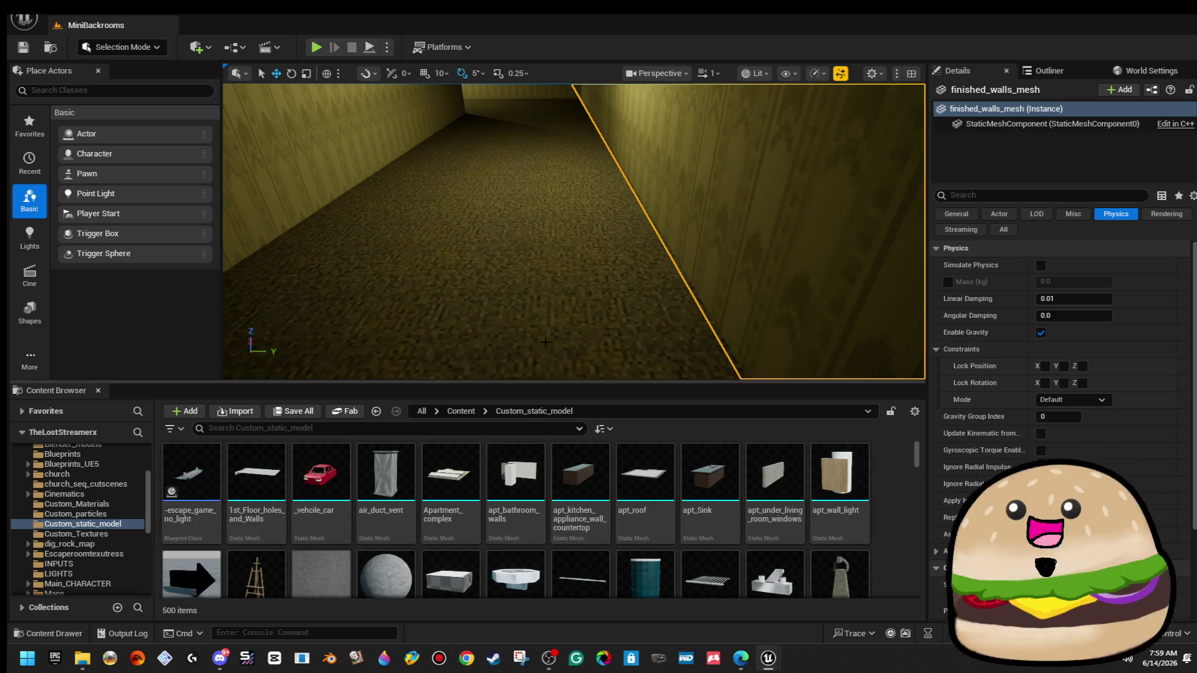
{"action": "left_click", "coordinate": [399, 427]}
{"action": "type", "text": "pc"}
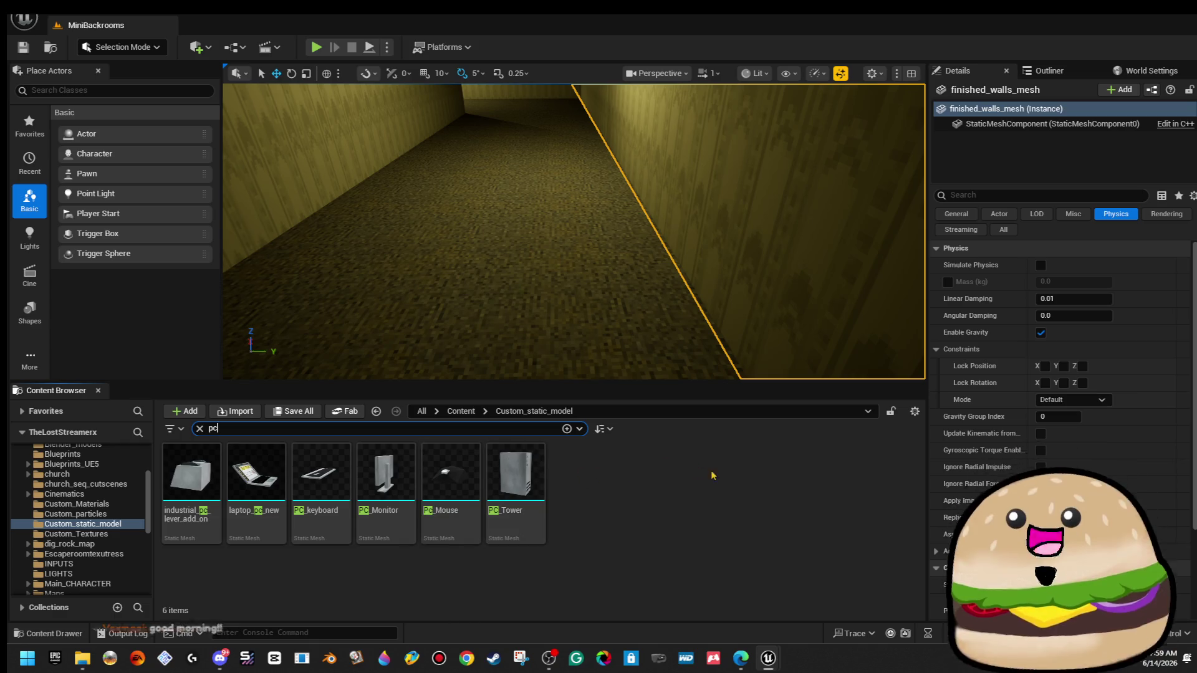
Fly through the MiniBackrooms level past the walls into the room with the desk.
{"action": "left_click_drag", "start_coordinate": [700, 272], "coordinate": [689, 205]}
{"action": "left_click_drag", "start_coordinate": [681, 253], "coordinate": [579, 254]}
{"action": "scroll", "coordinate": [573, 230], "scroll_direction": "down", "scroll_amount": 5}
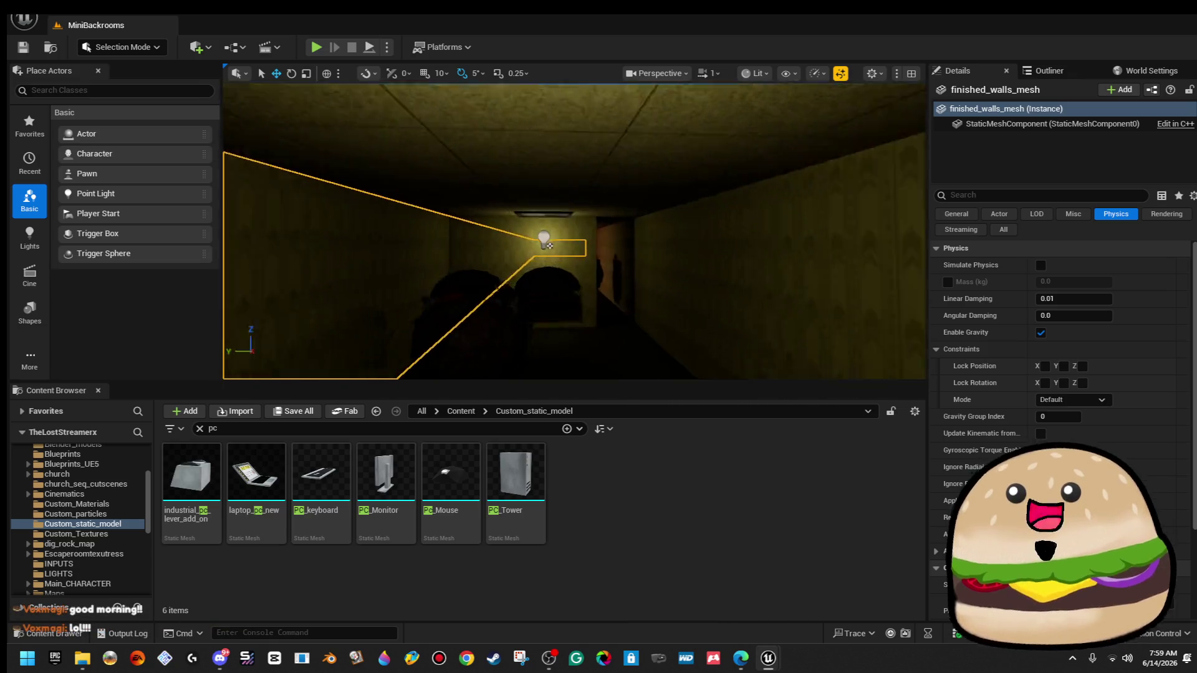
{"action": "key", "text": "Right"}
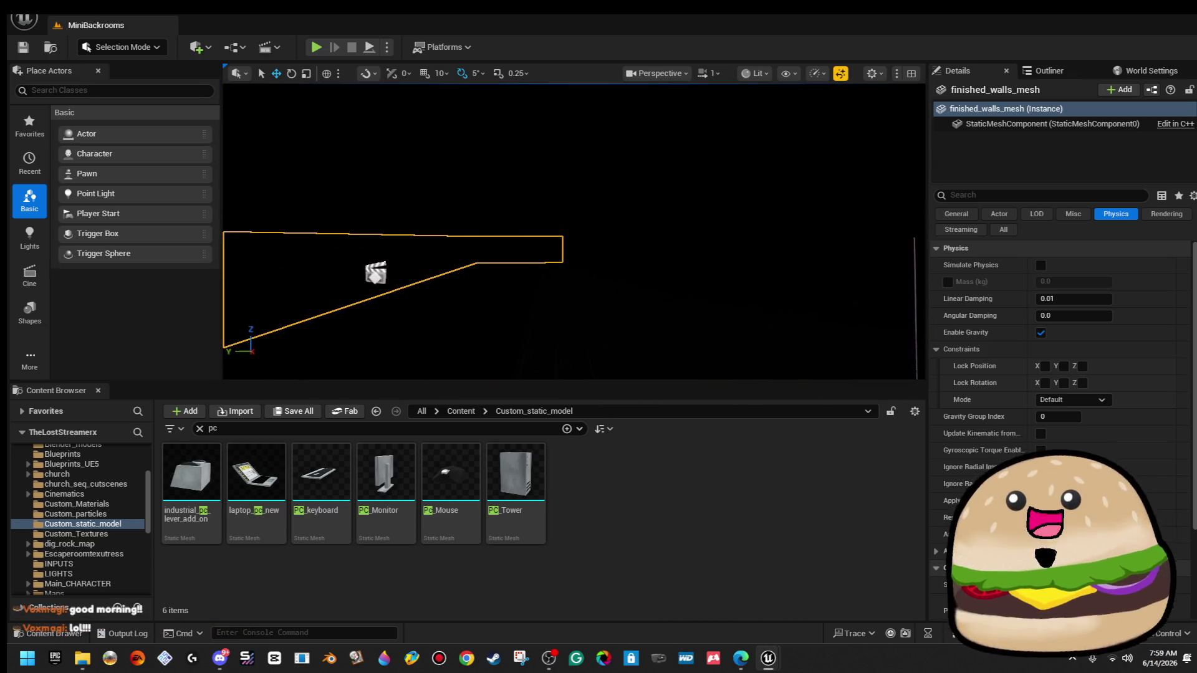
{"action": "key", "text": "Right"}
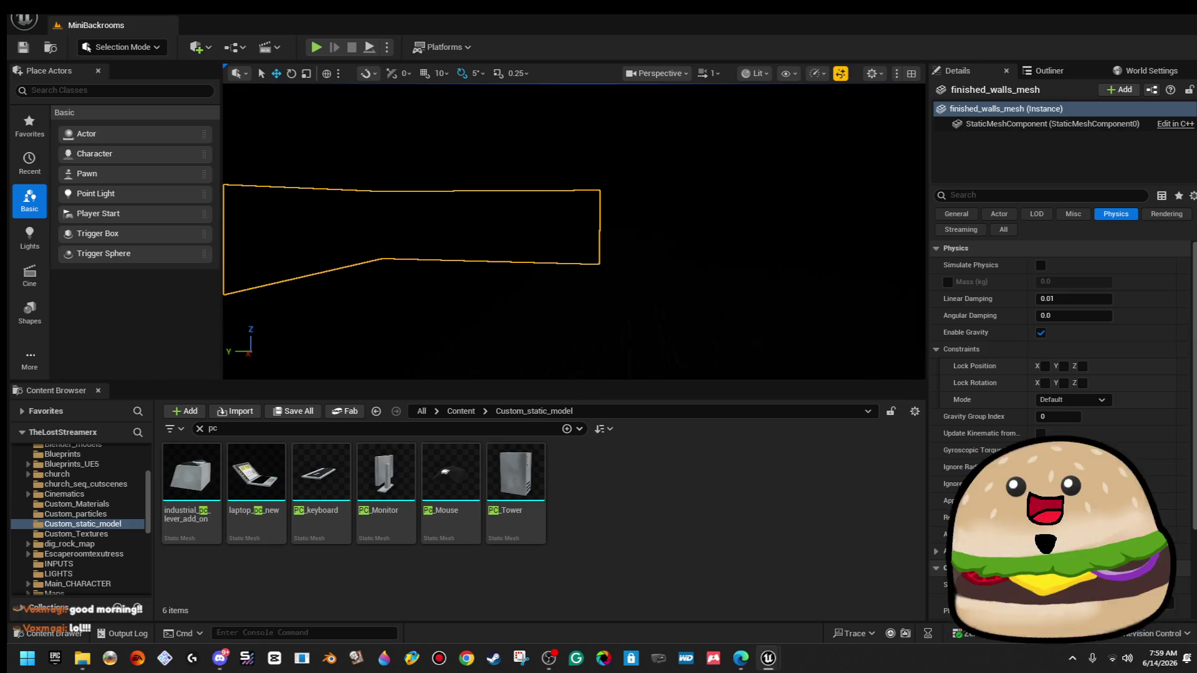
{"action": "key", "text": "Right"}
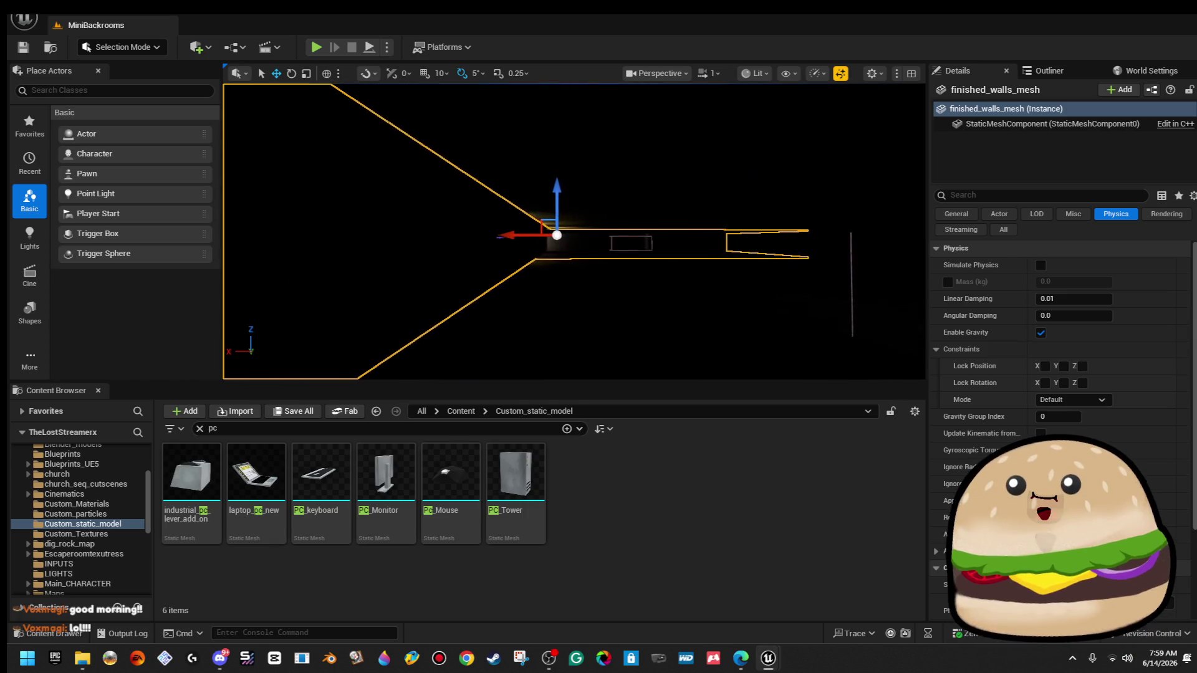
{"action": "key", "text": "Right"}
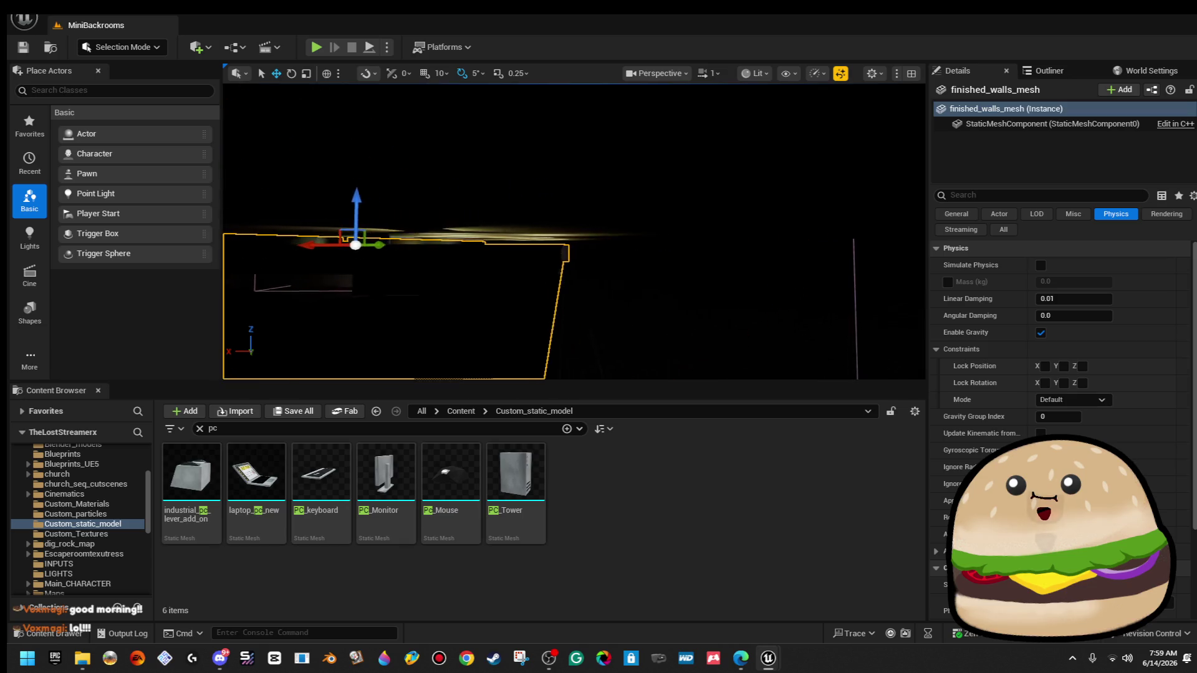
{"action": "key", "text": "Right"}
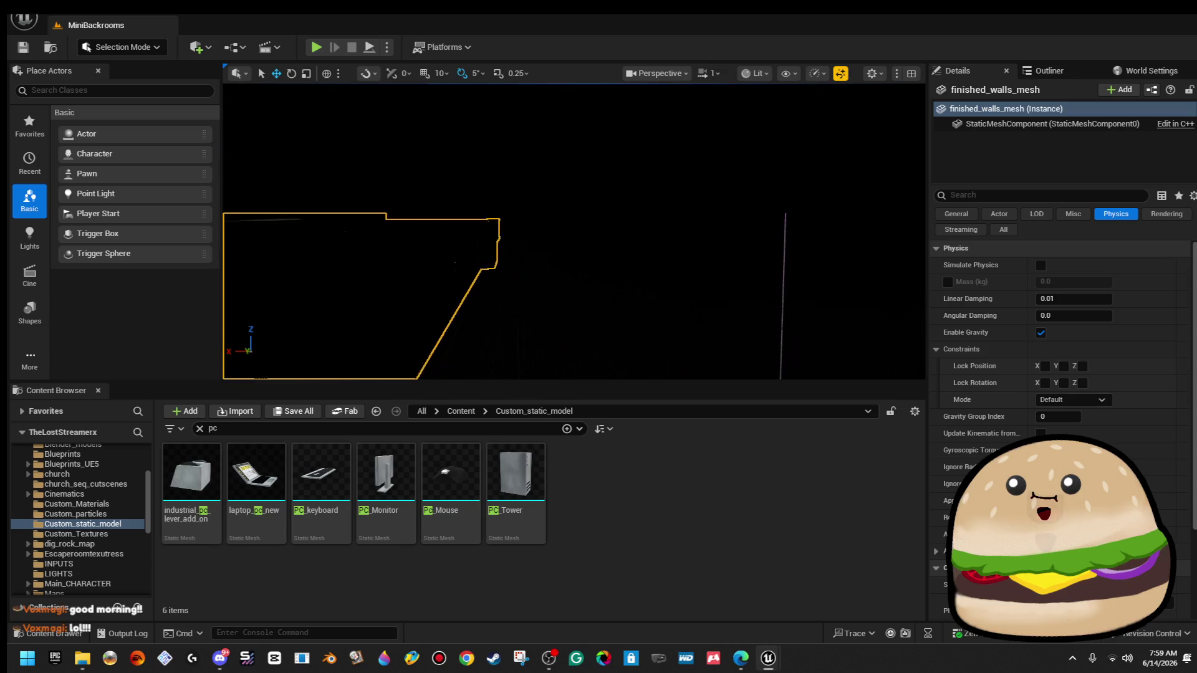
{"action": "key", "text": "Right"}
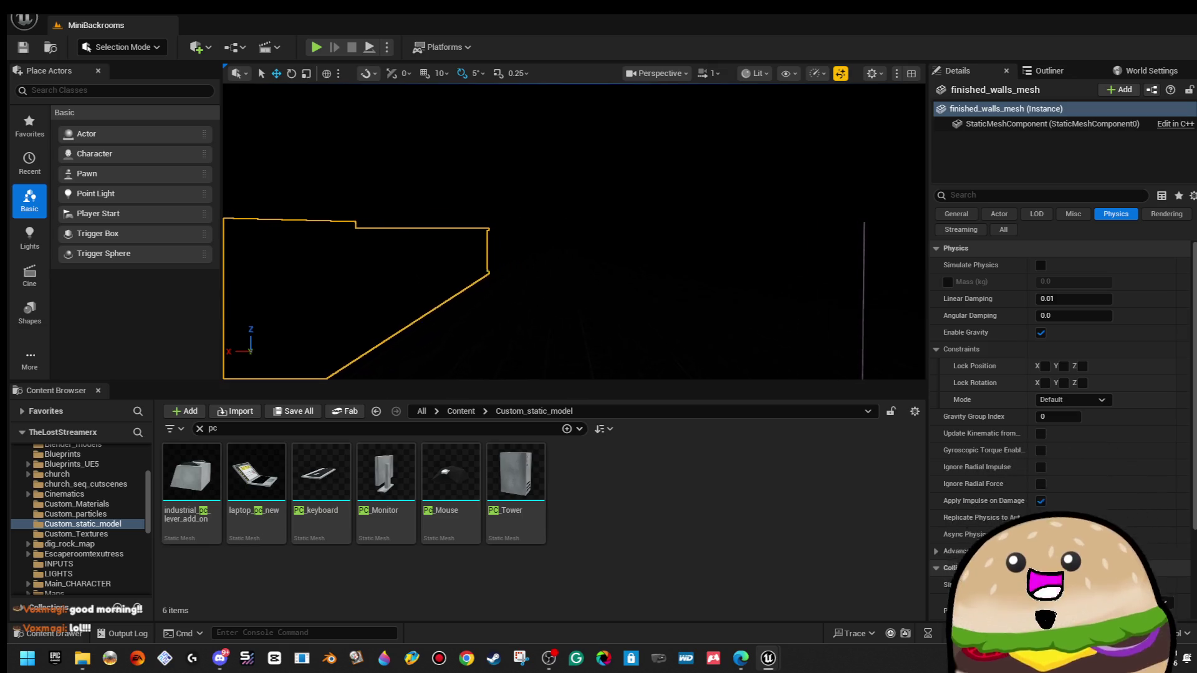
{"action": "key", "text": "Right"}
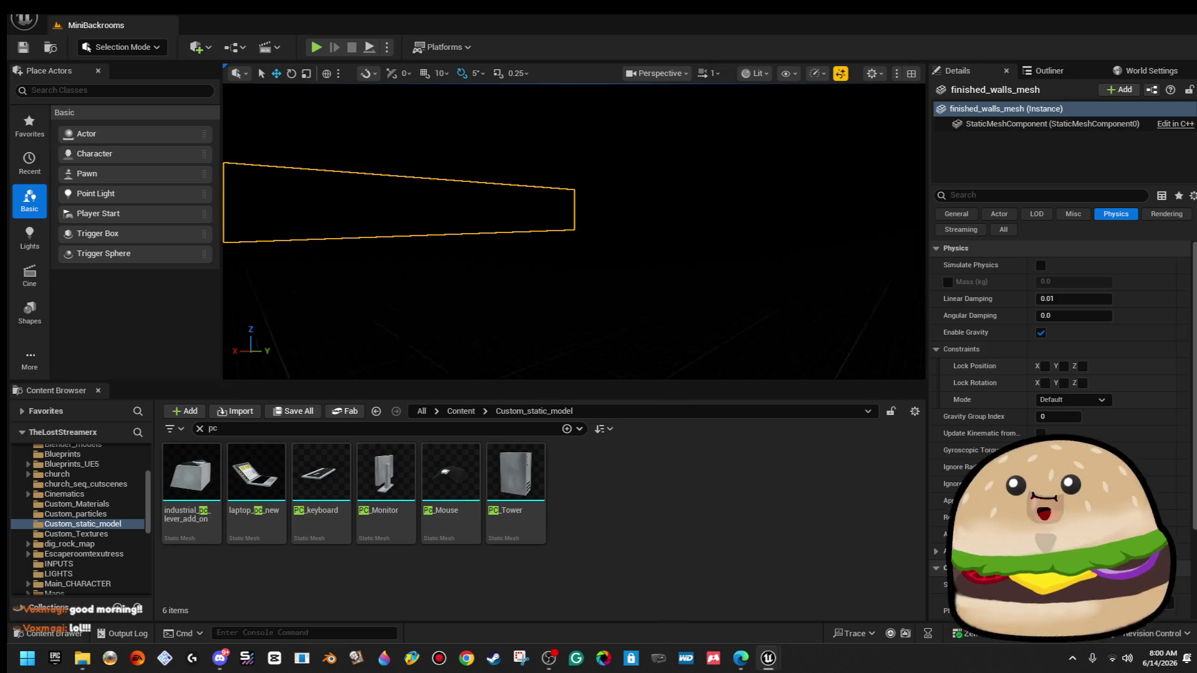
{"action": "key", "text": "Right"}
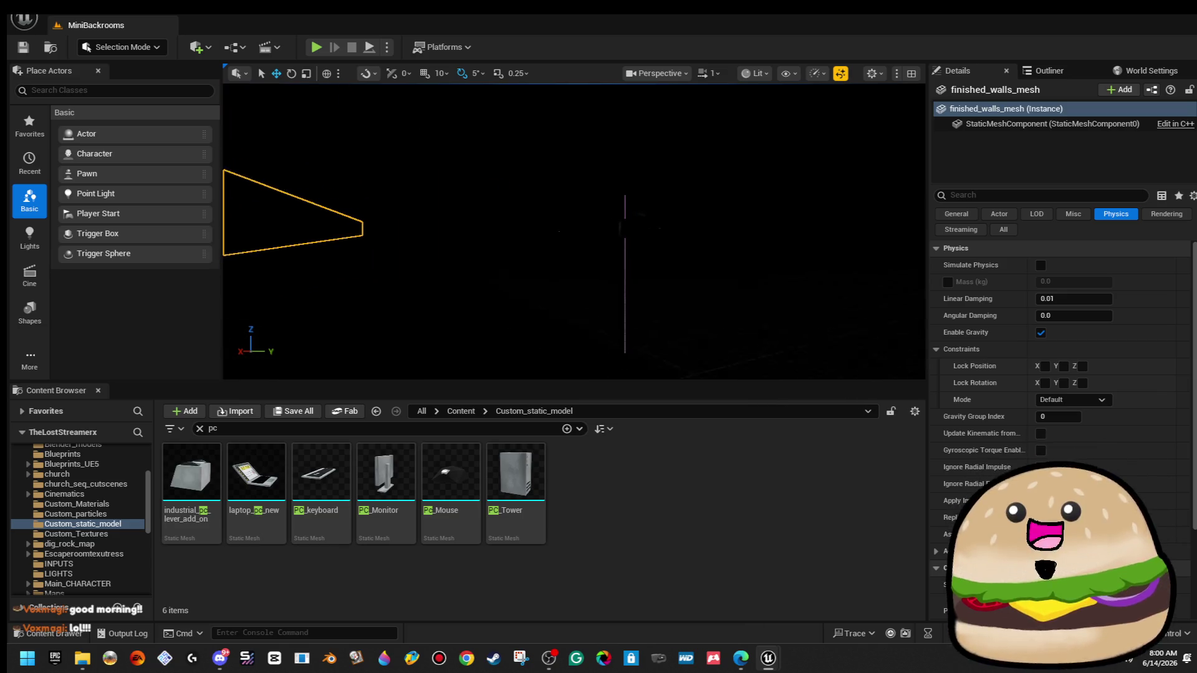
{"action": "key", "text": "Right"}
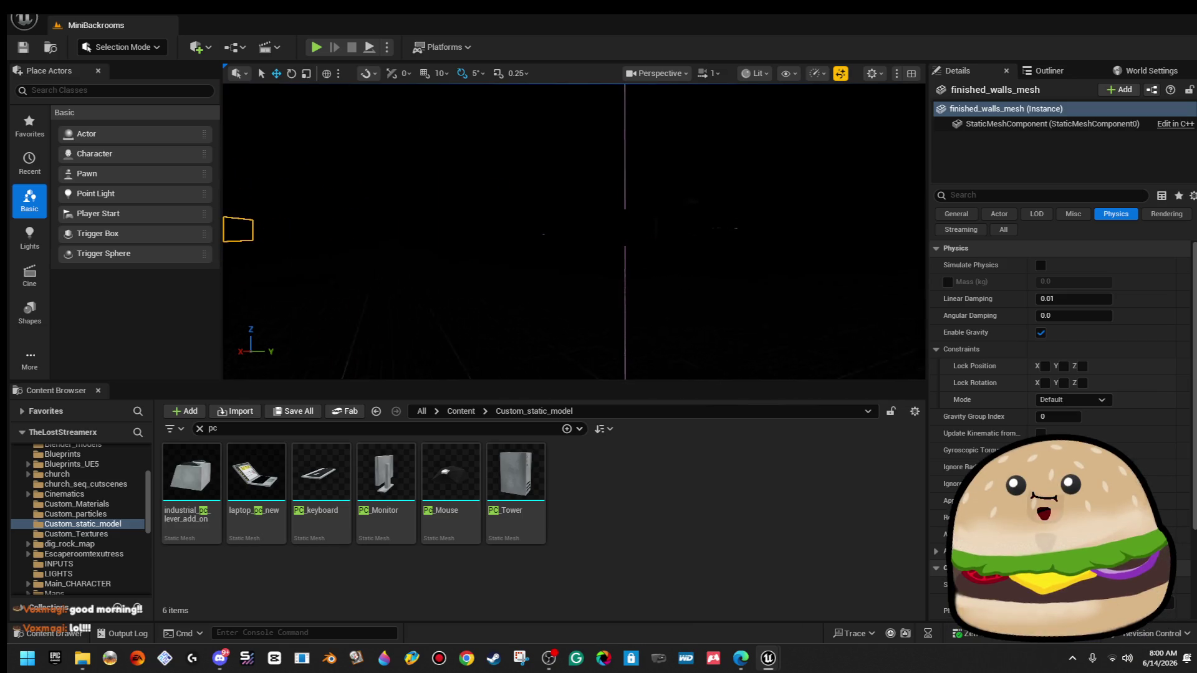
{"action": "key", "text": "Right"}
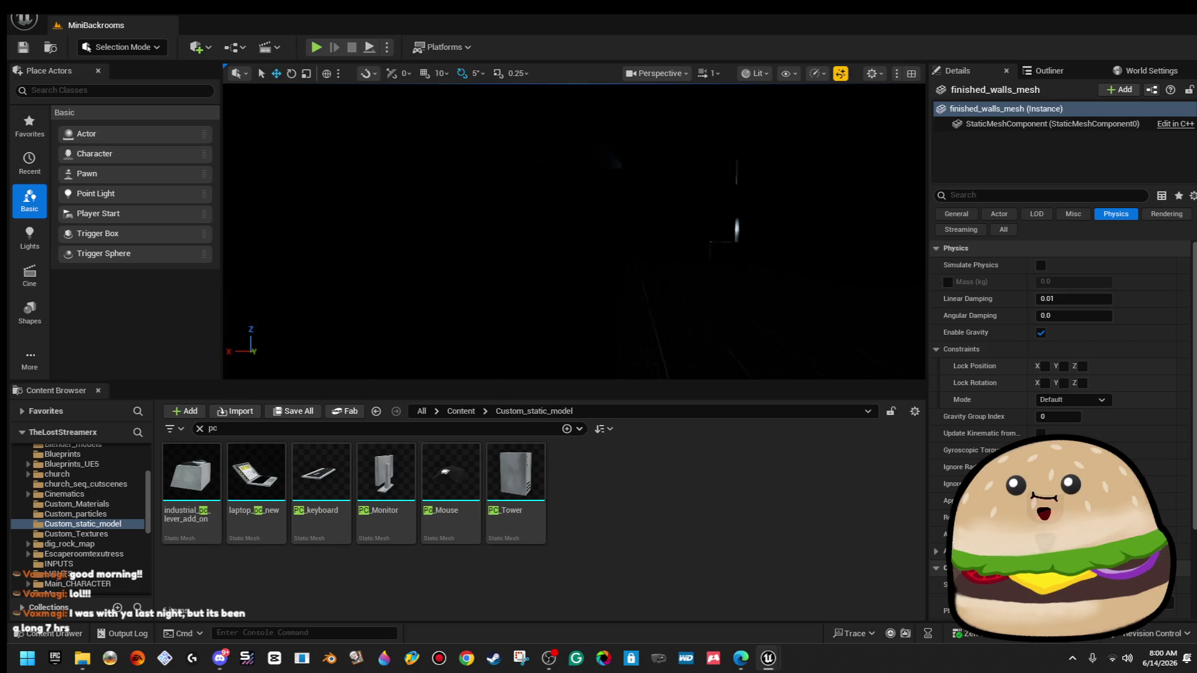
{"action": "key", "text": "Right"}
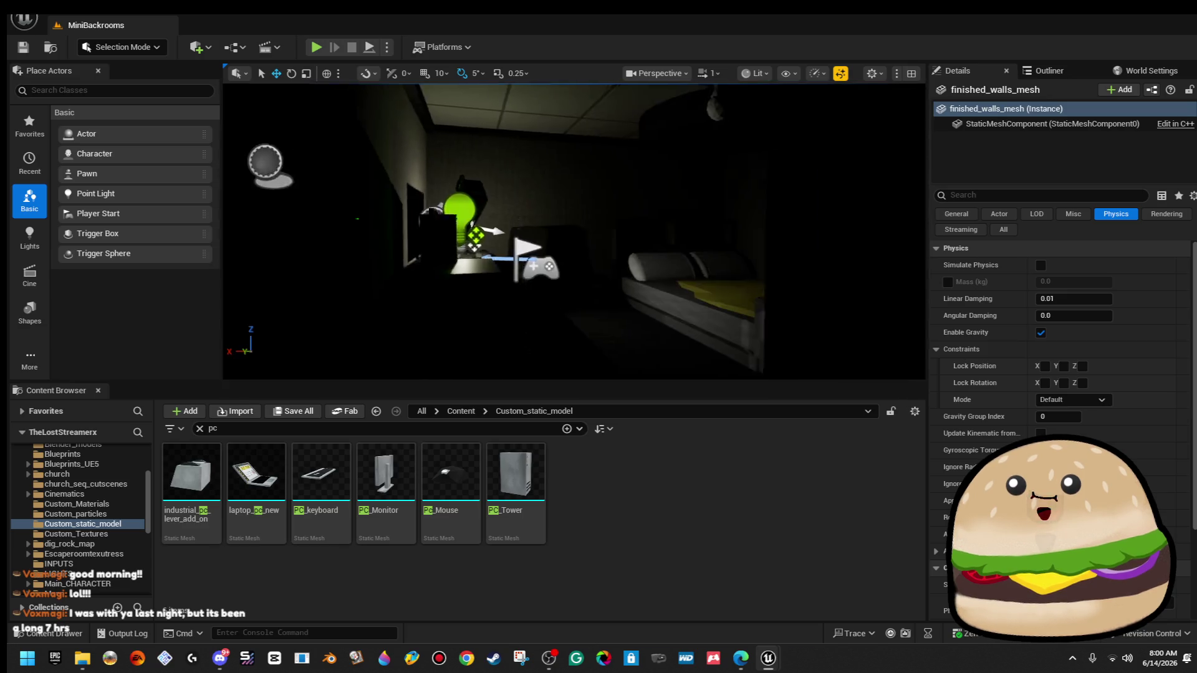
{"action": "key", "text": "Right"}
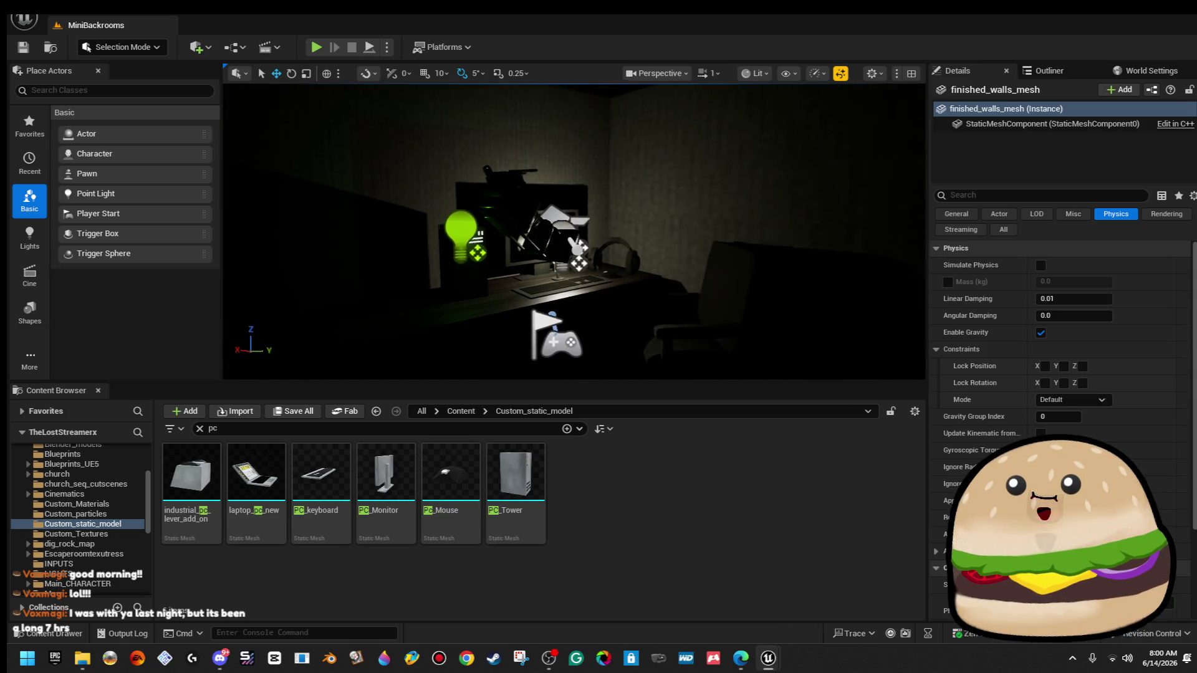
{"action": "key", "text": "Right"}
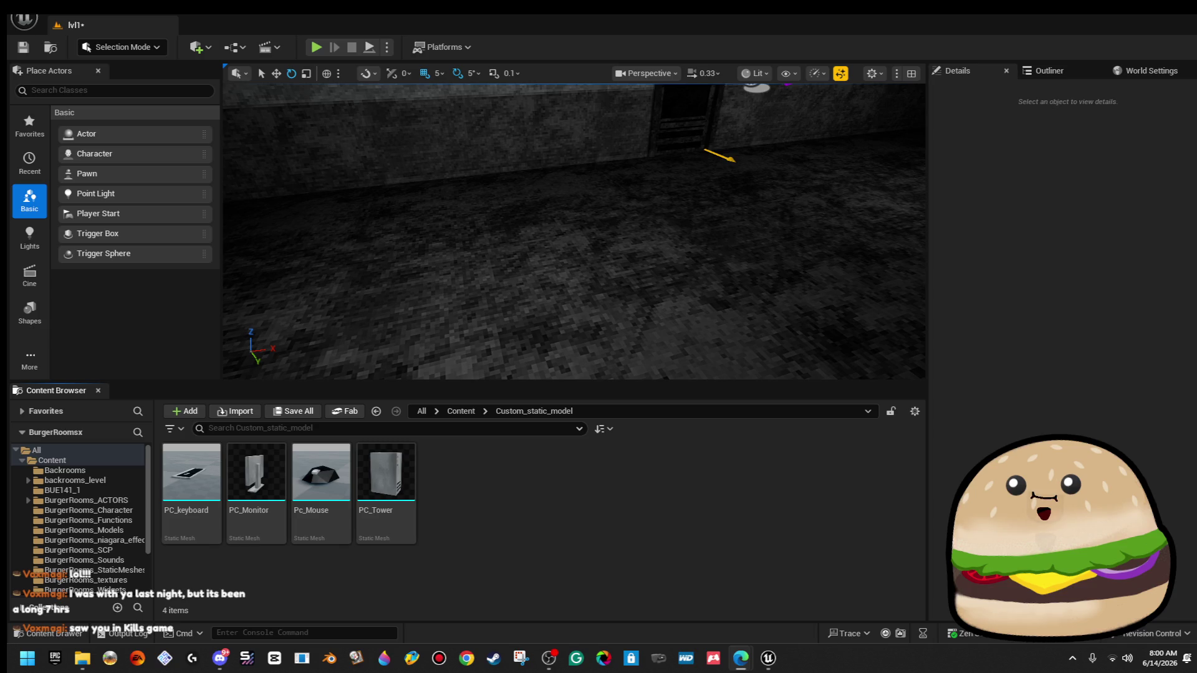
Launch Snipping Tool from Start search and snap its window to the right.
{"action": "key", "text": "super"}
{"action": "type", "text": "snipping Tool"}
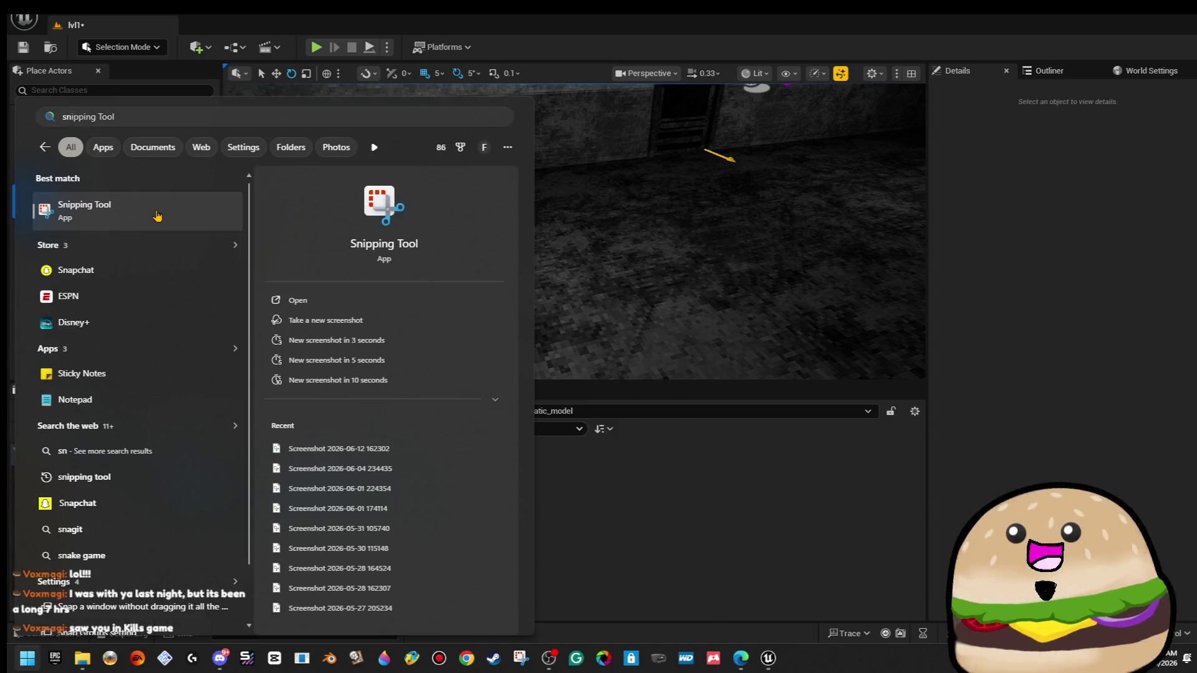
{"action": "left_click", "coordinate": [157, 215]}
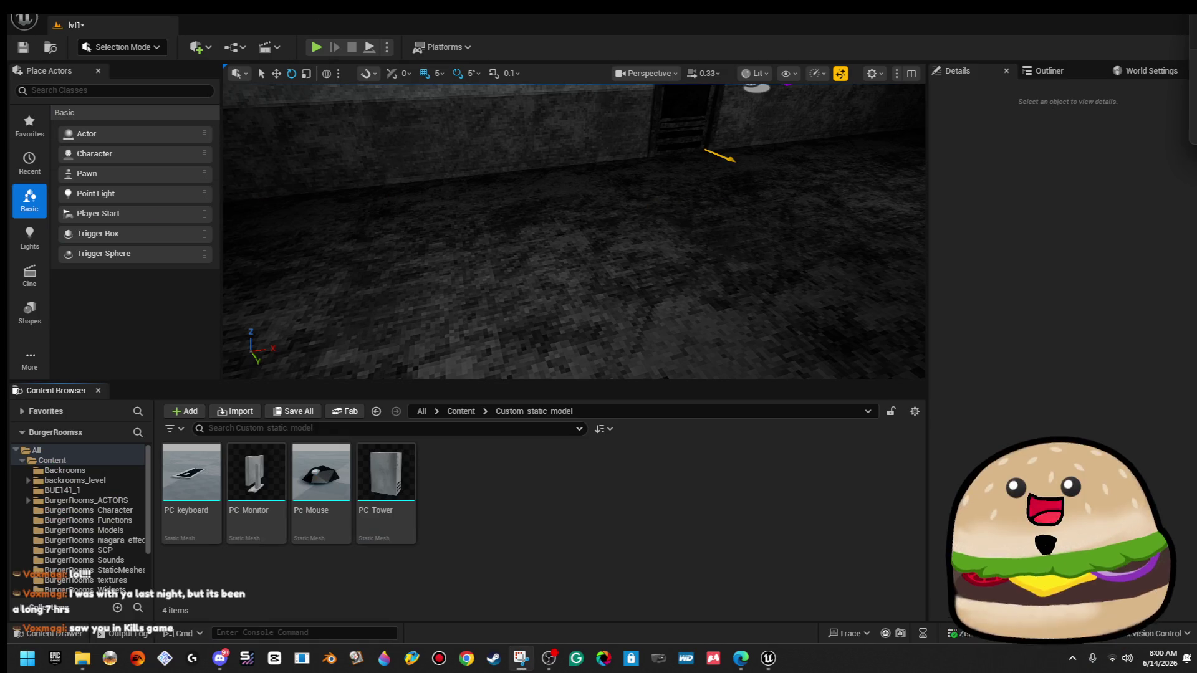
{"action": "key", "text": "Escape"}
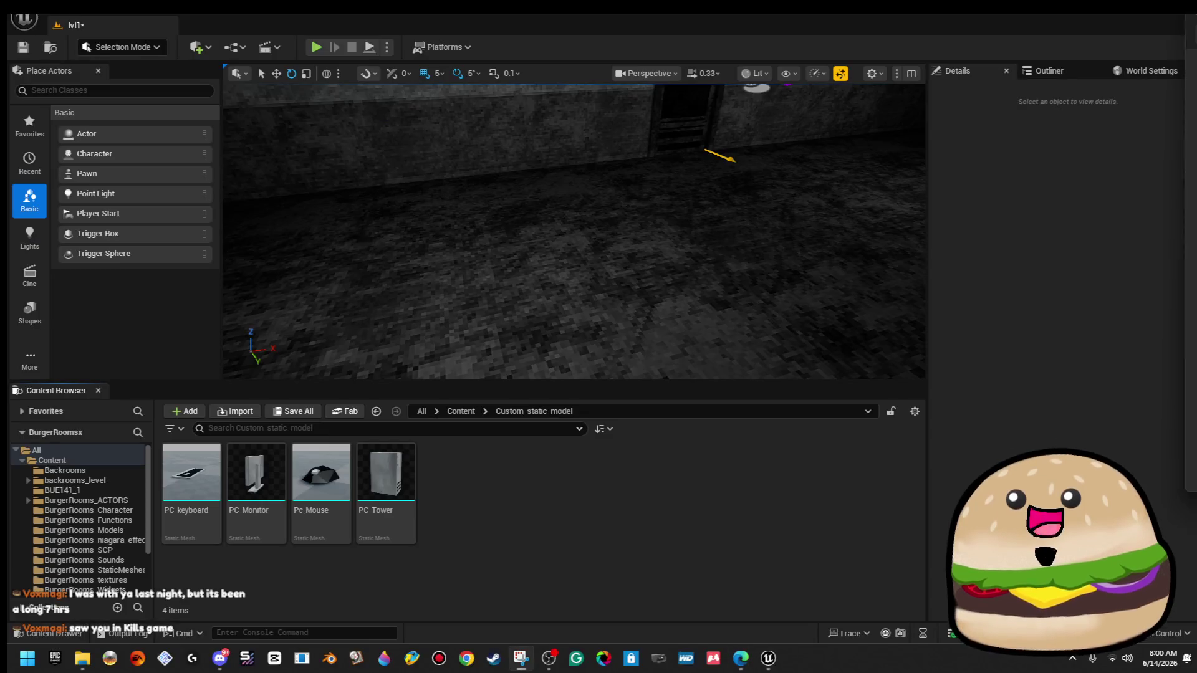
{"action": "mouse_move", "coordinate": [1117, 160]}
{"action": "left_mouse_down"}
{"action": "mouse_move", "coordinate": [1097, 181]}
{"action": "mouse_move", "coordinate": [1178, 208]}
{"action": "mouse_move", "coordinate": [1160, 192]}
{"action": "mouse_move", "coordinate": [1177, 57]}
{"action": "mouse_move", "coordinate": [1150, 59]}
{"action": "mouse_move", "coordinate": [1193, 16]}
{"action": "left_mouse_up"}
{"action": "key", "text": "Escape"}
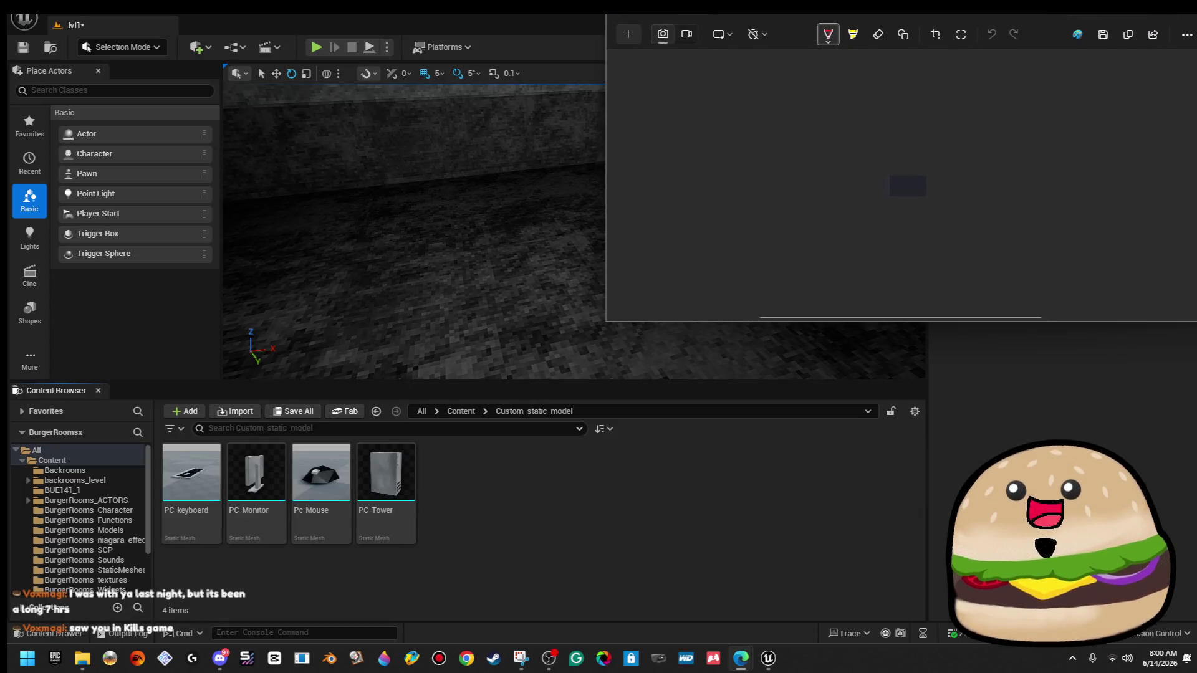
Cancel a new snip and choose Save as for the AI Overview capture.
{"action": "left_click", "coordinate": [657, 36]}
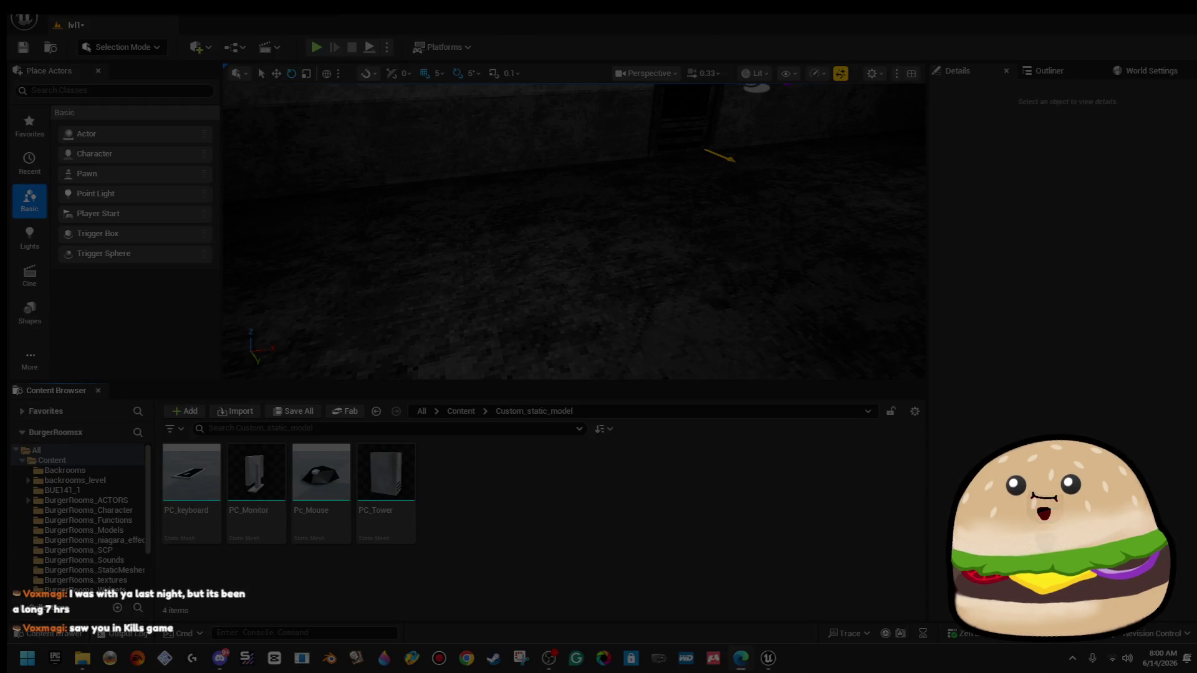
{"action": "key", "text": "Escape"}
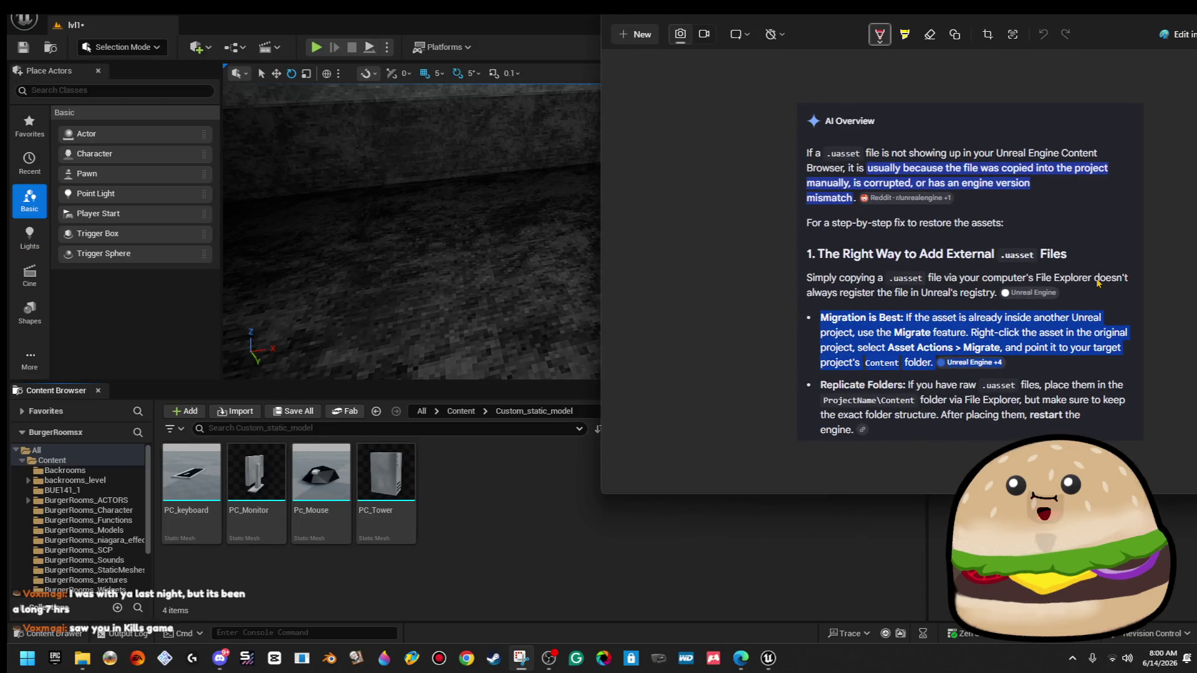
{"action": "right_click", "coordinate": [915, 235]}
{"action": "left_click", "coordinate": [951, 240]}
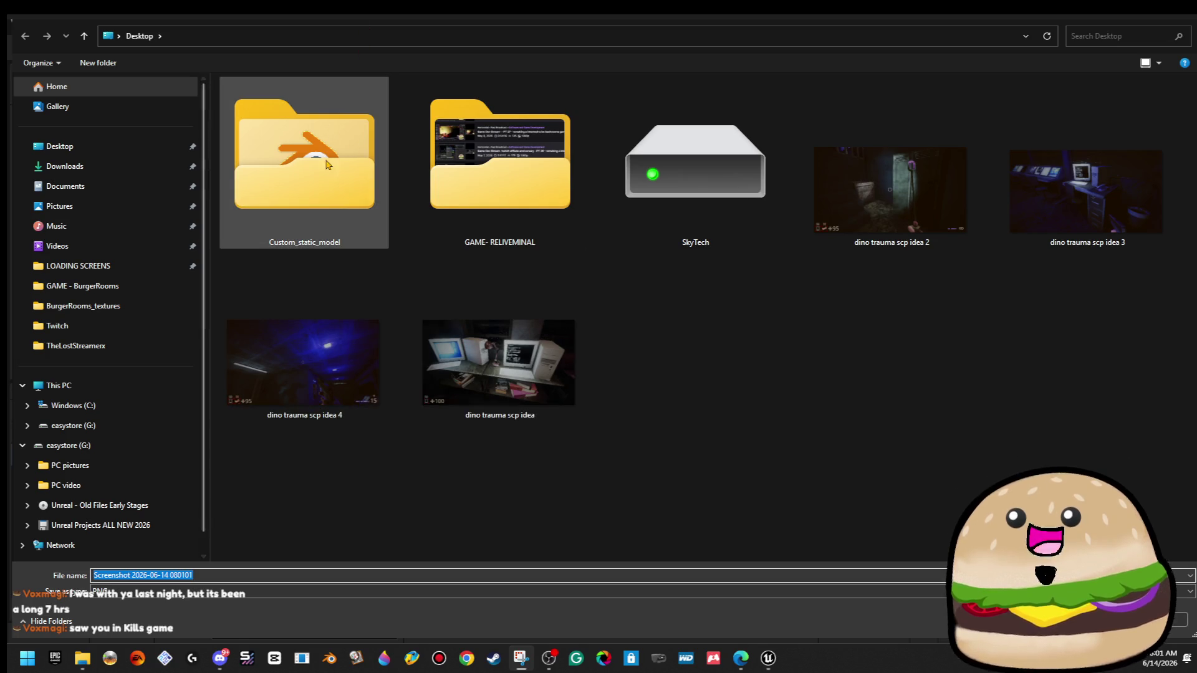
Browse the save dialog to Unreal Projects ALL NEW 2026 > Unreal HOW TO DO STUFF.
{"action": "left_click", "coordinate": [125, 305]}
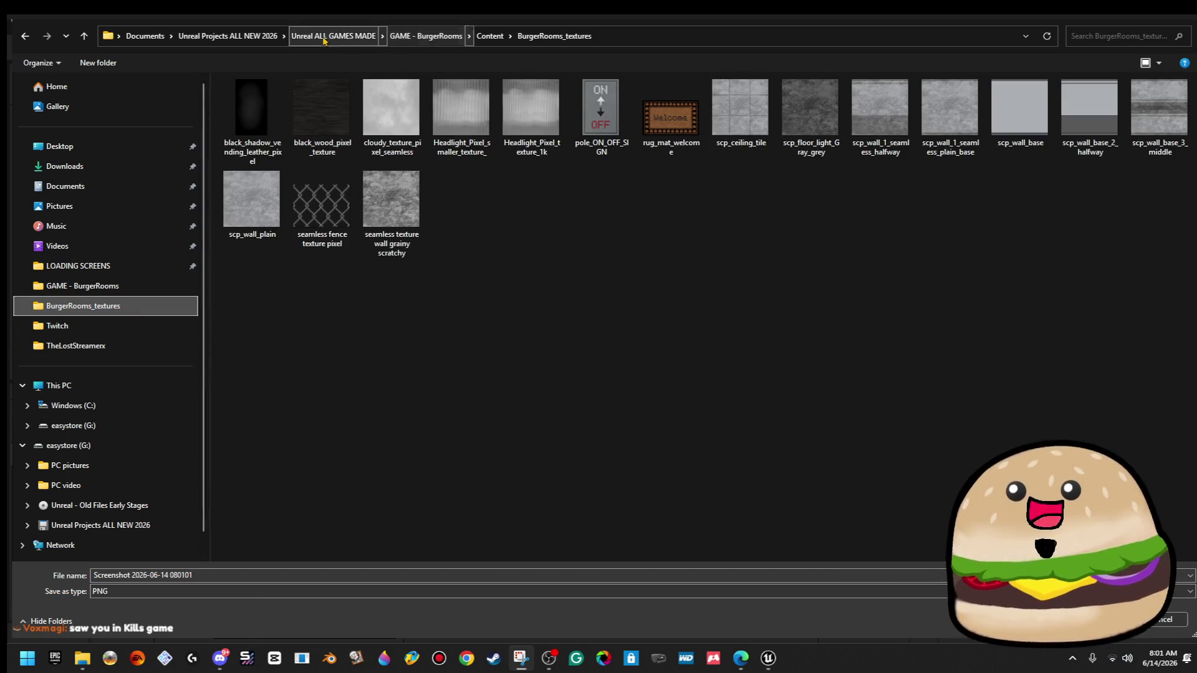
{"action": "left_click", "coordinate": [331, 36]}
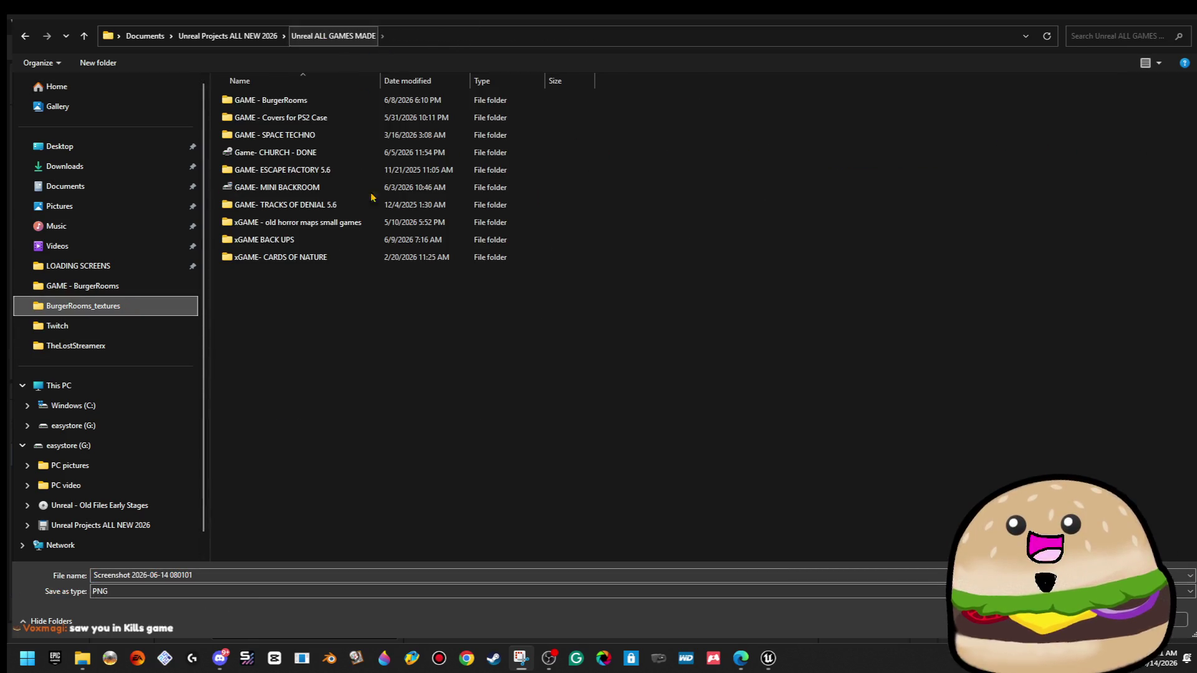
{"action": "left_click", "coordinate": [228, 35]}
{"action": "double_click", "coordinate": [293, 135]}
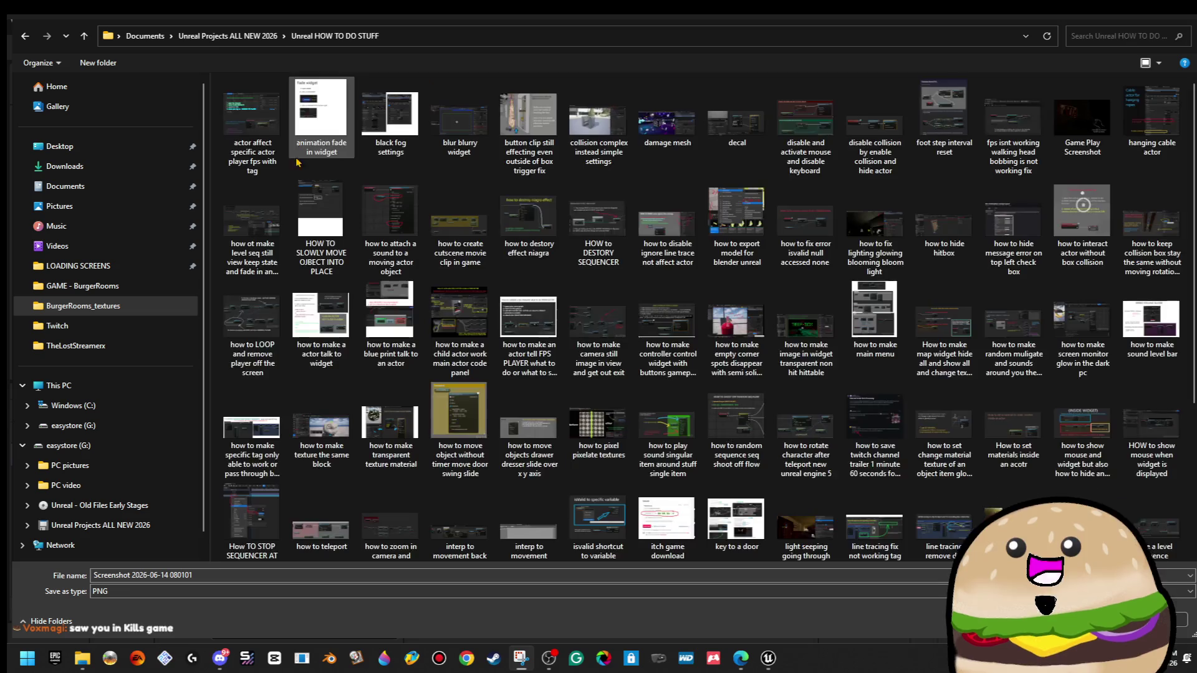
Save it as 'how to transfer move files uasset to another game files' and close Snipping Tool.
{"action": "triple_click", "coordinate": [204, 575]}
{"action": "type", "text": "how to ti"}
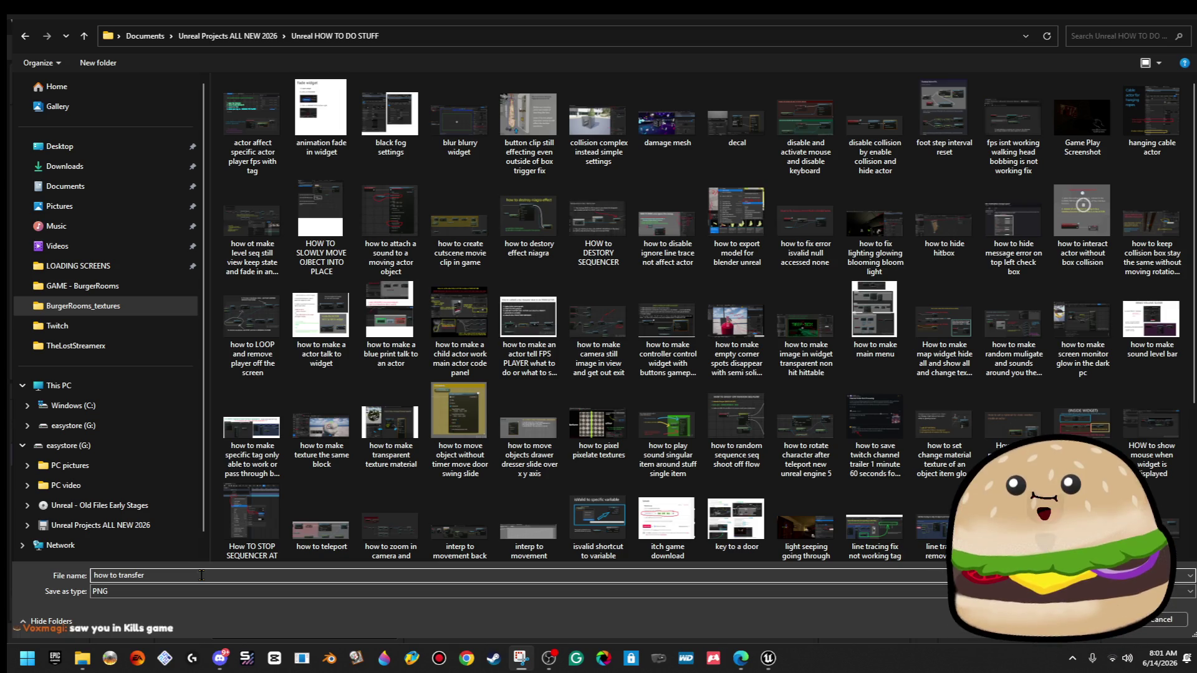
{"action": "type", "text": "ove files uasset"}
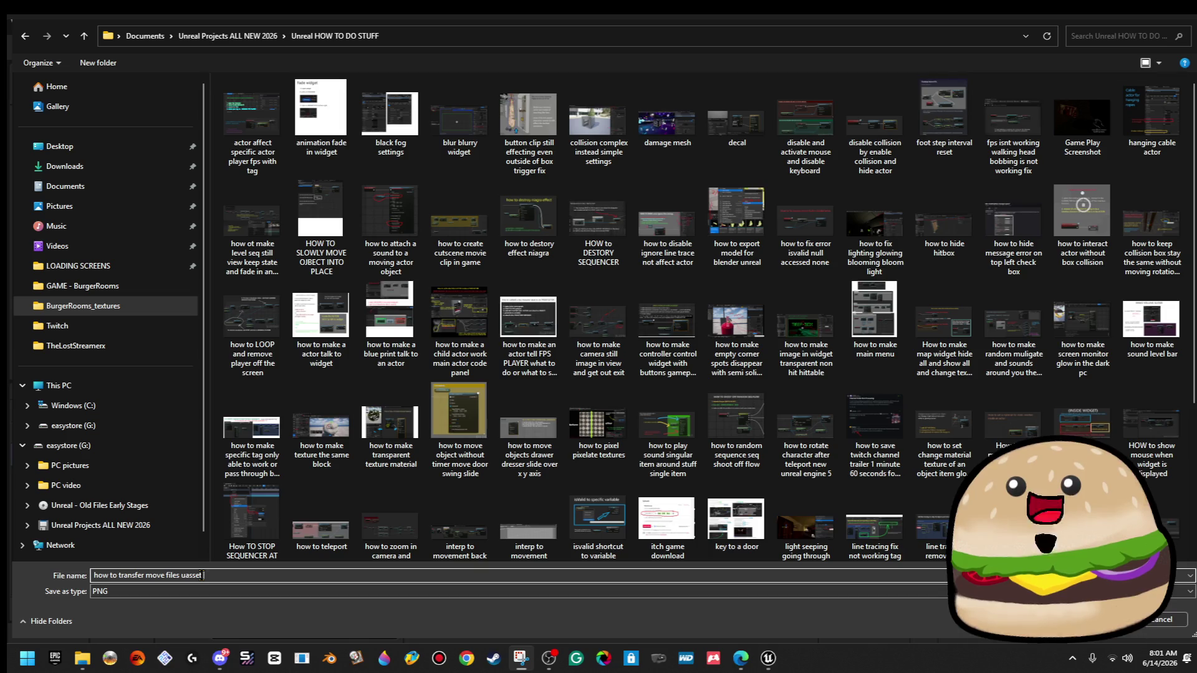
{"action": "type", "text": " to anothe"}
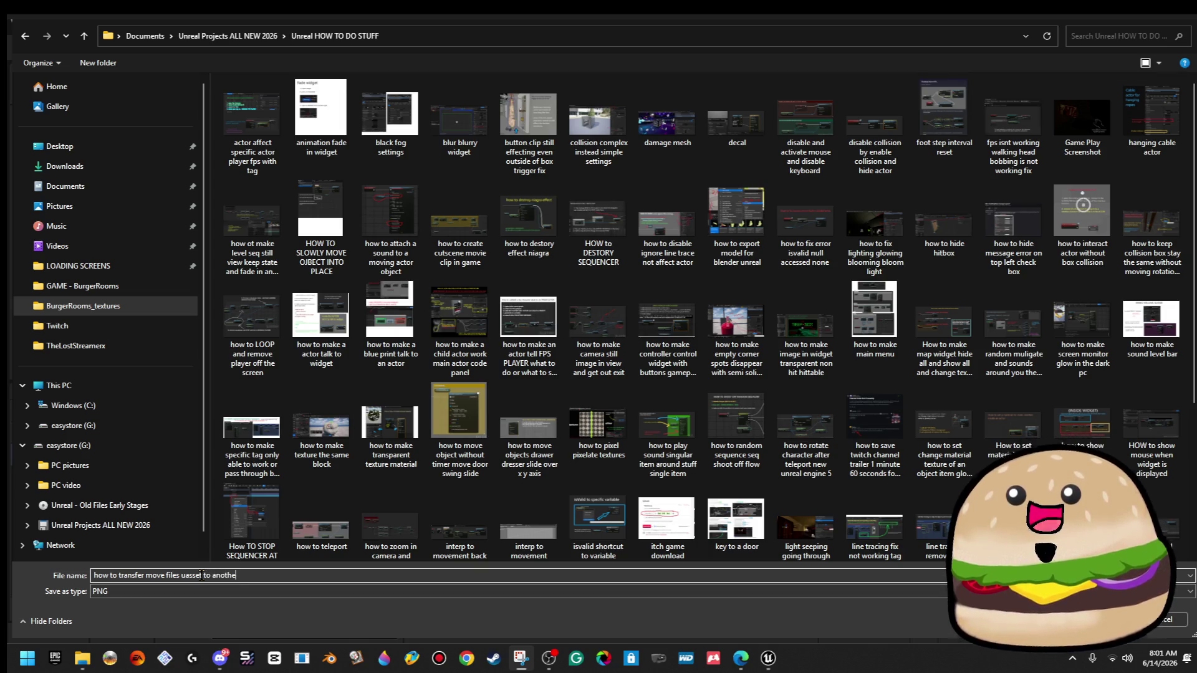
{"action": "type", "text": "ol"}
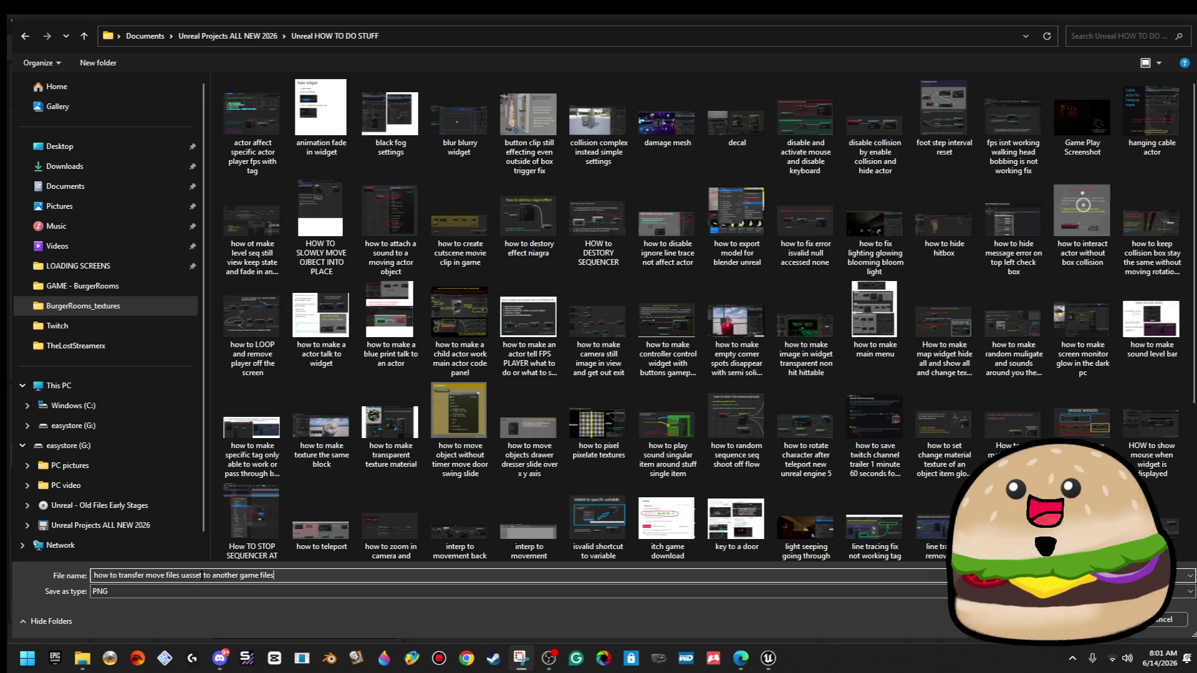
{"action": "key", "text": "Return"}
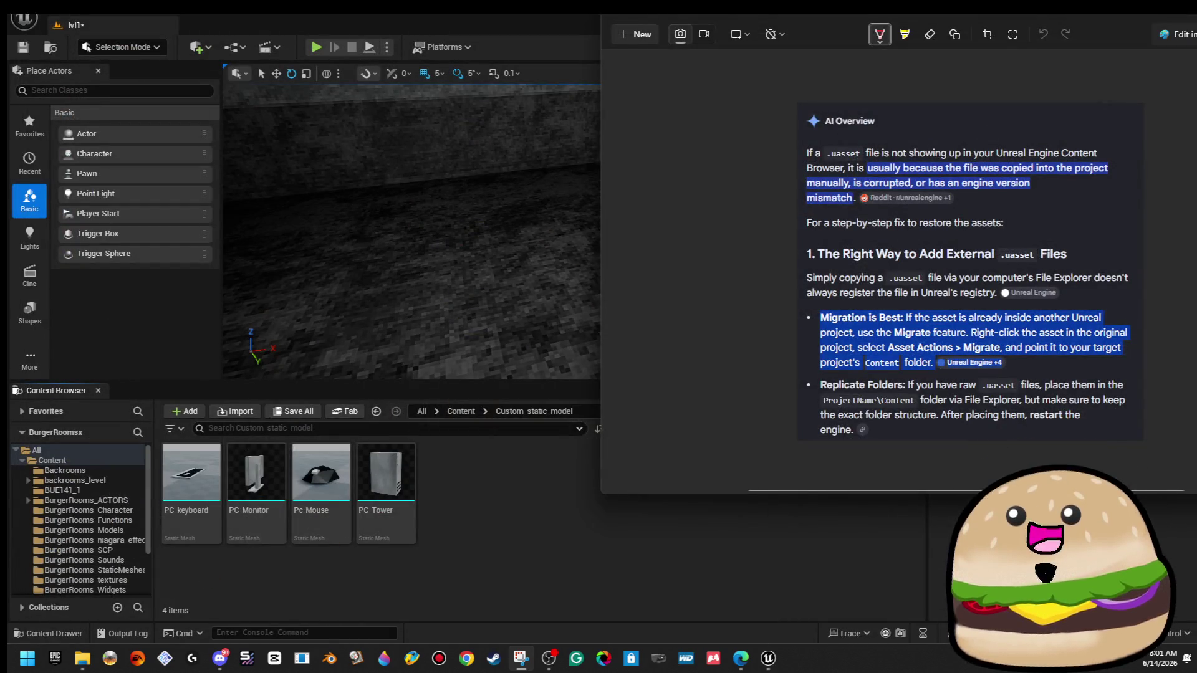
{"action": "key", "text": "alt+F4"}
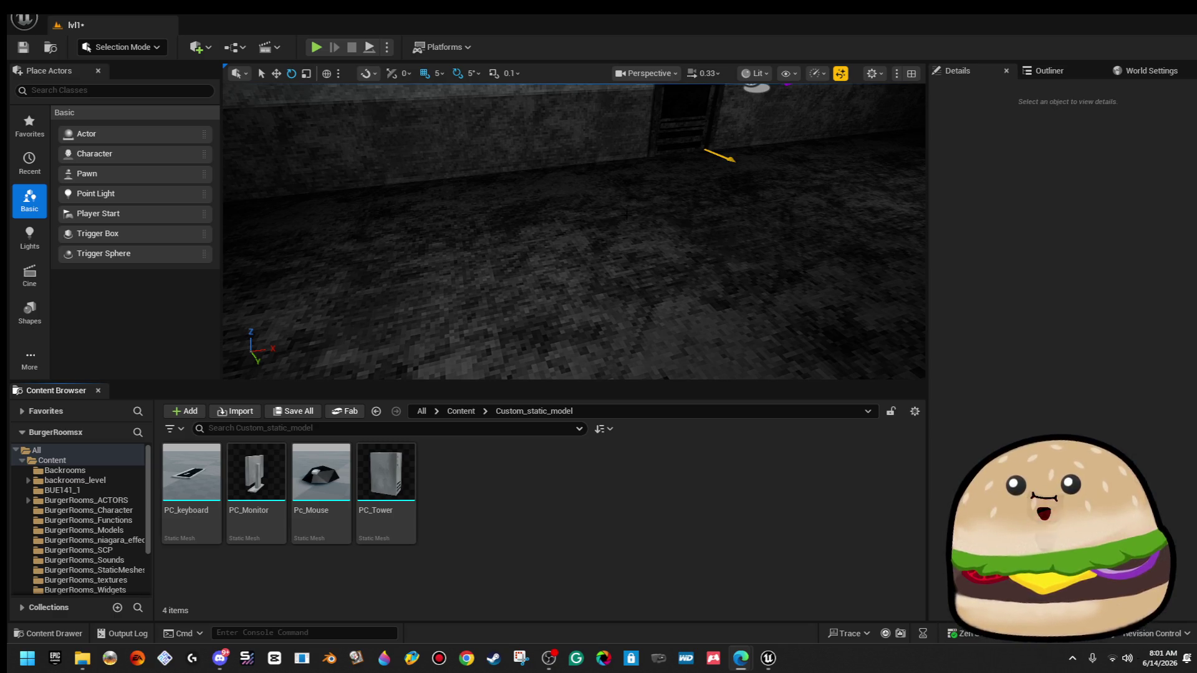
Turn toward the room corner, test-place PC_Tower in the level, then delete it.
{"action": "mouse_move", "coordinate": [602, 362]}
{"action": "left_mouse_down"}
{"action": "mouse_move", "coordinate": [511, 355]}
{"action": "mouse_move", "coordinate": [593, 343]}
{"action": "mouse_move", "coordinate": [568, 339]}
{"action": "mouse_move", "coordinate": [614, 299]}
{"action": "left_mouse_up"}
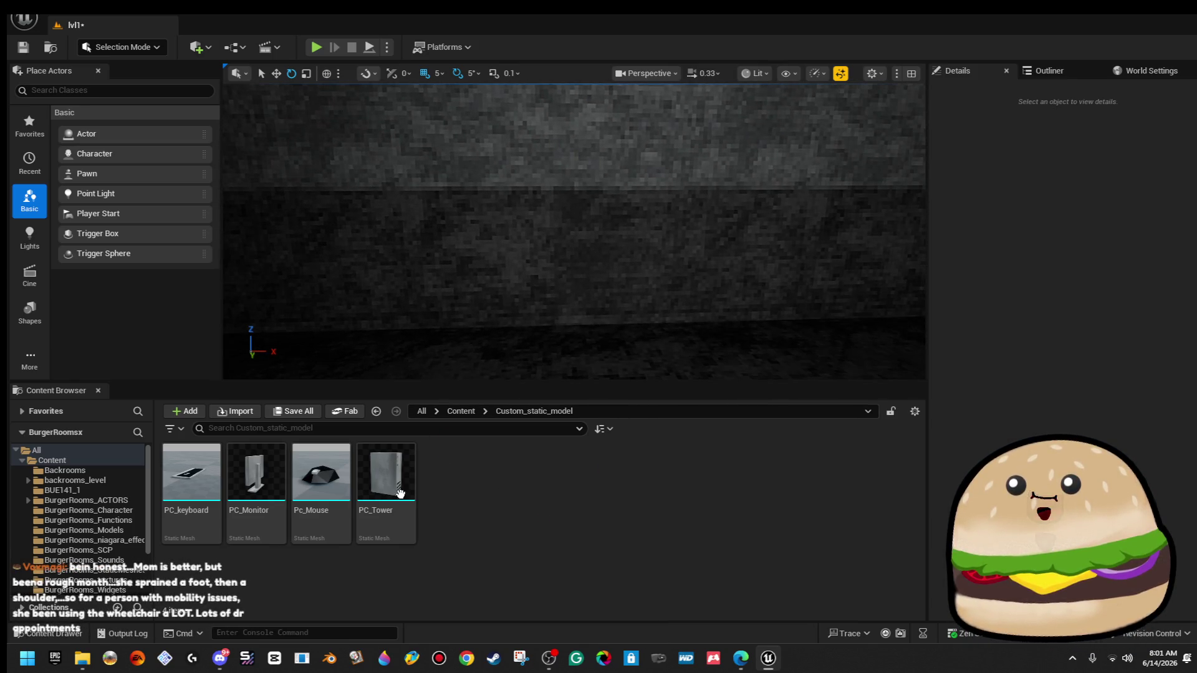
{"action": "mouse_move", "coordinate": [386, 473]}
{"action": "left_mouse_down"}
{"action": "mouse_move", "coordinate": [604, 402]}
{"action": "mouse_move", "coordinate": [620, 355]}
{"action": "left_mouse_up"}
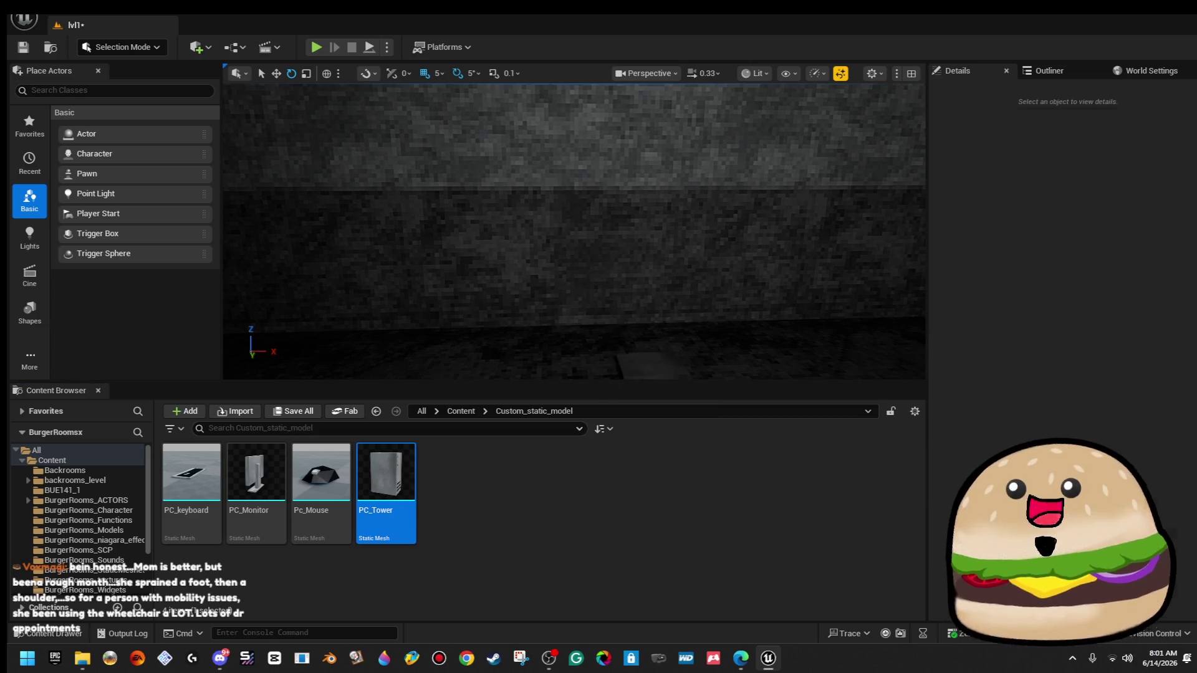
{"action": "key", "text": "Delete"}
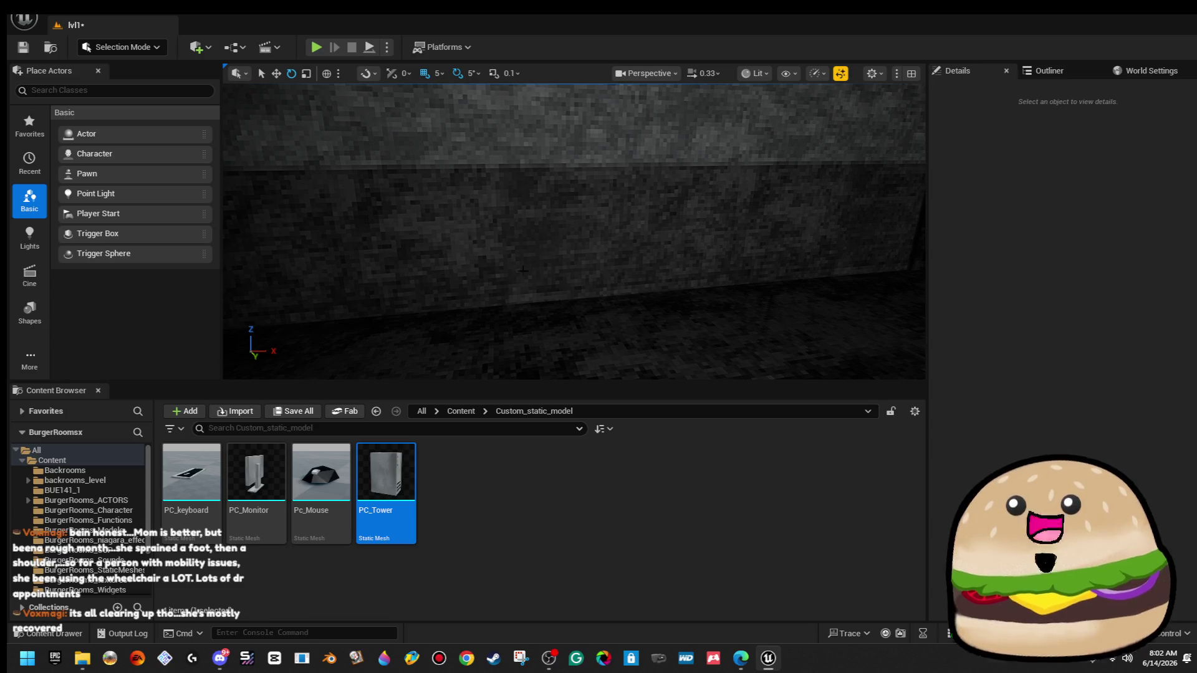
Use File > Open Level to reach the Maps folder and pick lvl1.
{"action": "left_click", "coordinate": [53, 25]}
{"action": "left_click", "coordinate": [81, 68]}
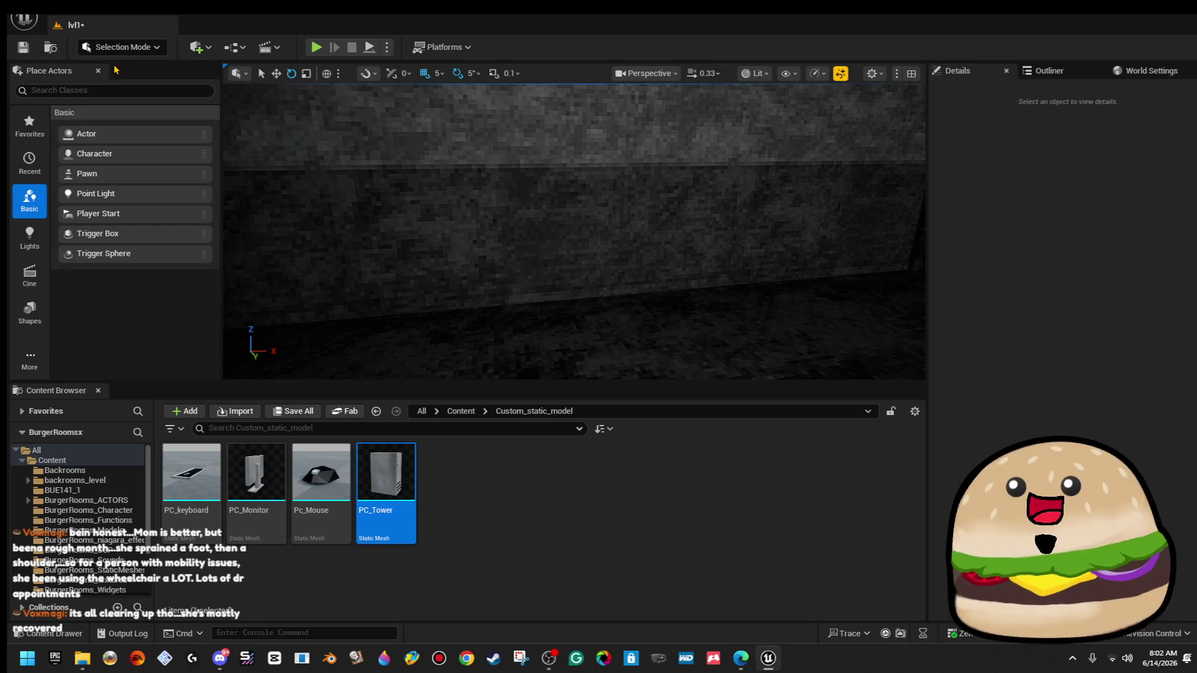
{"action": "double_click", "coordinate": [471, 266]}
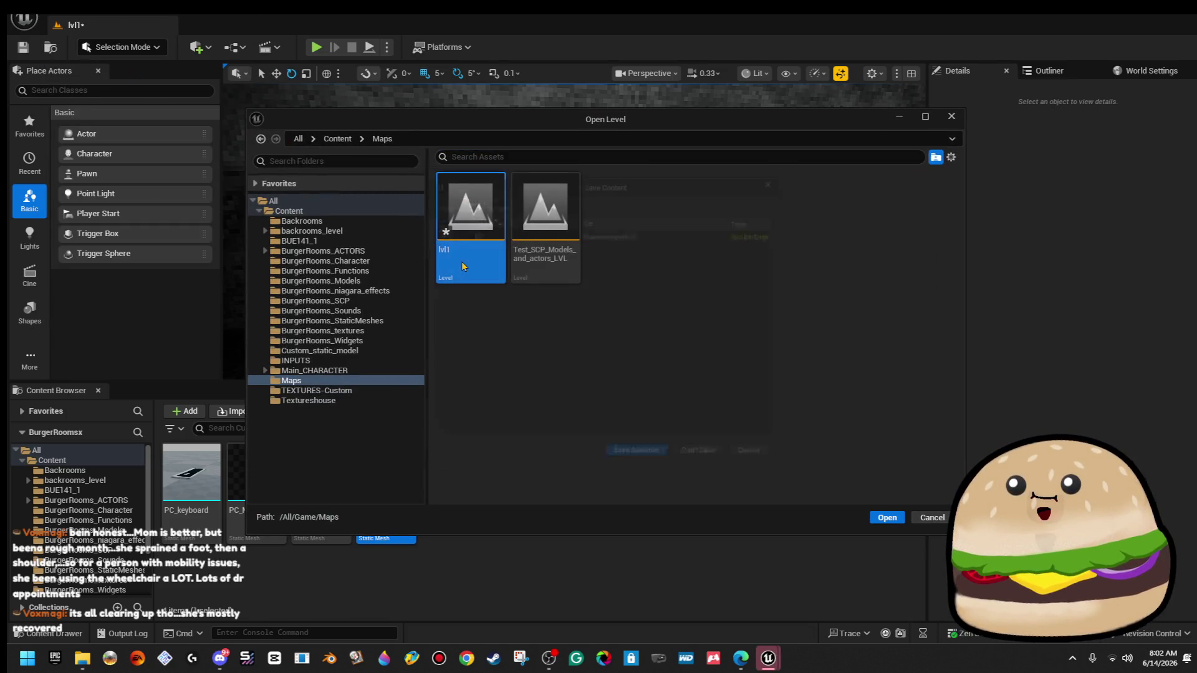
Save lvl1, open Test_SCP_Models_and_actors_LVL, fly to the desks and pick PC_keyboard.
{"action": "left_click", "coordinate": [642, 468]}
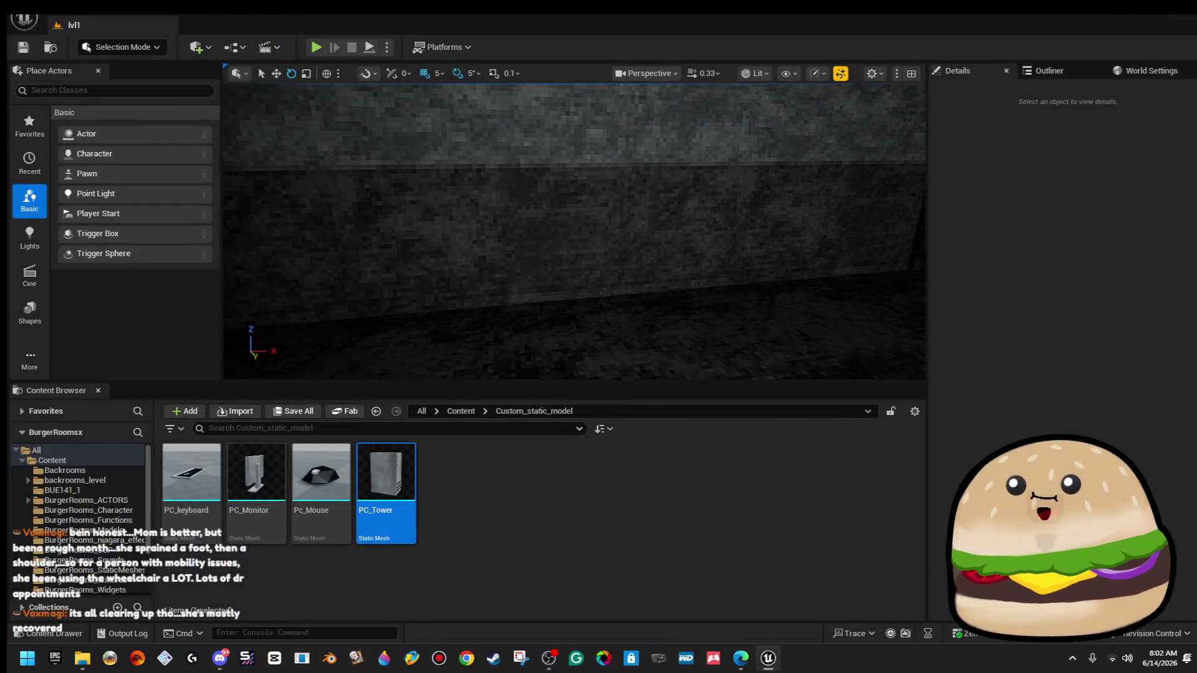
{"action": "left_click", "coordinate": [24, 19]}
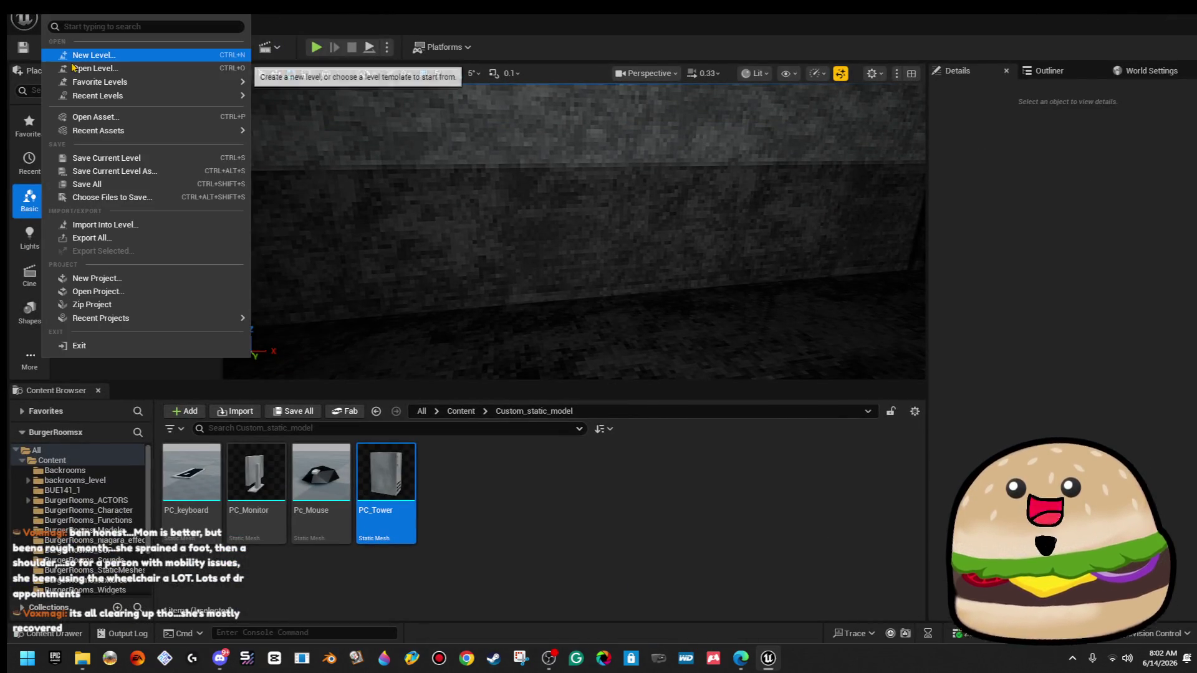
{"action": "left_click", "coordinate": [93, 67]}
{"action": "double_click", "coordinate": [551, 243]}
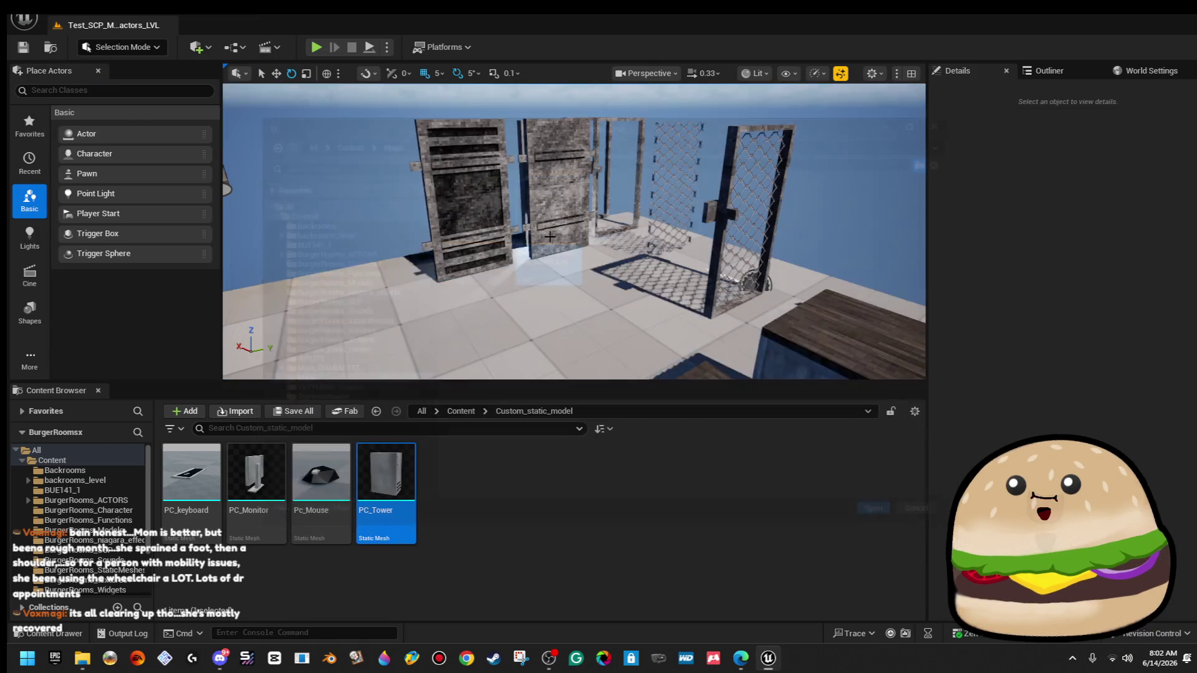
{"action": "left_click_drag", "start_coordinate": [574, 231], "coordinate": [599, 257]}
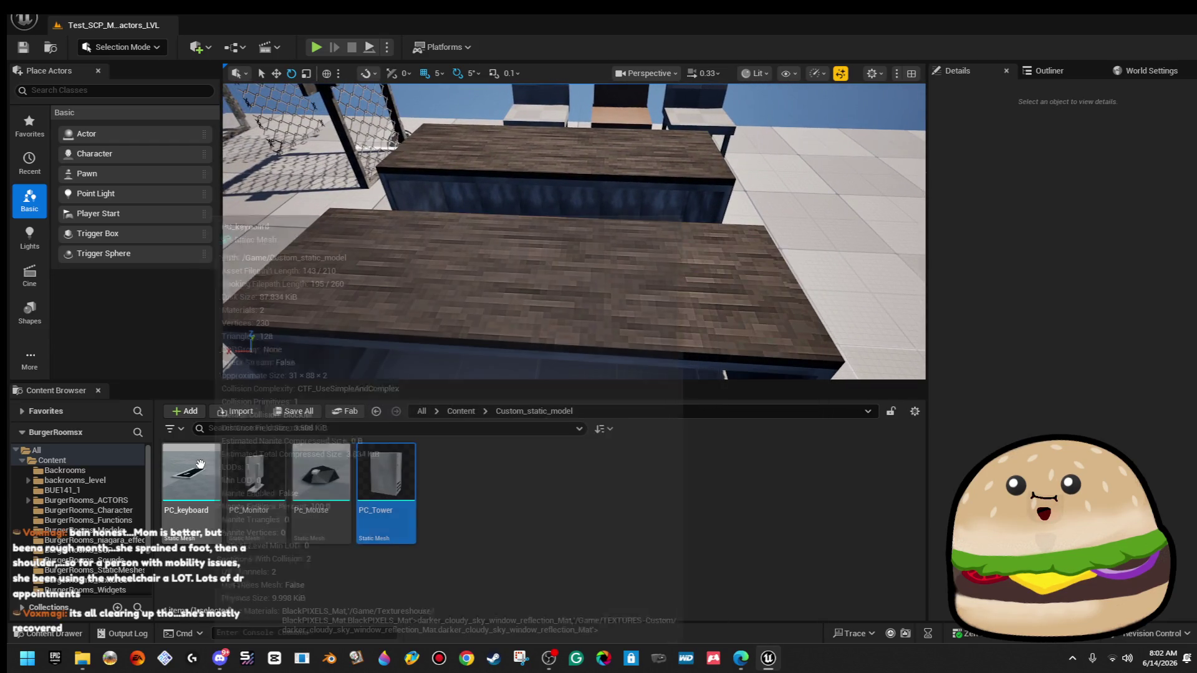
{"action": "left_click", "coordinate": [192, 472]}
Place the PC_keyboard mesh on the desk and rotate it about 95°.
{"action": "mouse_move", "coordinate": [429, 328]}
{"action": "left_mouse_down"}
{"action": "mouse_move", "coordinate": [512, 339]}
{"action": "mouse_move", "coordinate": [436, 340]}
{"action": "left_mouse_up"}
{"action": "left_click_drag", "start_coordinate": [685, 349], "coordinate": [685, 311]}
{"action": "left_click_drag", "start_coordinate": [635, 214], "coordinate": [635, 214]}
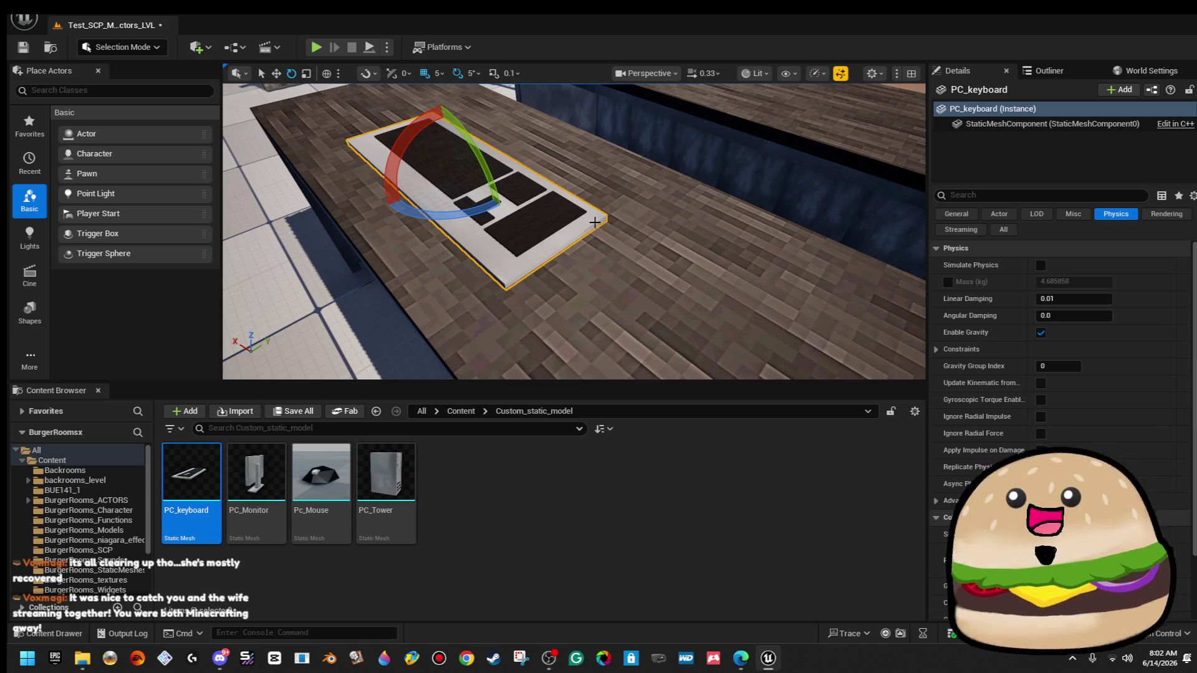
{"action": "left_click_drag", "start_coordinate": [506, 229], "coordinate": [518, 200]}
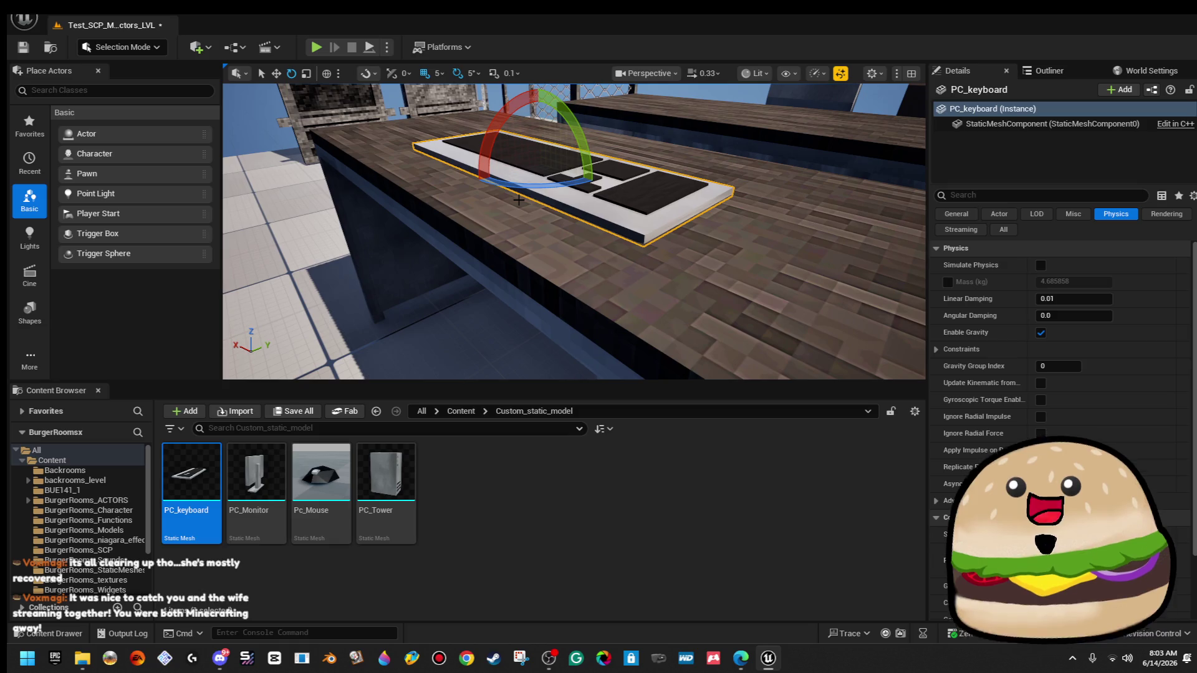
{"action": "left_click_drag", "start_coordinate": [761, 197], "coordinate": [760, 197]}
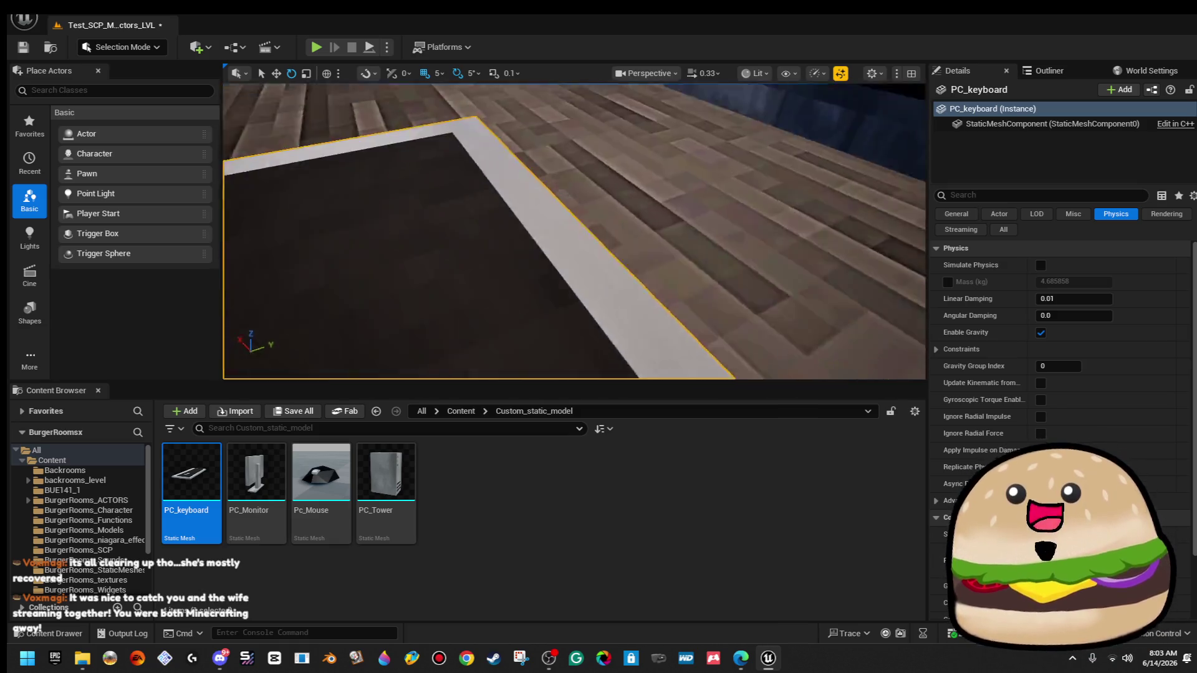
{"action": "key", "text": "f"}
{"action": "scroll", "coordinate": [574, 231], "scroll_direction": "up", "scroll_amount": 3}
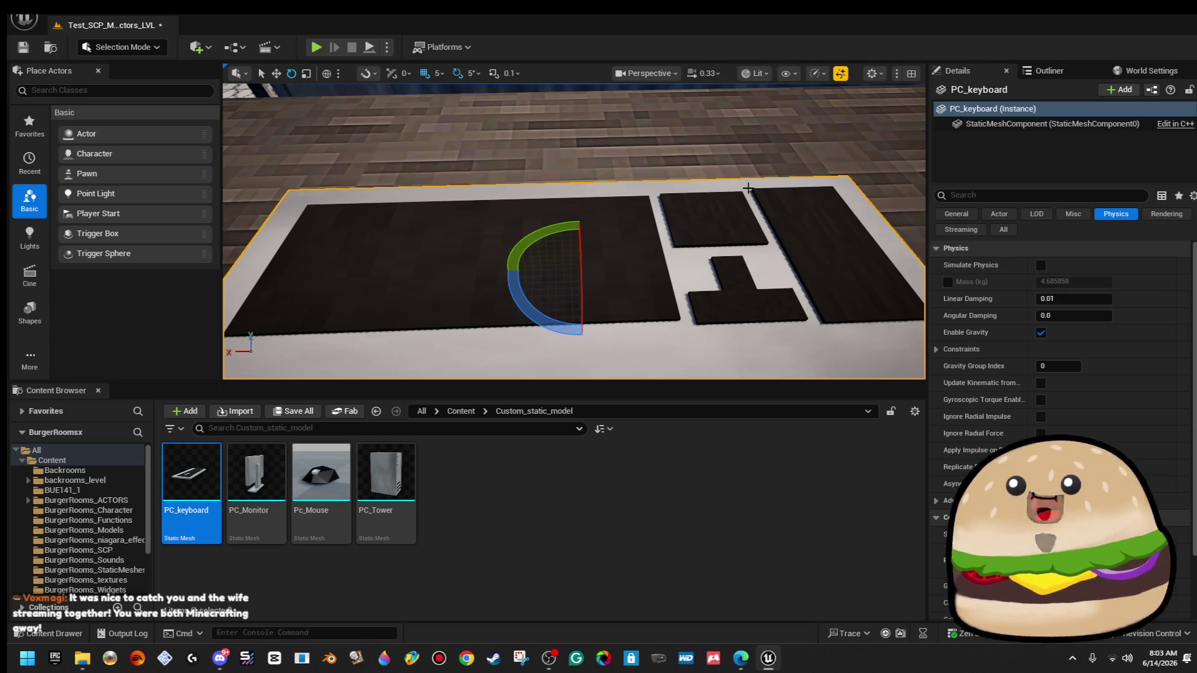
{"action": "scroll", "coordinate": [747, 189], "scroll_direction": "down", "scroll_amount": 5}
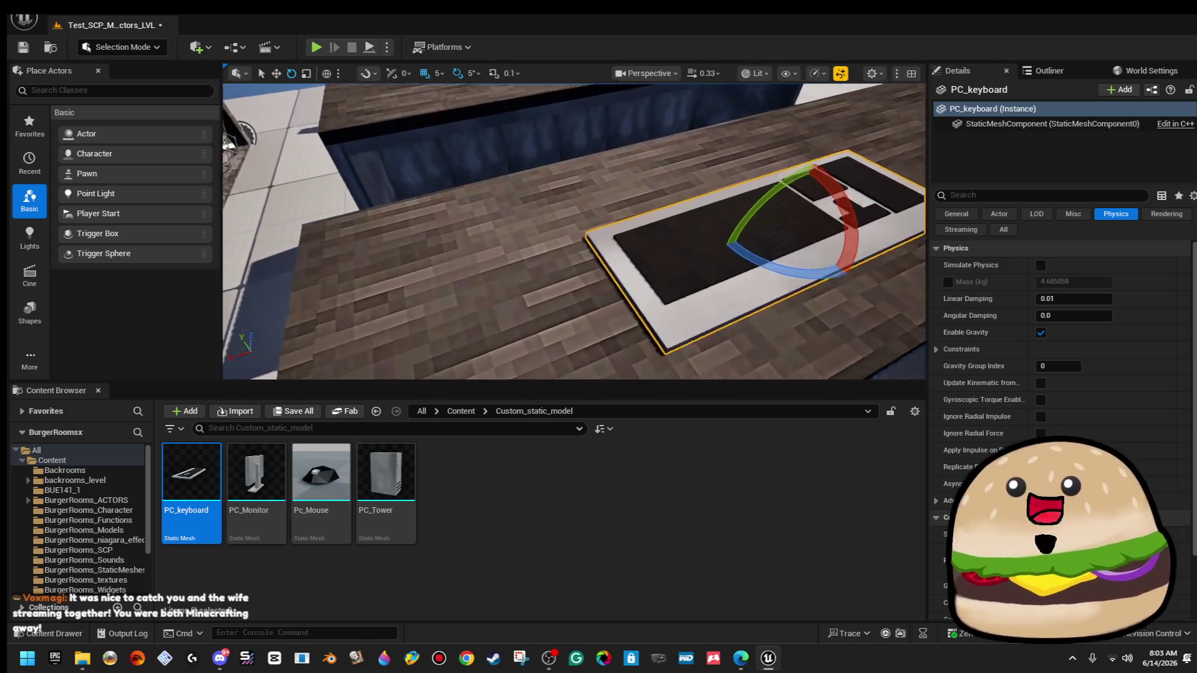
{"action": "scroll", "coordinate": [586, 205], "scroll_direction": "up", "scroll_amount": 5}
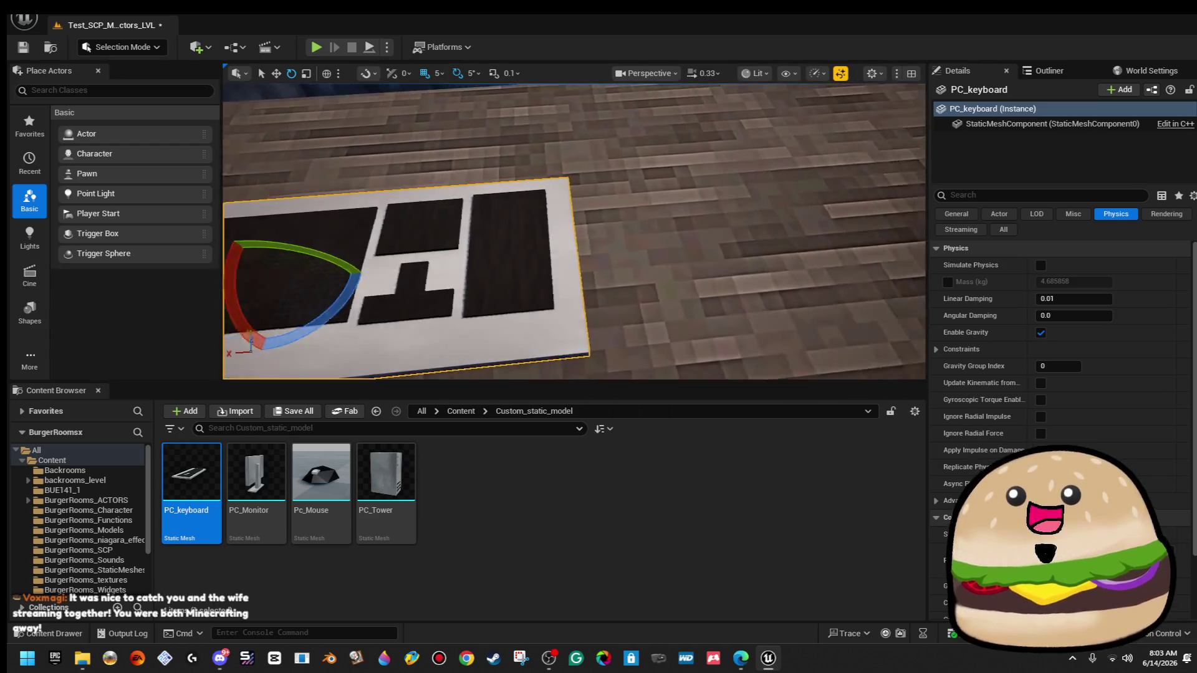
{"action": "scroll", "coordinate": [573, 231], "scroll_direction": "down", "scroll_amount": 5}
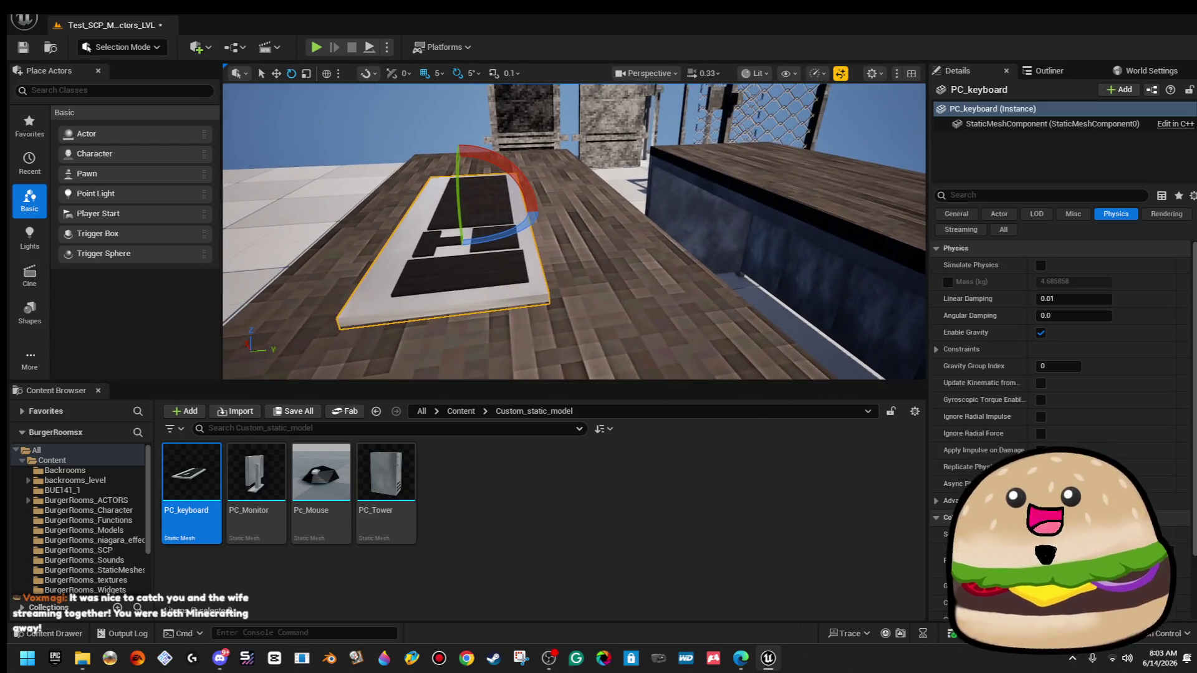
{"action": "scroll", "coordinate": [646, 198], "scroll_direction": "down", "scroll_amount": 5}
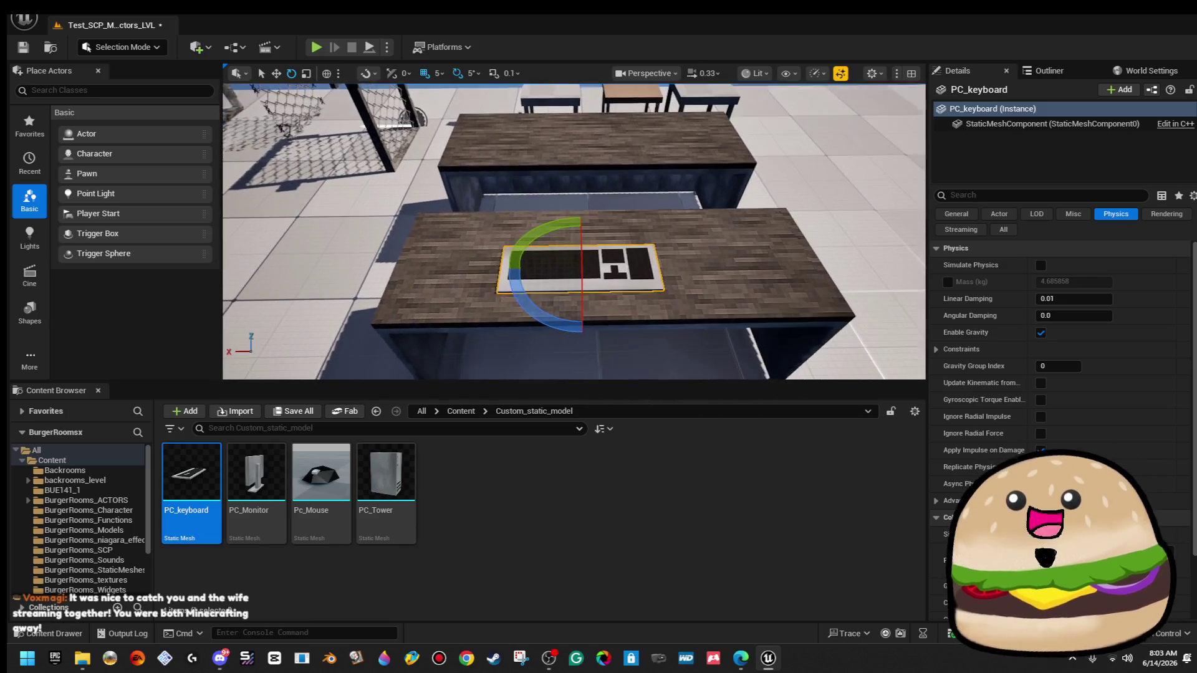
{"action": "mouse_move", "coordinate": [646, 198]}
{"action": "left_mouse_down"}
{"action": "mouse_move", "coordinate": [639, 231]}
{"action": "mouse_move", "coordinate": [549, 115]}
{"action": "left_mouse_up"}
Drag a Box brush from Place Actors > Geometry into the level.
{"action": "key", "text": "w"}
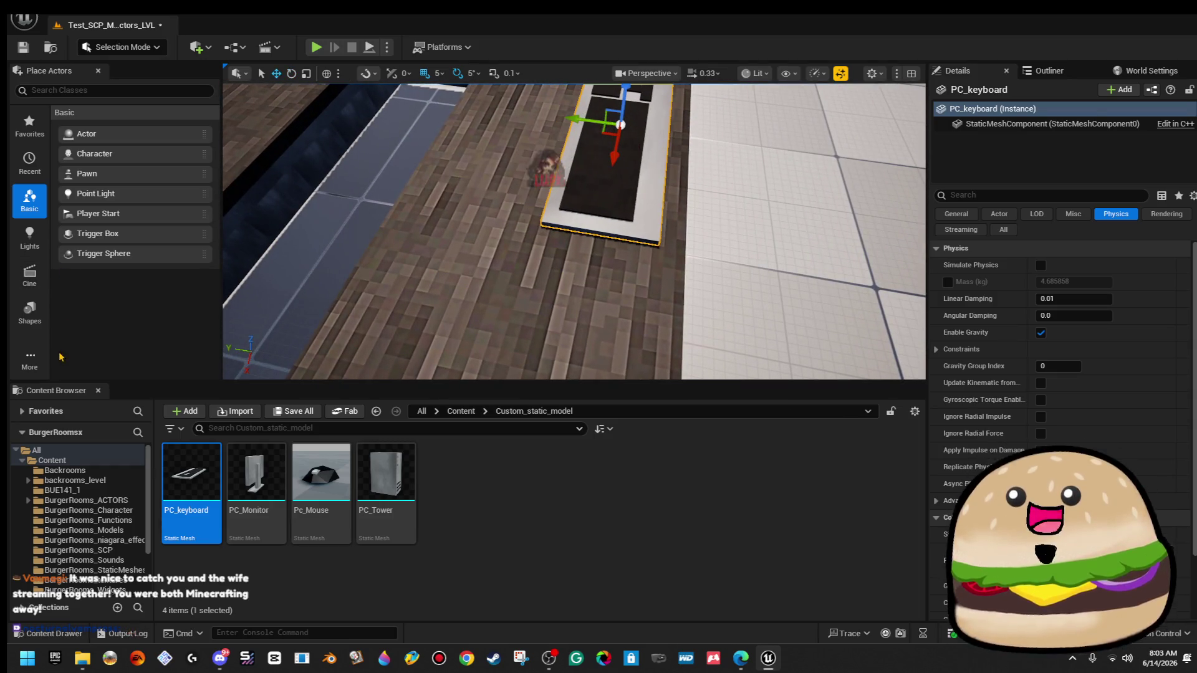
{"action": "left_click", "coordinate": [37, 354]}
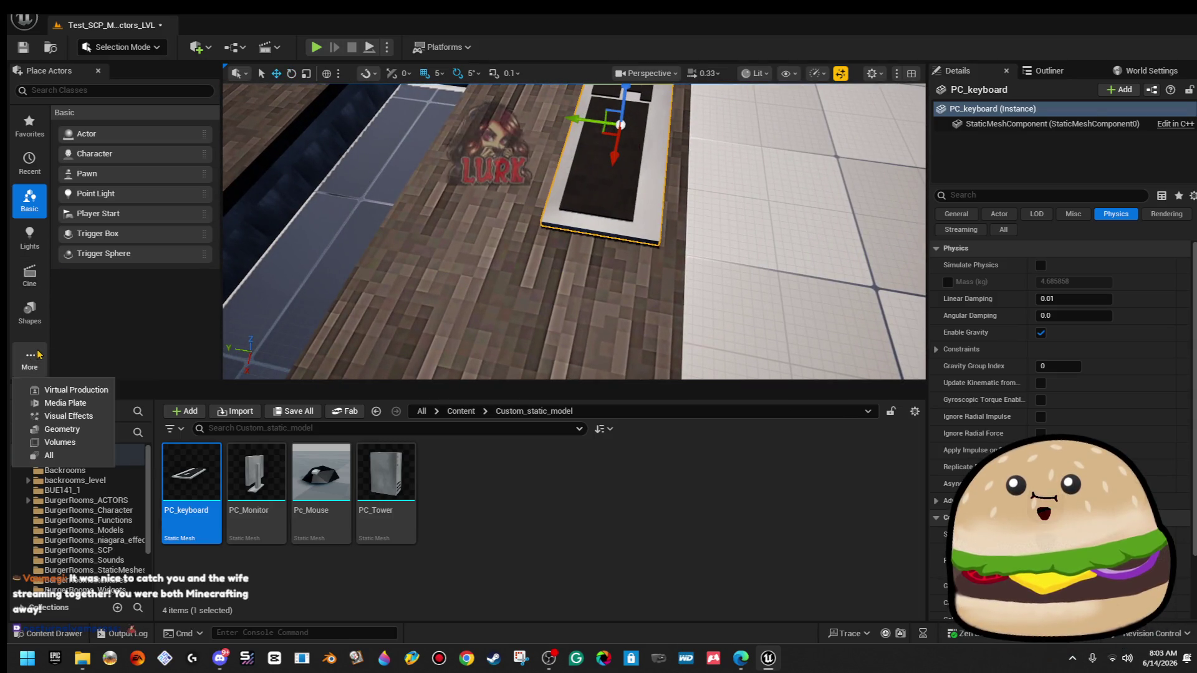
{"action": "left_click", "coordinate": [85, 431]}
{"action": "scroll", "coordinate": [574, 230], "scroll_direction": "down", "scroll_amount": 5}
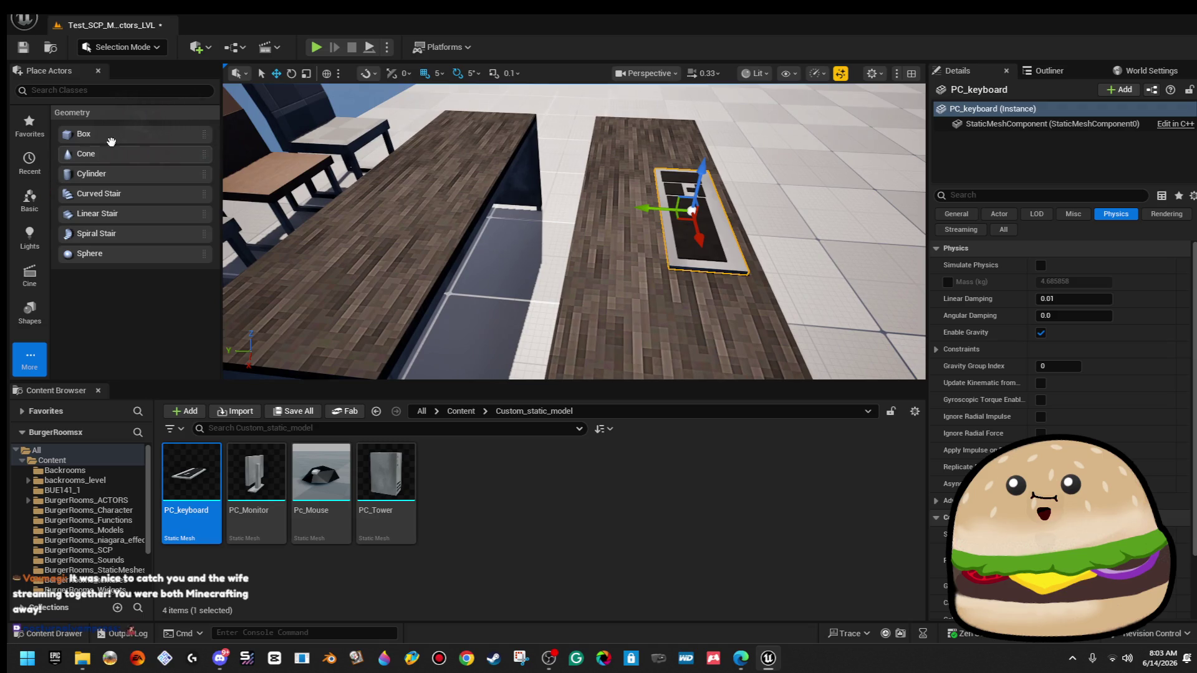
{"action": "mouse_move", "coordinate": [106, 134]}
{"action": "left_mouse_down"}
{"action": "mouse_move", "coordinate": [662, 200]}
{"action": "mouse_move", "coordinate": [651, 208]}
{"action": "left_mouse_up"}
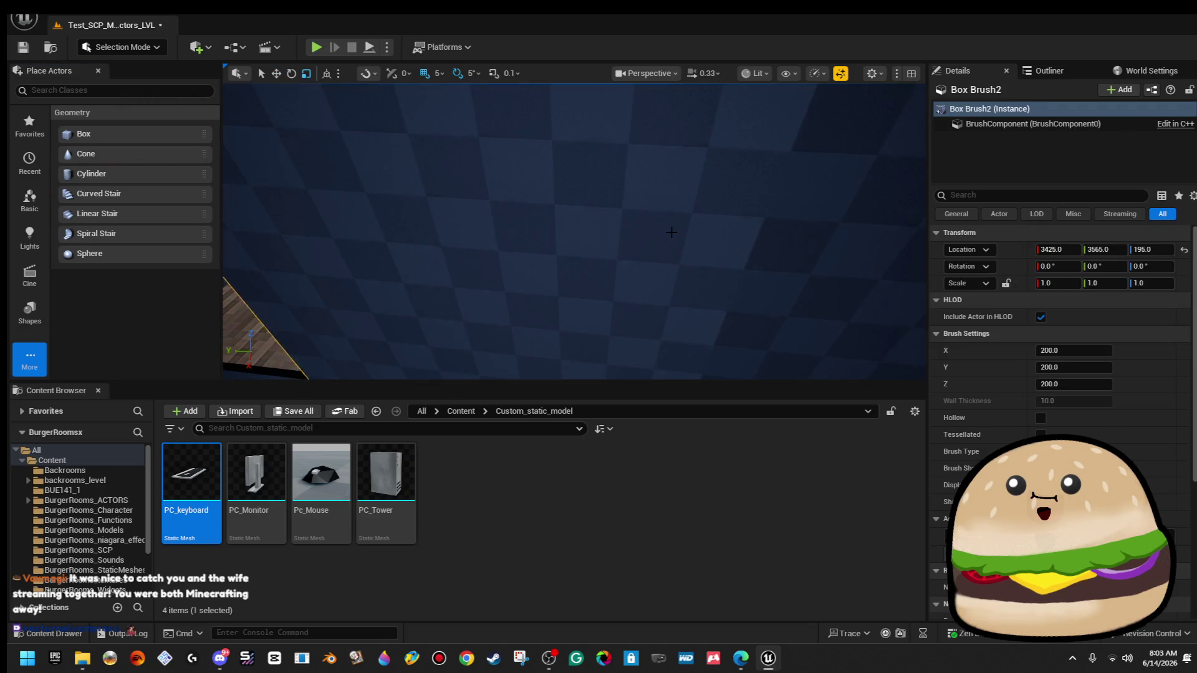
Scale Box Brush2 down uniformly, then stretch its X scale to about 2.33 into a thin slab.
{"action": "mouse_move", "coordinate": [559, 163]}
{"action": "left_mouse_down"}
{"action": "mouse_move", "coordinate": [539, 181]}
{"action": "mouse_move", "coordinate": [548, 156]}
{"action": "mouse_move", "coordinate": [518, 182]}
{"action": "mouse_move", "coordinate": [518, 246]}
{"action": "mouse_move", "coordinate": [545, 226]}
{"action": "mouse_move", "coordinate": [585, 228]}
{"action": "left_mouse_up"}
{"action": "left_click", "coordinate": [649, 200]}
{"action": "left_click", "coordinate": [573, 232]}
{"action": "mouse_move", "coordinate": [573, 232]}
{"action": "left_mouse_down"}
{"action": "mouse_move", "coordinate": [698, 231]}
{"action": "mouse_move", "coordinate": [537, 219]}
{"action": "mouse_move", "coordinate": [538, 153]}
{"action": "left_mouse_up"}
{"action": "scroll", "coordinate": [537, 219], "scroll_direction": "up", "scroll_amount": 3}
{"action": "left_click_drag", "start_coordinate": [323, 257], "coordinate": [606, 179]}
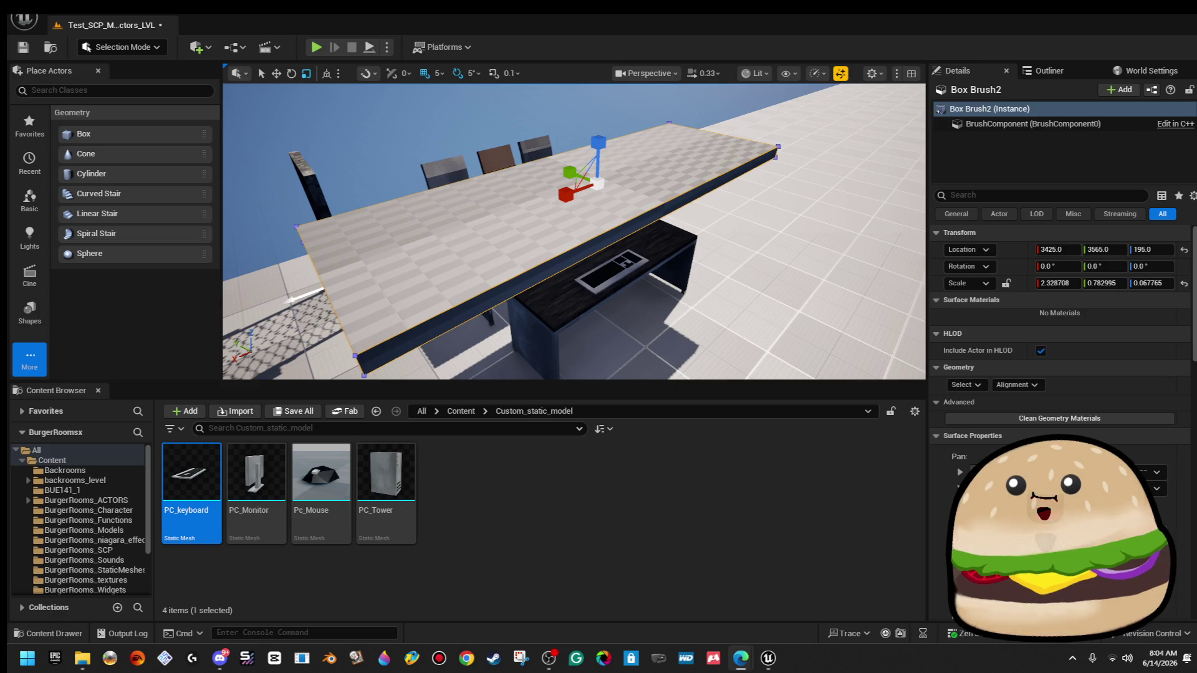
Launch Paint 3D from Start search and create a New blank canvas from the Welcome screen.
{"action": "key", "text": "super"}
{"action": "type", "text": "pa"}
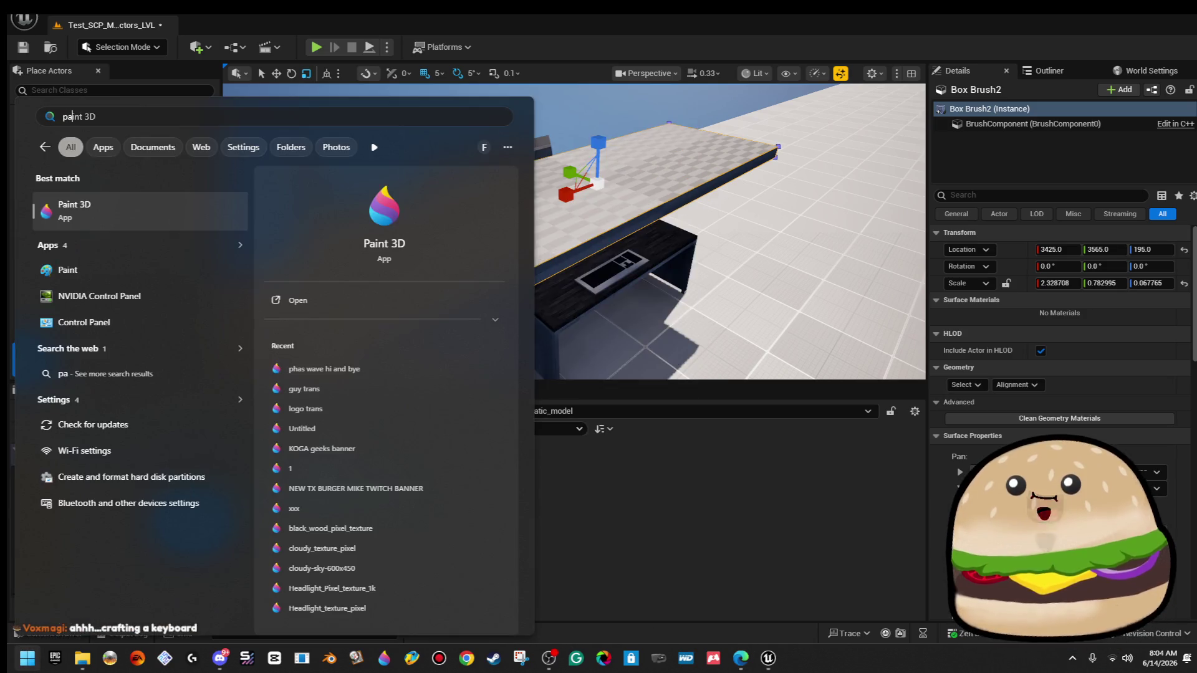
{"action": "left_click", "coordinate": [120, 222]}
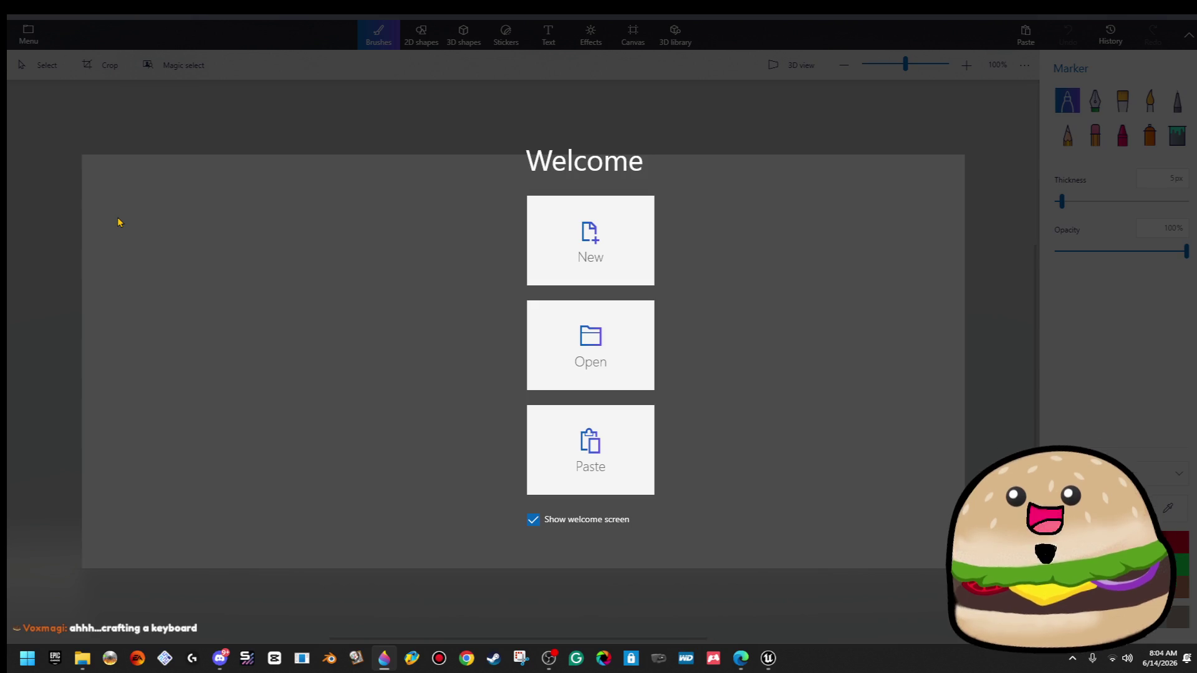
{"action": "left_click", "coordinate": [625, 240]}
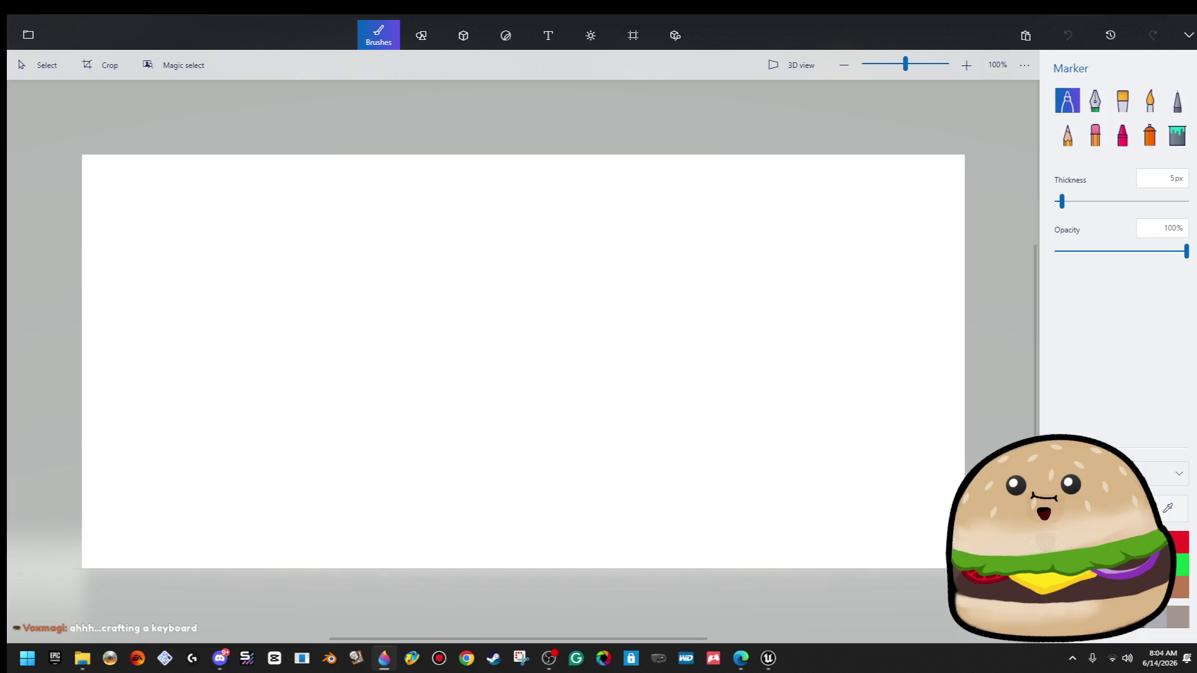
Back in Paint 3D, choose the Text tool and place a text point on the canvas.
{"action": "key", "text": "alt+Tab"}
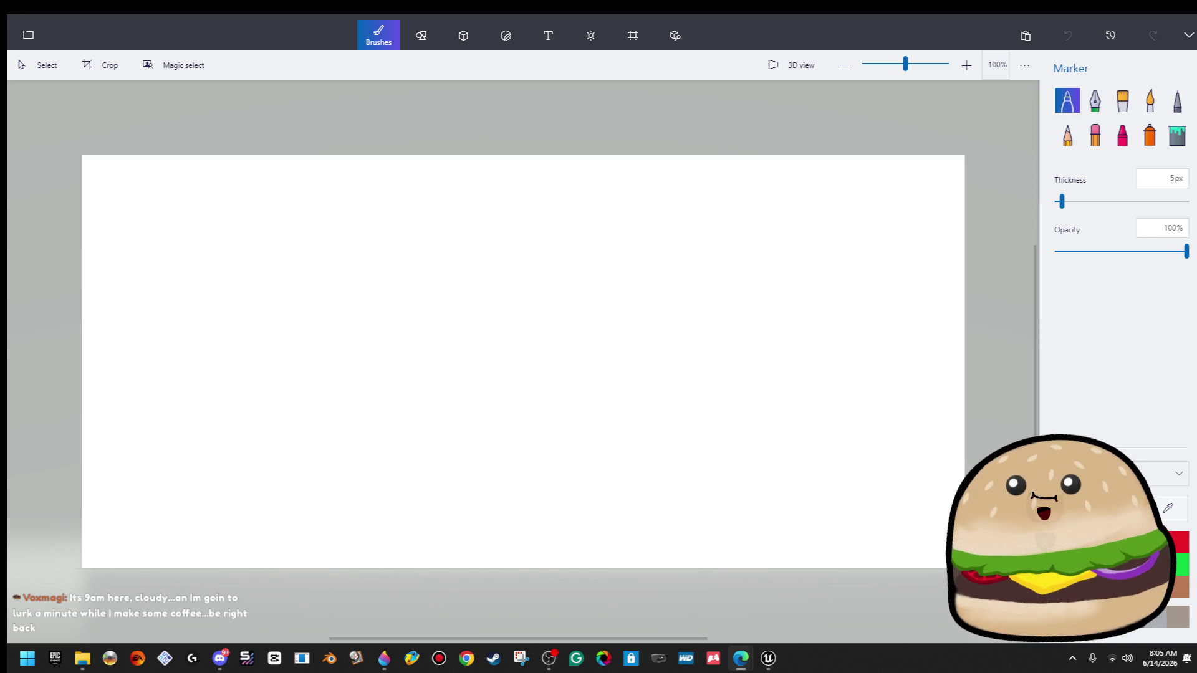
{"action": "left_click", "coordinate": [469, 289]}
{"action": "left_click", "coordinate": [548, 35]}
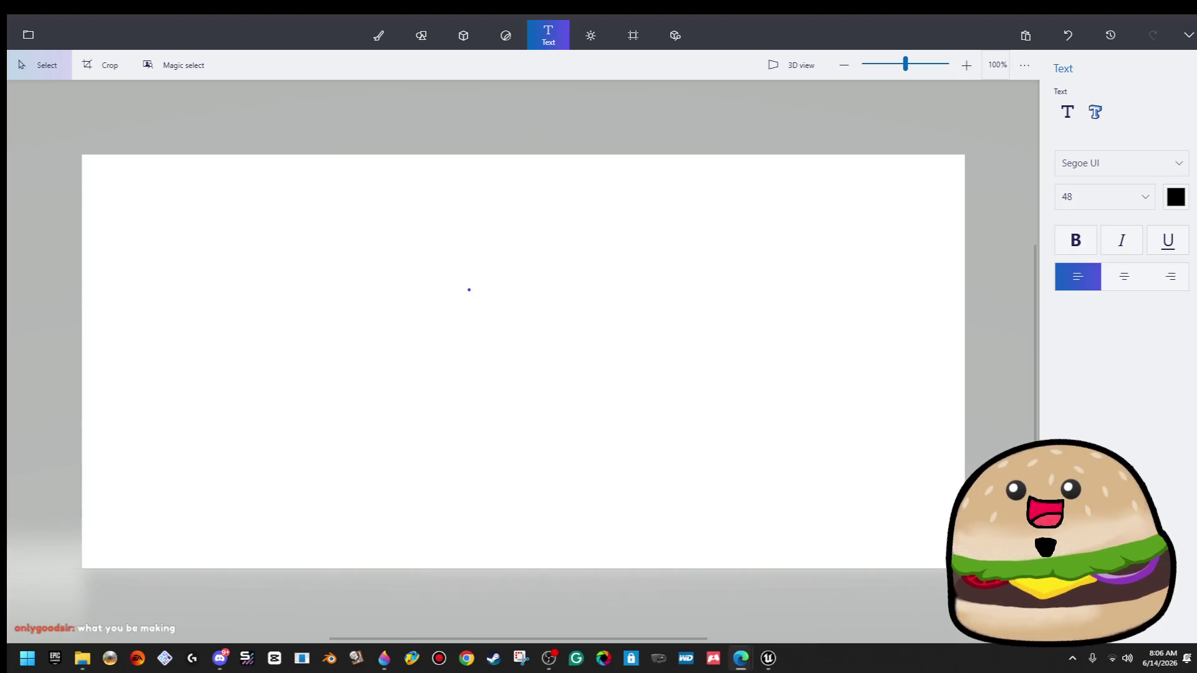
Capture the black keyboard image with Snipping Tool and copy the snip.
{"action": "key", "text": "super"}
{"action": "type", "text": "snip"}
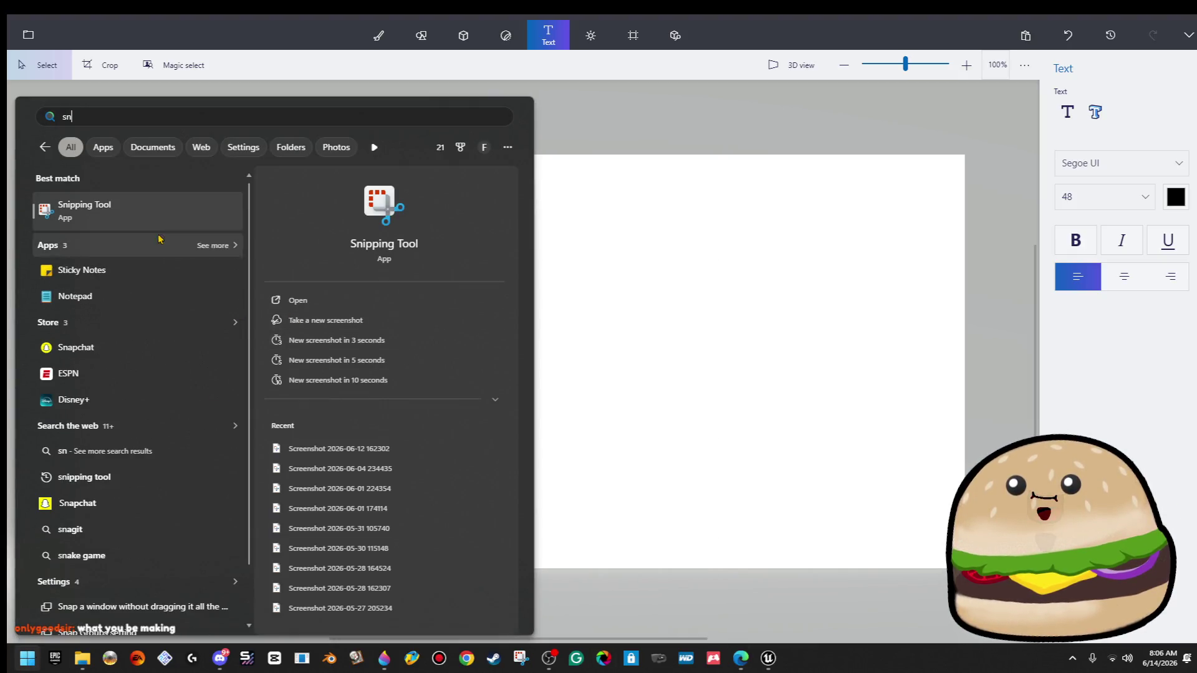
{"action": "key", "text": "Return"}
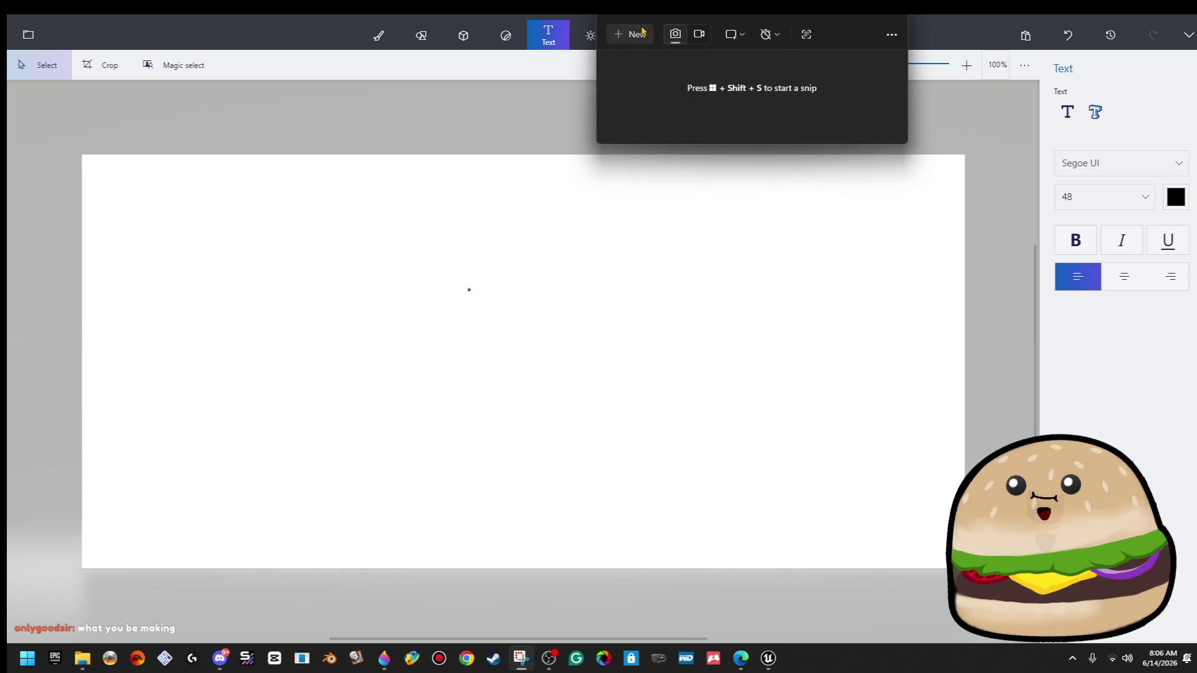
{"action": "left_click", "coordinate": [630, 35]}
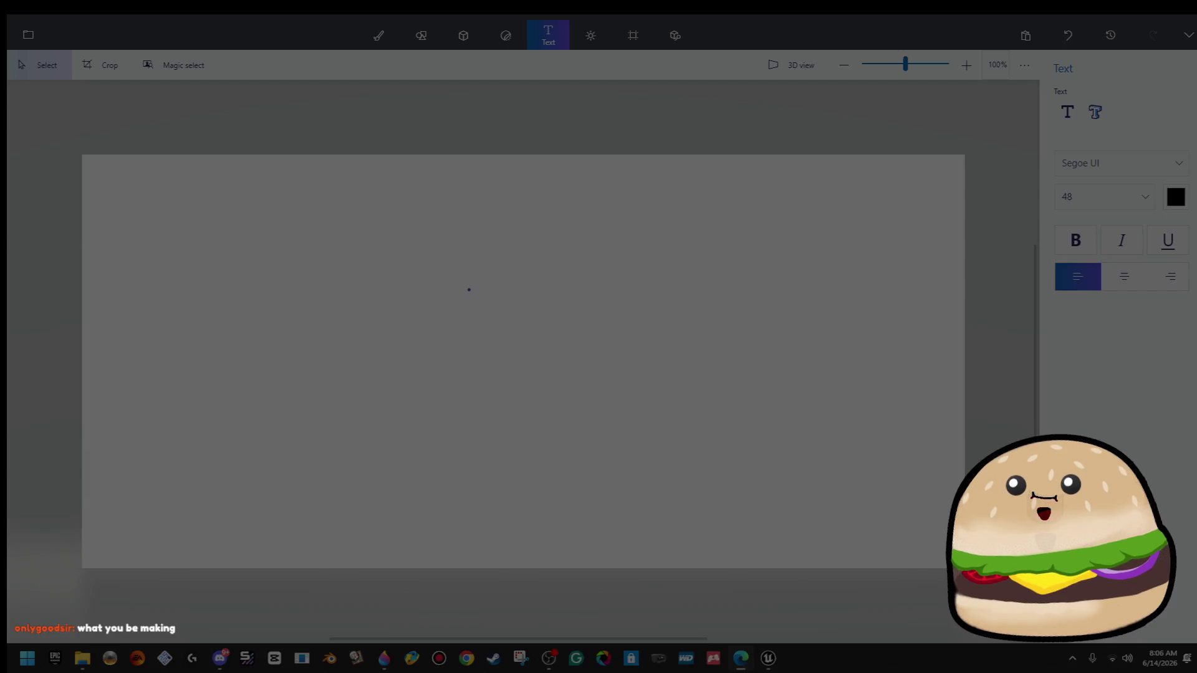
{"action": "key", "text": "Escape"}
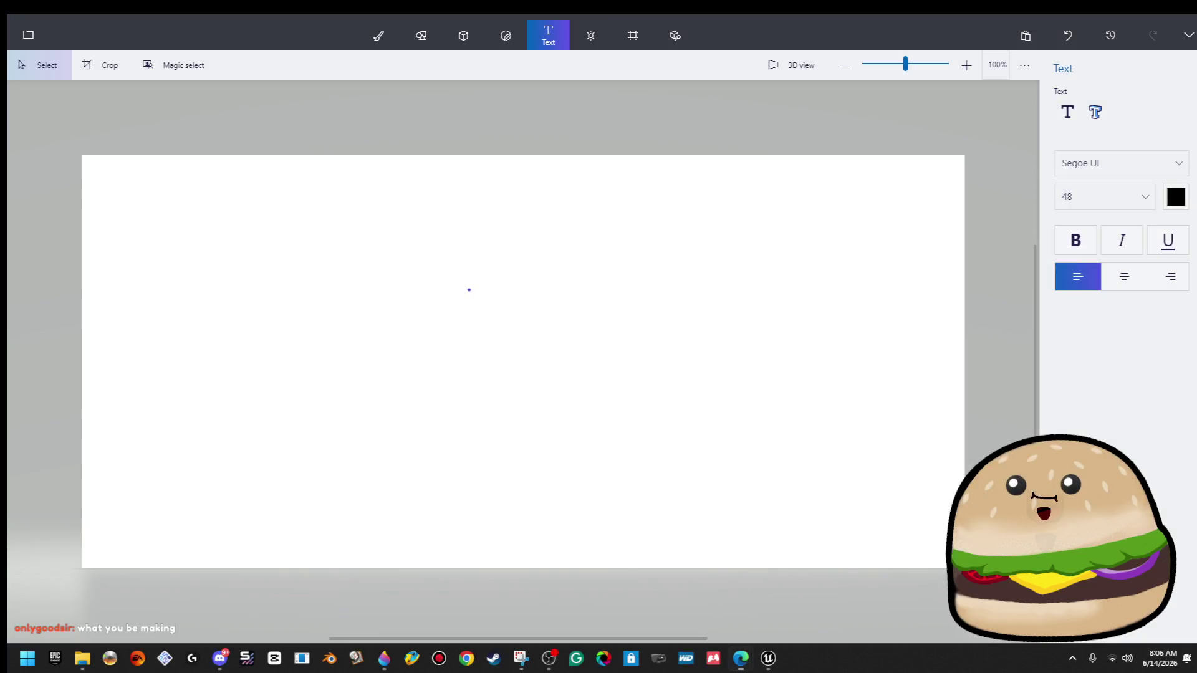
{"action": "right_click", "coordinate": [1005, 289]}
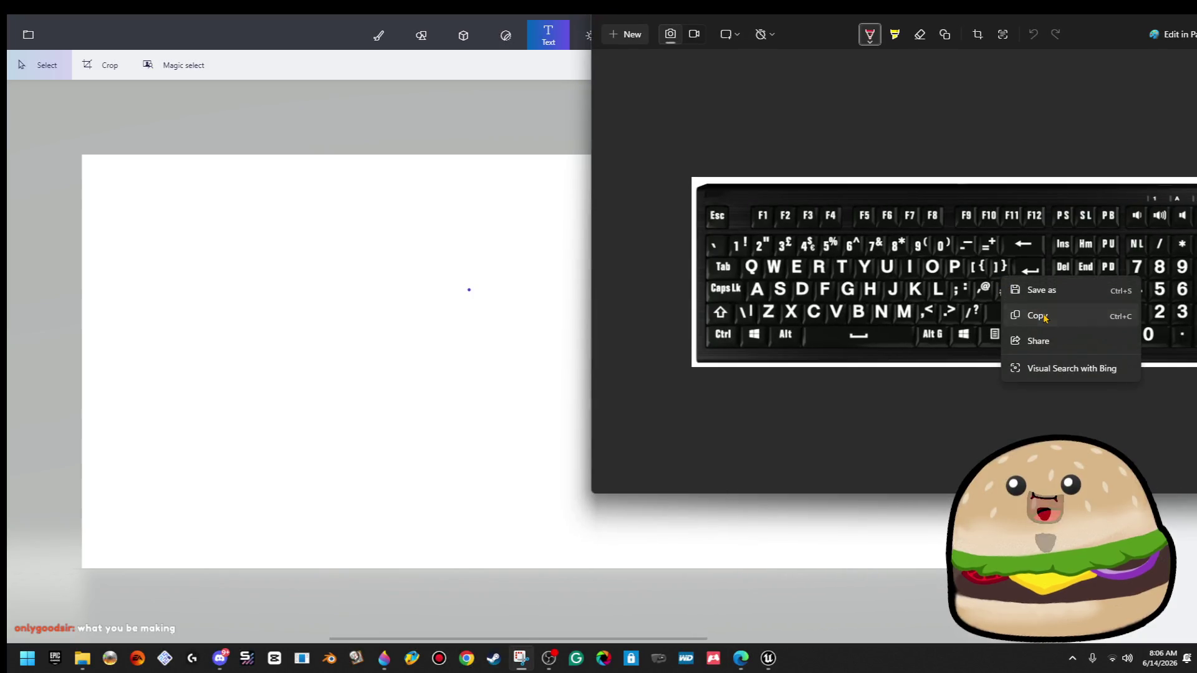
{"action": "left_click", "coordinate": [1042, 315]}
Paste the keyboard snip onto the Paint 3D canvas and select a thin strip along its bottom edge.
{"action": "left_click", "coordinate": [499, 201]}
{"action": "key", "text": "ctrl+v"}
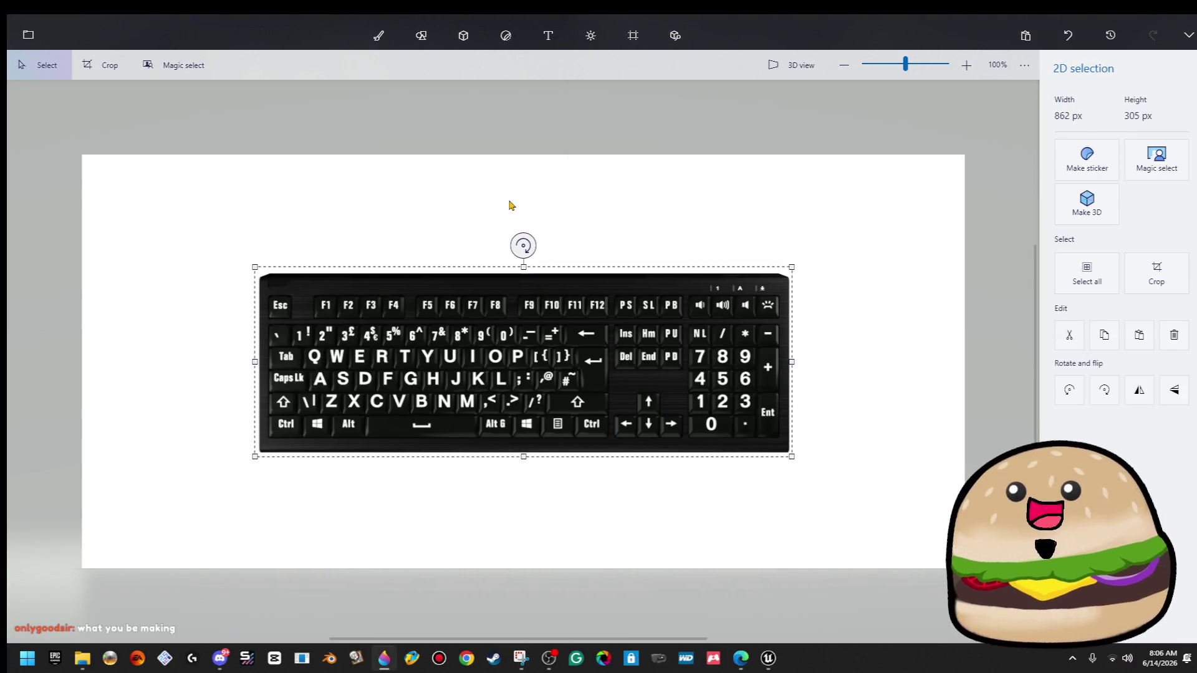
{"action": "left_click", "coordinate": [548, 35]}
{"action": "scroll", "coordinate": [304, 260], "scroll_direction": "up", "scroll_amount": 1}
{"action": "scroll", "coordinate": [342, 283], "scroll_direction": "up", "scroll_amount": 1}
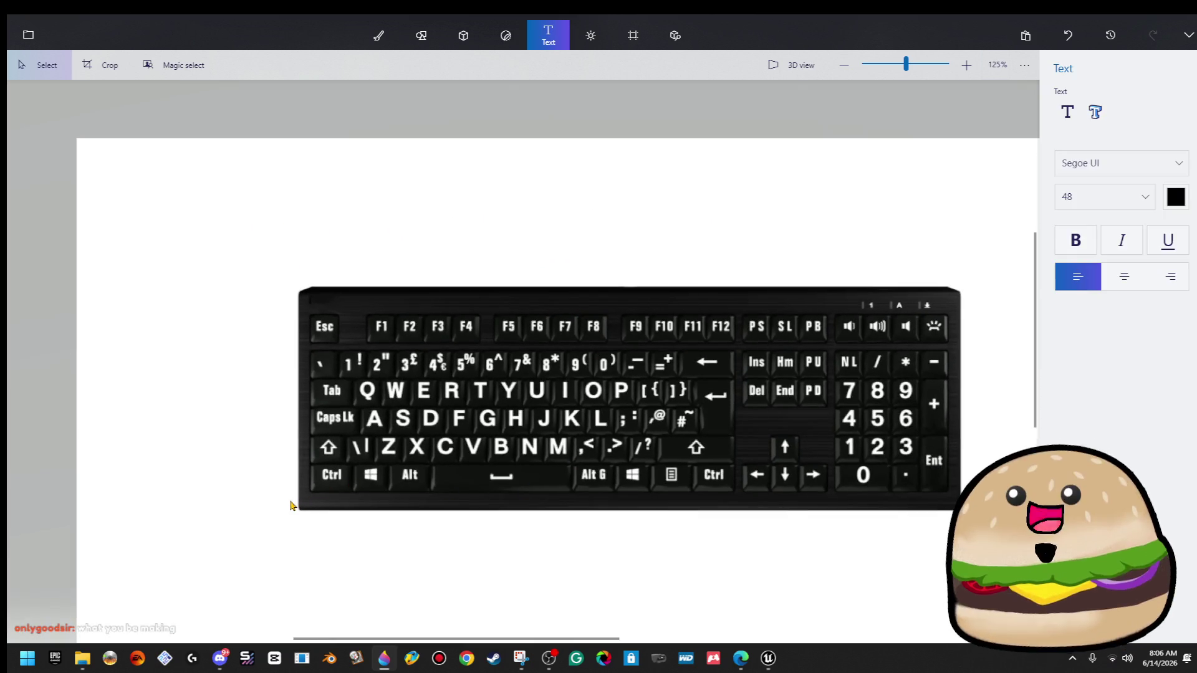
{"action": "left_click_drag", "start_coordinate": [309, 499], "coordinate": [290, 502]}
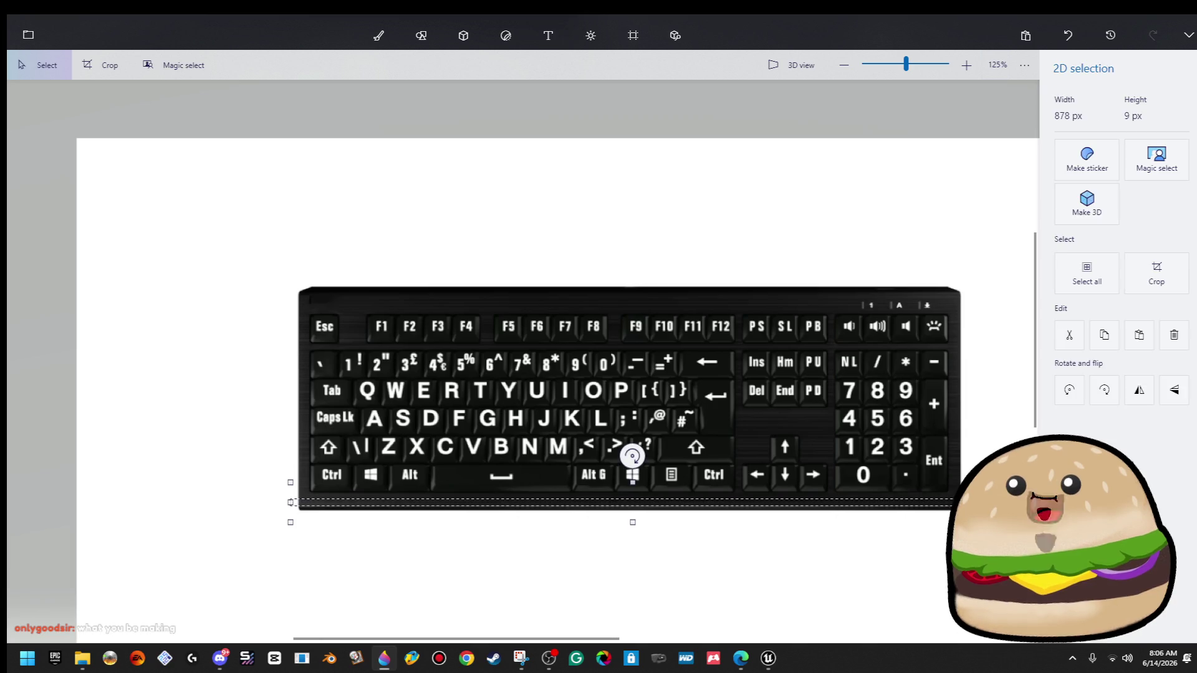
Stretch edge strips to extend the black casing below, to the left and above the keyboard.
{"action": "left_click", "coordinate": [810, 549]}
{"action": "mouse_move", "coordinate": [954, 505]}
{"action": "left_mouse_down"}
{"action": "mouse_move", "coordinate": [794, 516]}
{"action": "mouse_move", "coordinate": [288, 502]}
{"action": "mouse_move", "coordinate": [270, 512]}
{"action": "mouse_move", "coordinate": [249, 597]}
{"action": "left_mouse_up"}
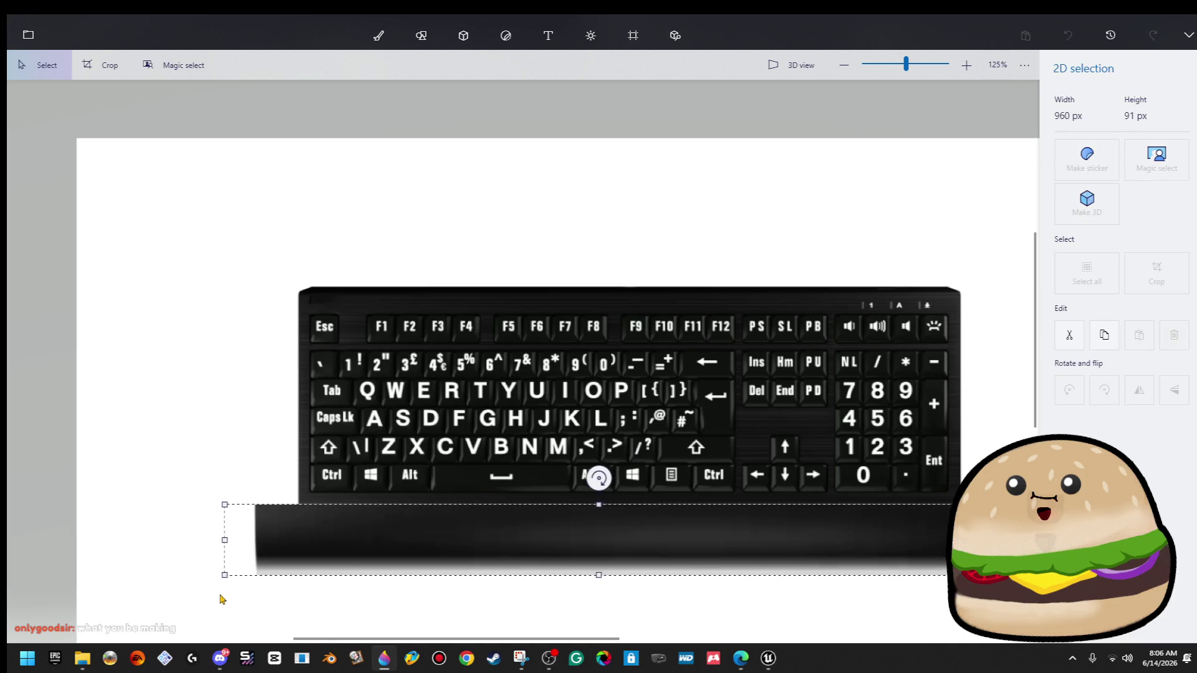
{"action": "left_click", "coordinate": [289, 492]}
{"action": "mouse_move", "coordinate": [305, 510]}
{"action": "left_mouse_down"}
{"action": "mouse_move", "coordinate": [302, 268]}
{"action": "mouse_move", "coordinate": [309, 303]}
{"action": "mouse_move", "coordinate": [236, 253]}
{"action": "left_mouse_up"}
{"action": "key", "text": "t"}
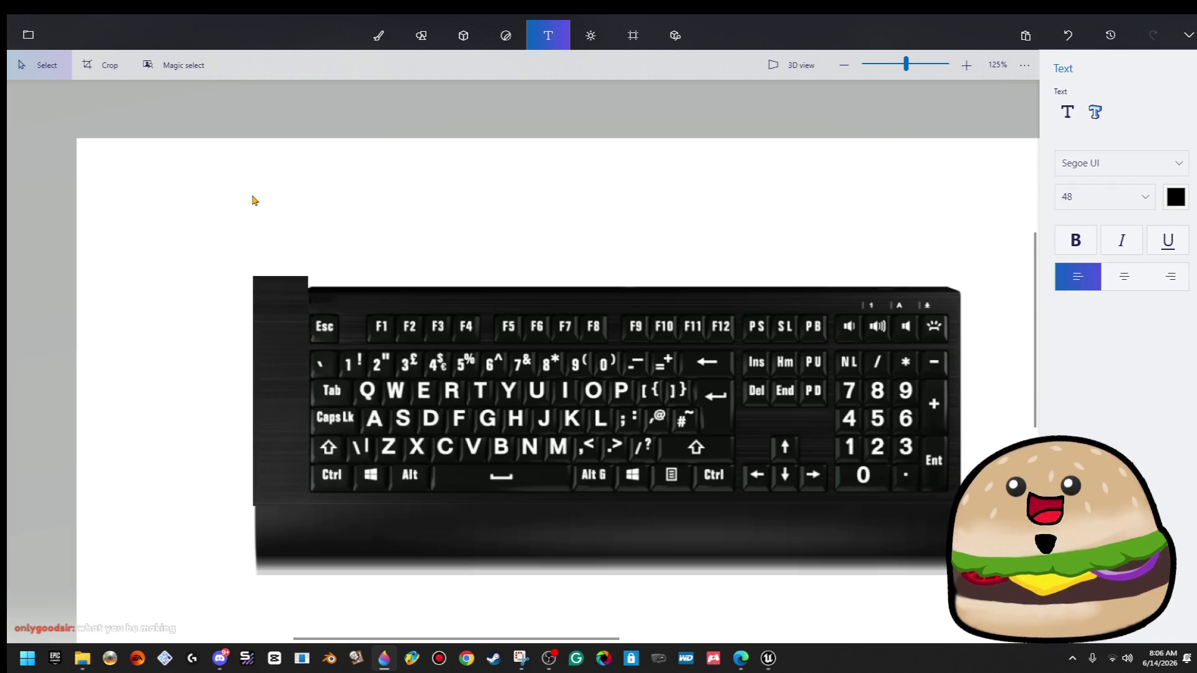
{"action": "mouse_move", "coordinate": [300, 292]}
{"action": "left_mouse_down"}
{"action": "mouse_move", "coordinate": [1010, 296]}
{"action": "mouse_move", "coordinate": [1010, 184]}
{"action": "left_mouse_up"}
{"action": "key", "text": "t"}
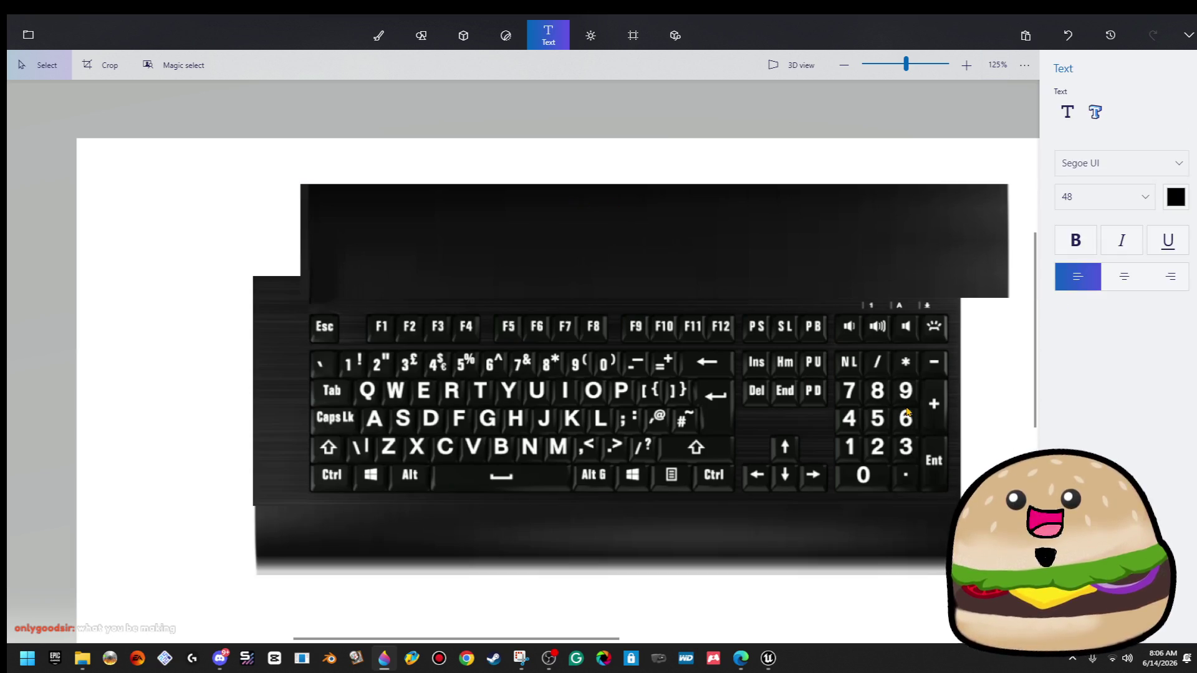
Fill the notch on the right edge and stretch a casing strip leftward to close a gap.
{"action": "scroll", "coordinate": [907, 412], "scroll_direction": "right", "scroll_amount": 10}
{"action": "left_click_drag", "start_coordinate": [469, 226], "coordinate": [469, 508]}
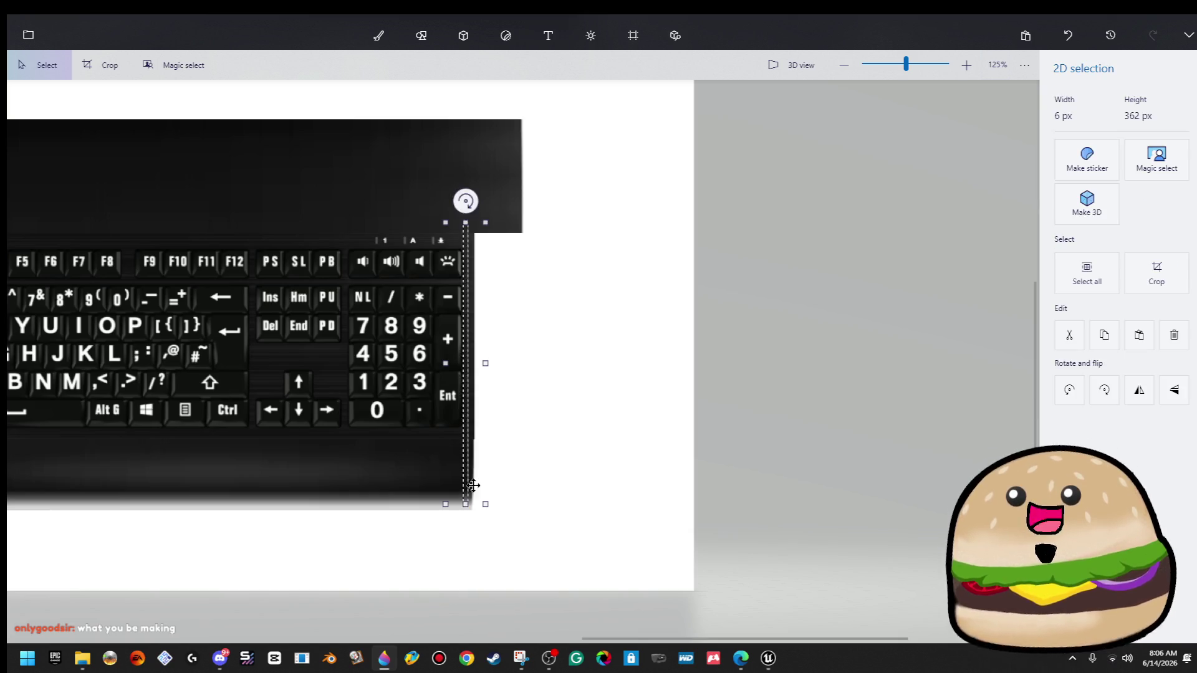
{"action": "left_click_drag", "start_coordinate": [488, 365], "coordinate": [527, 366]}
{"action": "left_click", "coordinate": [545, 376]}
{"action": "scroll", "coordinate": [628, 347], "scroll_direction": "down", "scroll_amount": 4}
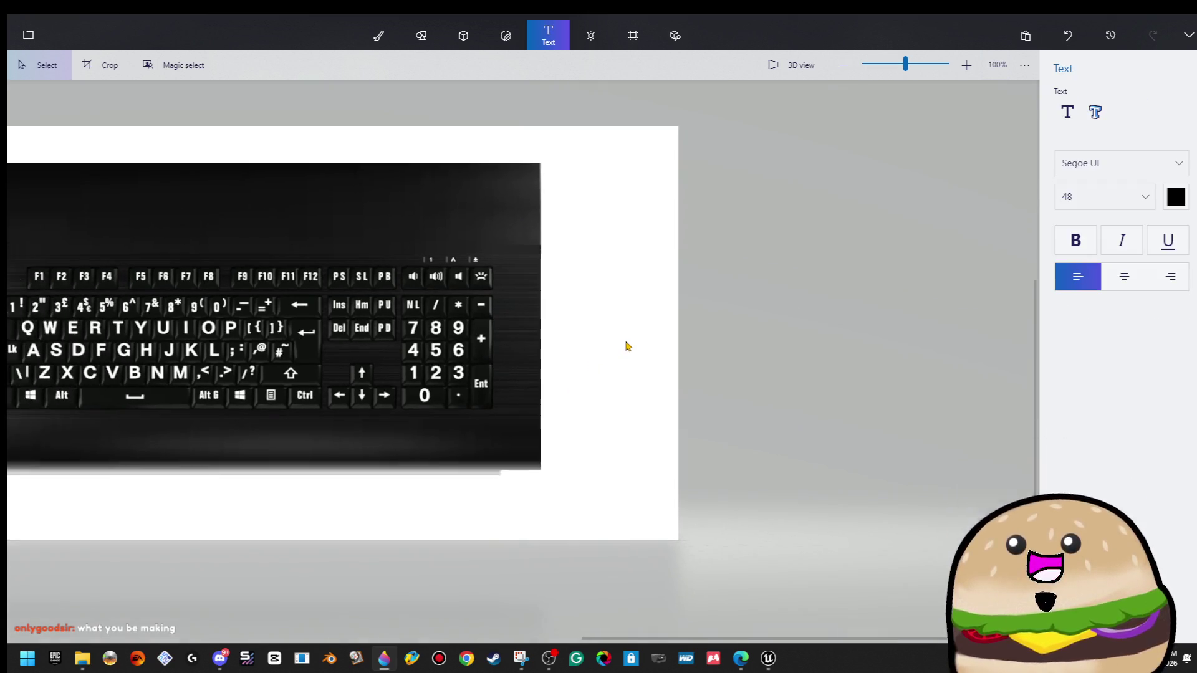
{"action": "scroll", "coordinate": [648, 347], "scroll_direction": "down", "scroll_amount": 1}
{"action": "scroll", "coordinate": [284, 290], "scroll_direction": "up", "scroll_amount": 10}
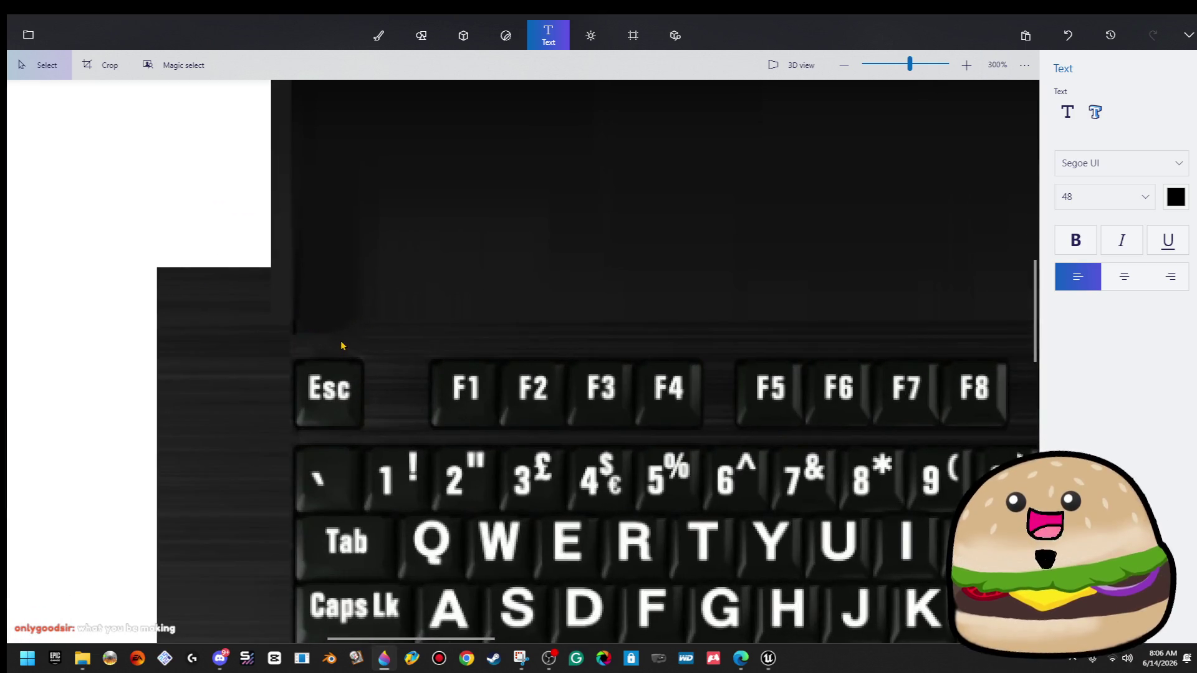
{"action": "mouse_move", "coordinate": [348, 334]}
{"action": "left_mouse_down"}
{"action": "mouse_move", "coordinate": [441, 107]}
{"action": "mouse_move", "coordinate": [502, 81]}
{"action": "left_mouse_up"}
{"action": "left_click_drag", "start_coordinate": [355, 189], "coordinate": [86, 174]}
{"action": "left_click", "coordinate": [134, 336]}
Discard a stray empty text box and move the whole keyboard image to the canvas's top-left corner.
{"action": "scroll", "coordinate": [187, 457], "scroll_direction": "down", "scroll_amount": 5}
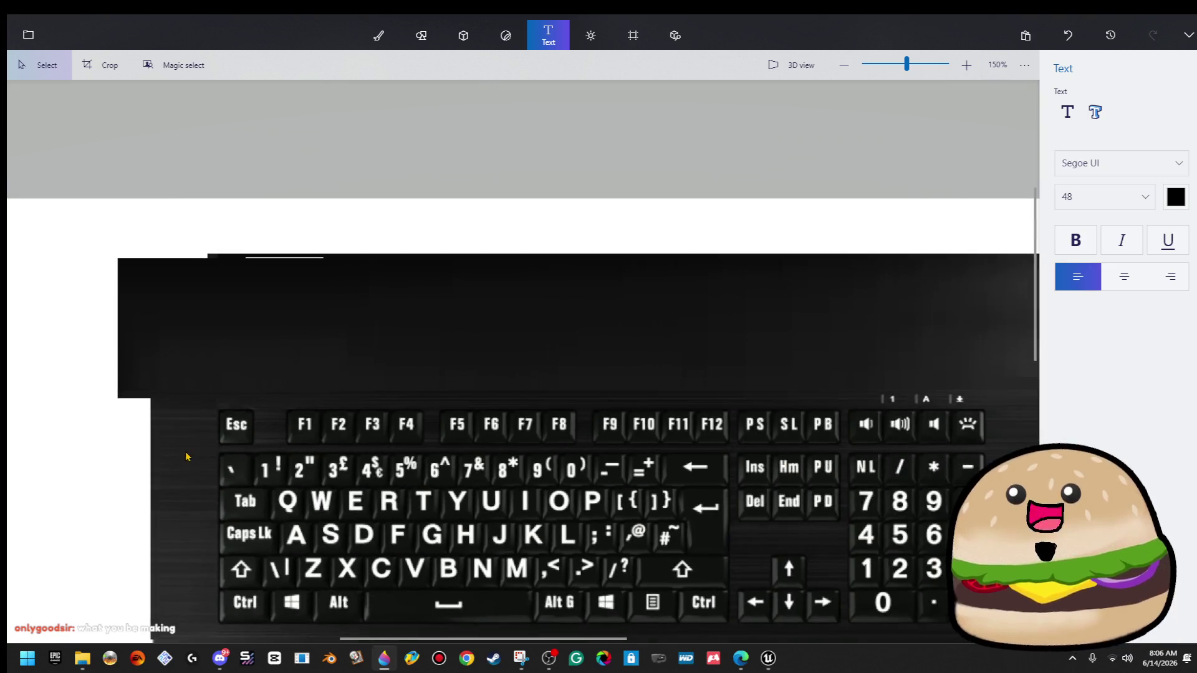
{"action": "scroll", "coordinate": [186, 457], "scroll_direction": "down", "scroll_amount": 5}
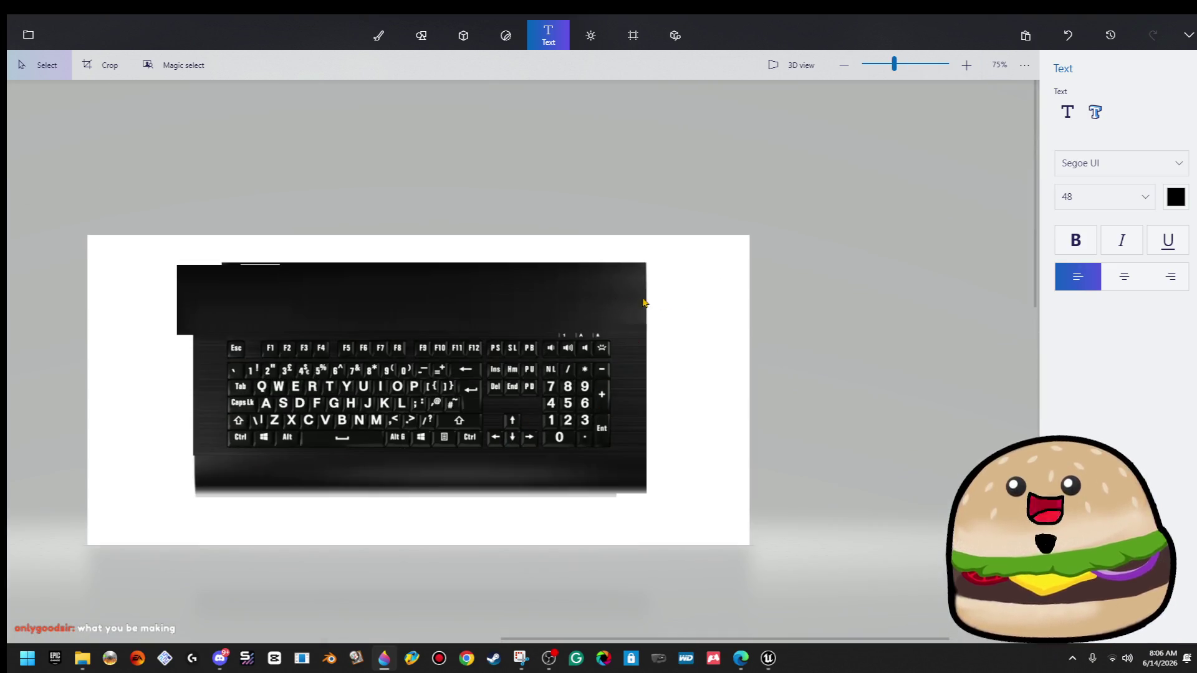
{"action": "scroll", "coordinate": [643, 303], "scroll_direction": "up", "scroll_amount": 6}
{"action": "left_click_drag", "start_coordinate": [480, 354], "coordinate": [414, 404]}
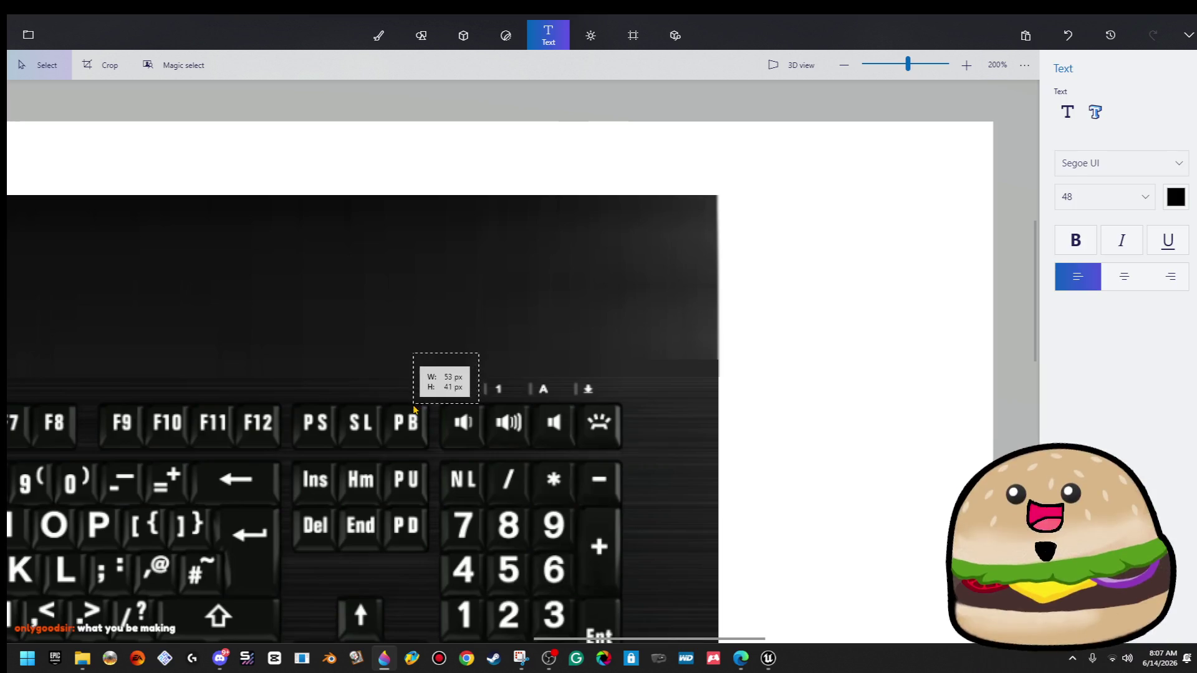
{"action": "left_click_drag", "start_coordinate": [479, 378], "coordinate": [617, 378]}
{"action": "left_click", "coordinate": [699, 329]}
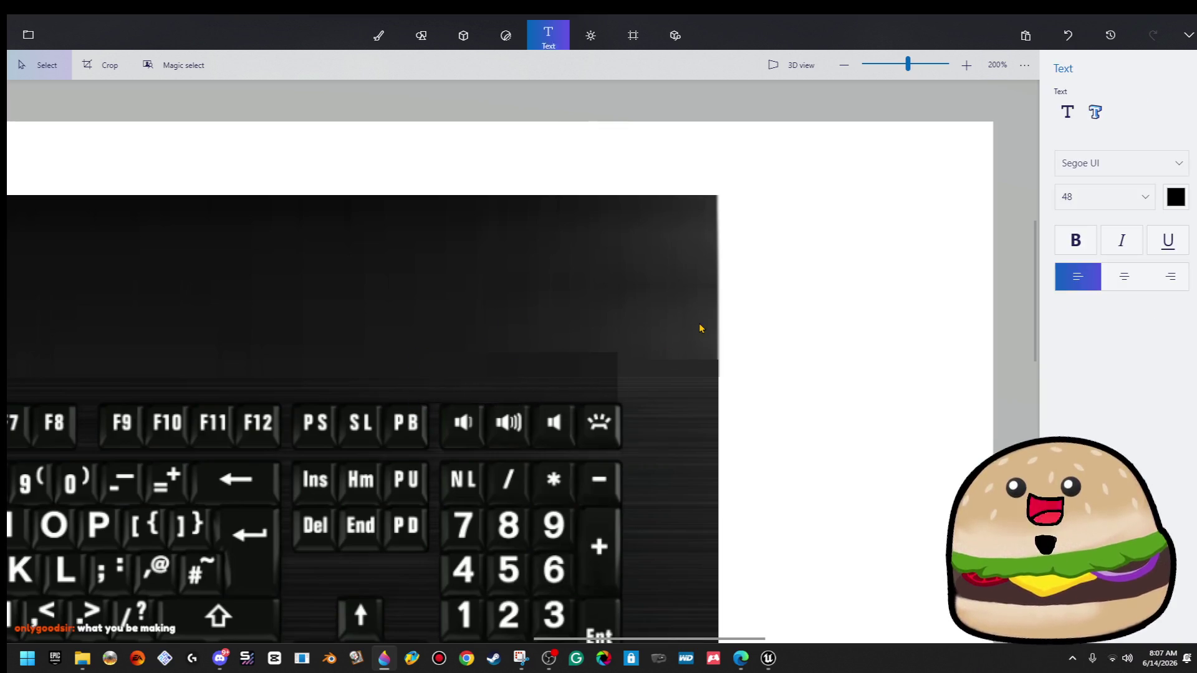
{"action": "scroll", "coordinate": [699, 329], "scroll_direction": "down", "scroll_amount": 5}
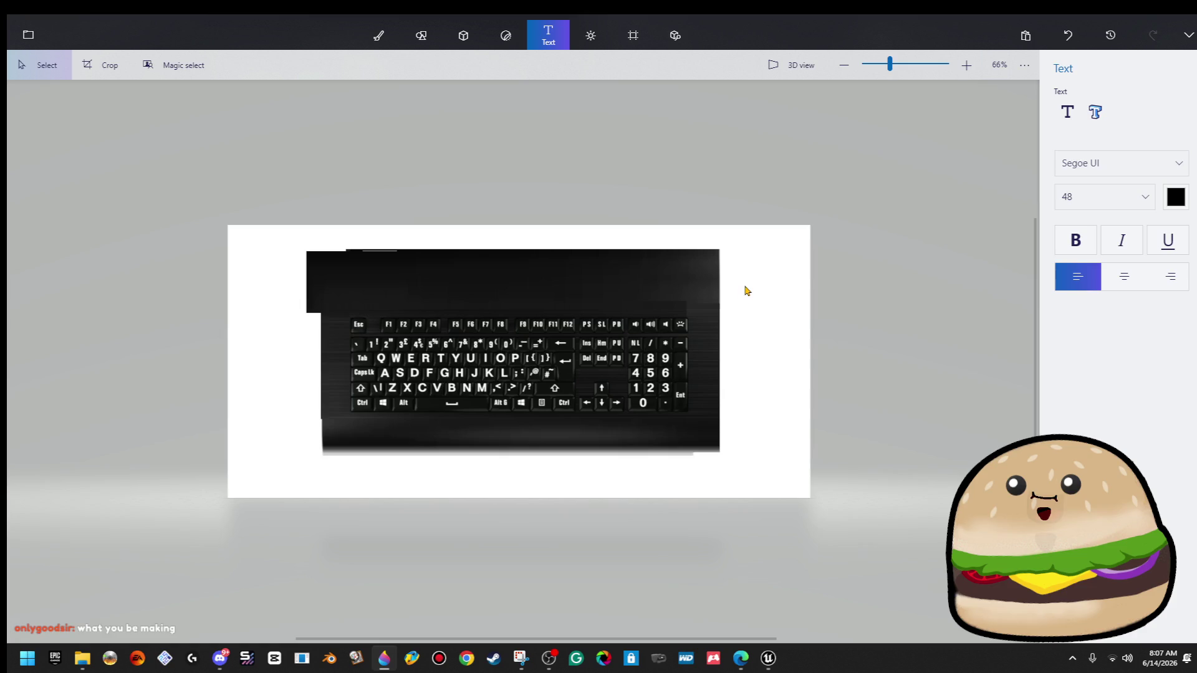
{"action": "mouse_move", "coordinate": [756, 258]}
{"action": "left_mouse_down"}
{"action": "mouse_move", "coordinate": [745, 275]}
{"action": "mouse_move", "coordinate": [227, 497]}
{"action": "left_mouse_up"}
{"action": "mouse_move", "coordinate": [452, 387]}
{"action": "left_mouse_down"}
{"action": "mouse_move", "coordinate": [365, 343]}
{"action": "mouse_move", "coordinate": [346, 309]}
{"action": "left_mouse_up"}
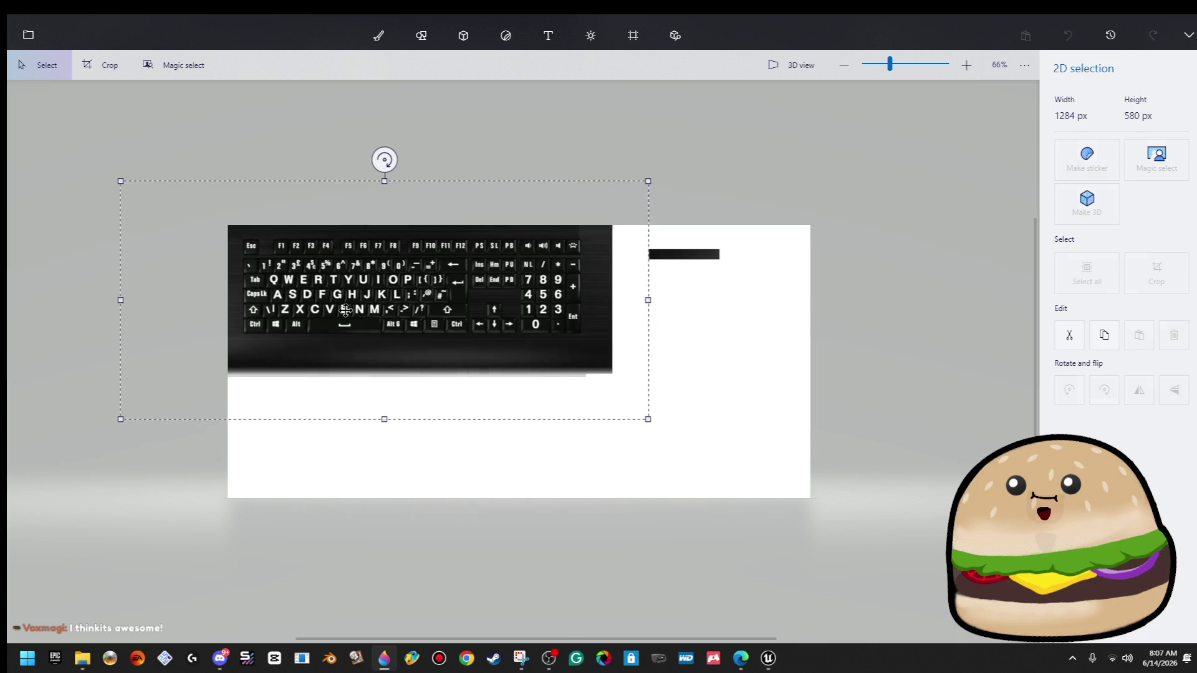
{"action": "left_click", "coordinate": [548, 35]}
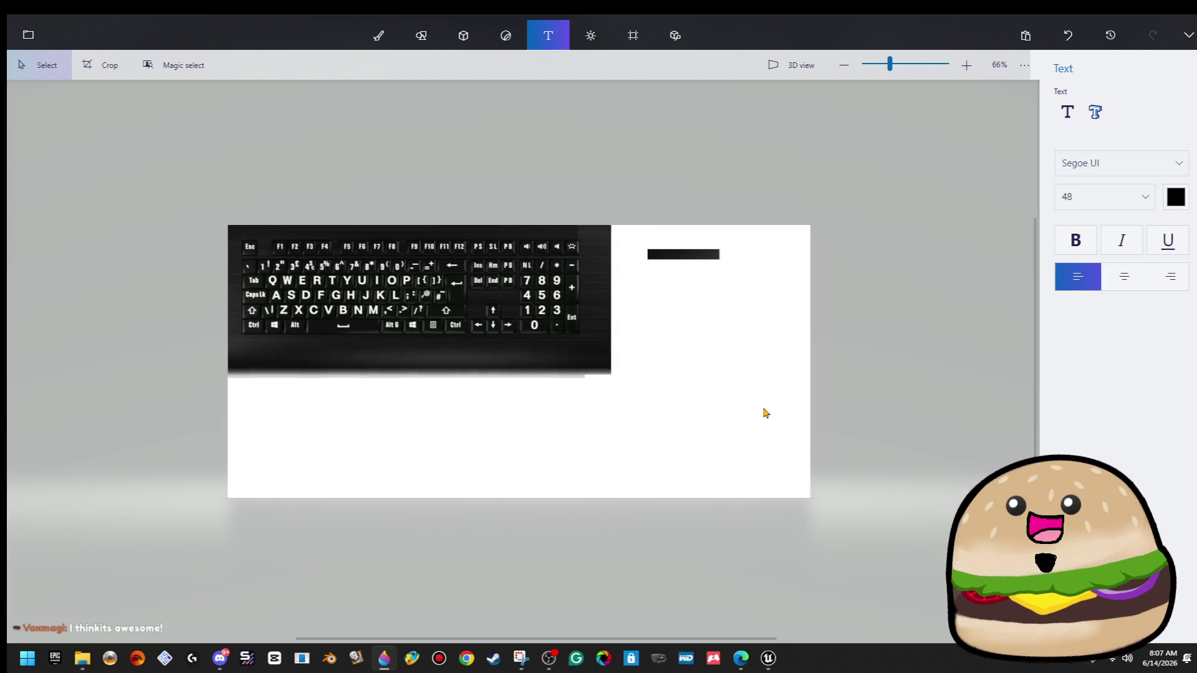
{"action": "left_click", "coordinate": [633, 36]}
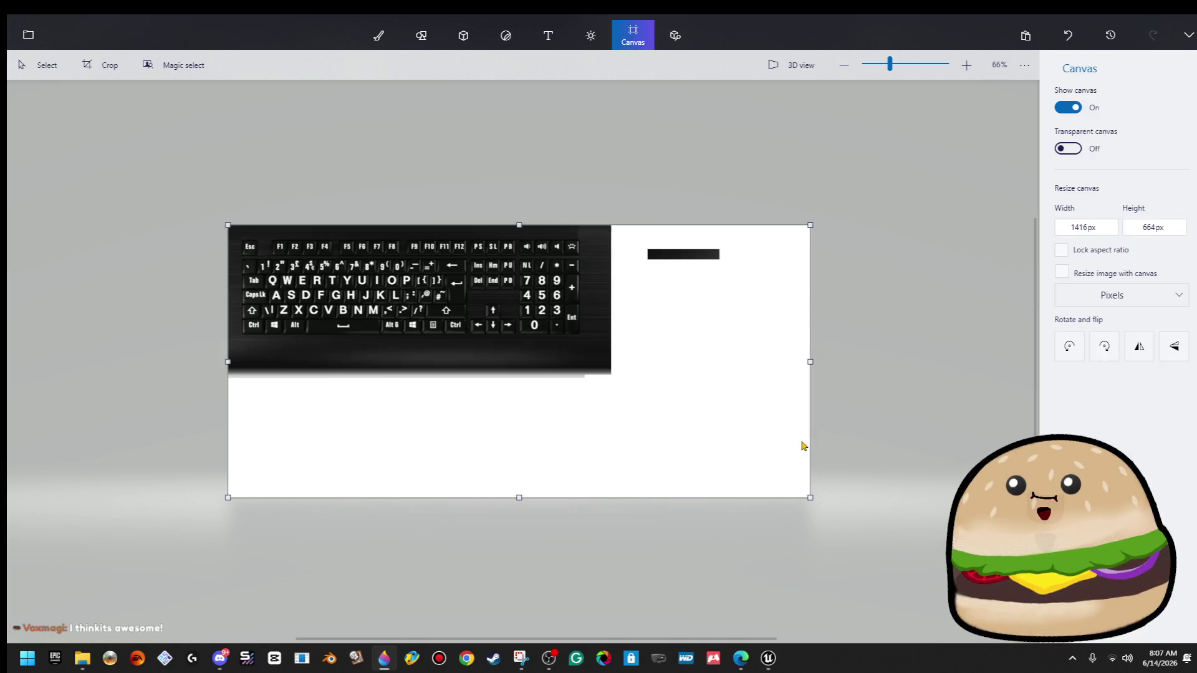
Drag the canvas's bottom-right handle inward to trim it to 886 × 308 px around the keyboard.
{"action": "left_click_drag", "start_coordinate": [811, 497], "coordinate": [590, 351]}
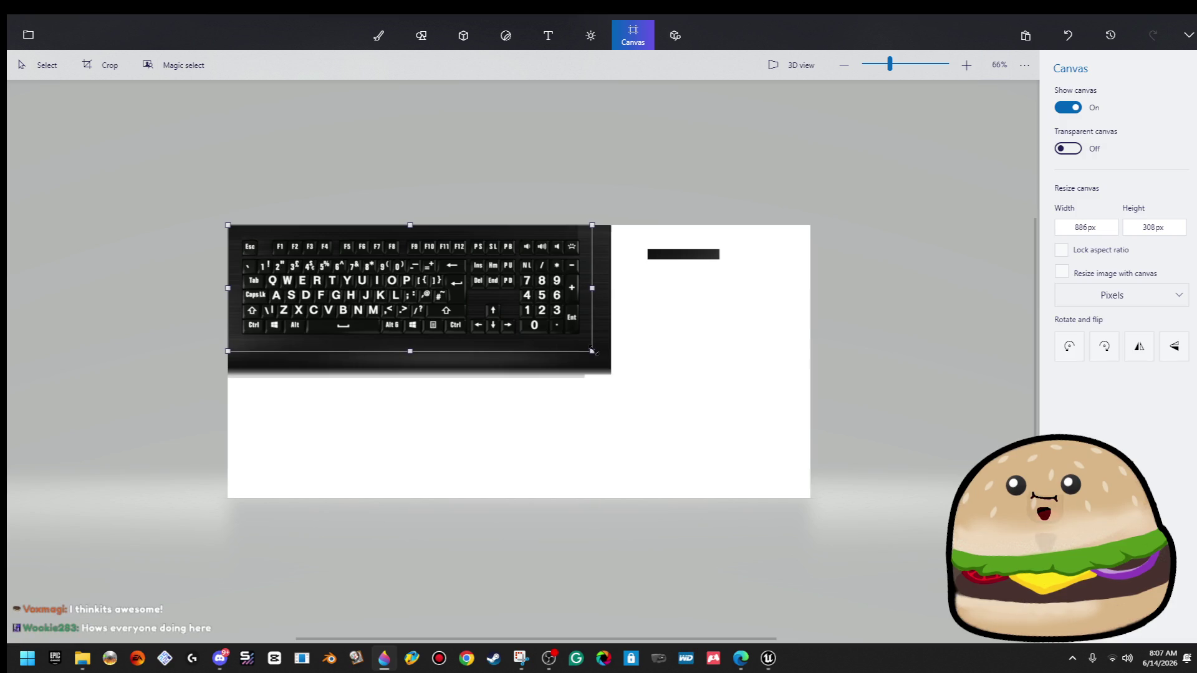
{"action": "left_click_drag", "start_coordinate": [592, 351], "coordinate": [596, 353]}
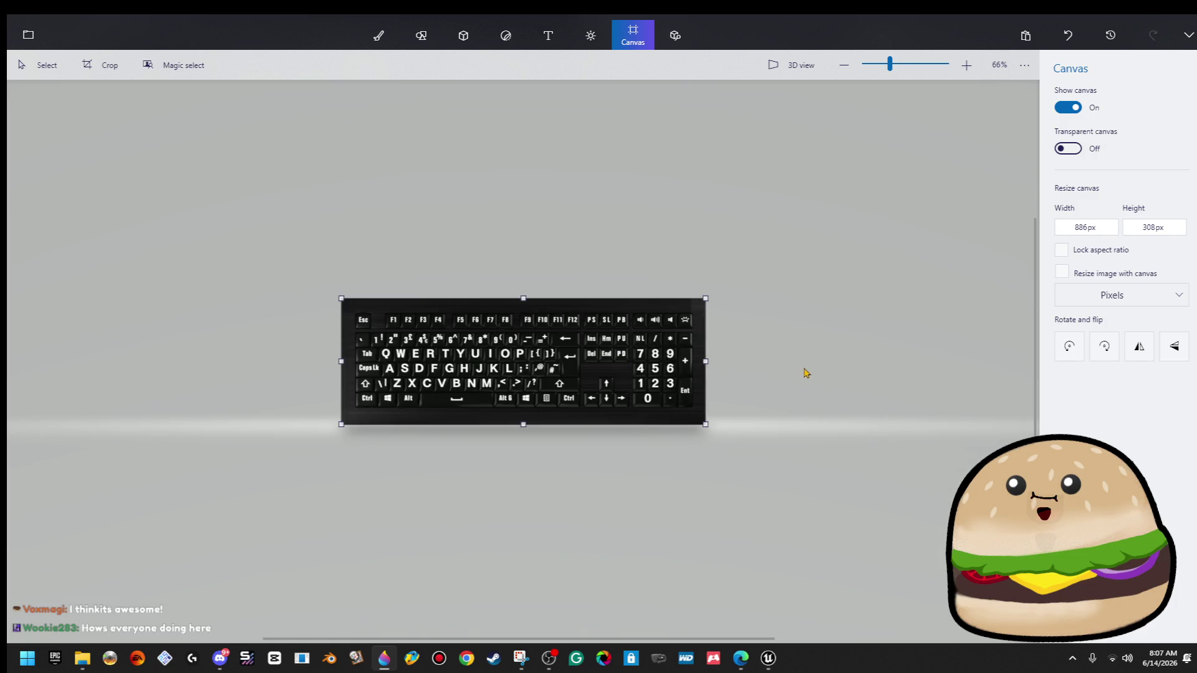
{"action": "scroll", "coordinate": [555, 407], "scroll_direction": "up", "scroll_amount": 5}
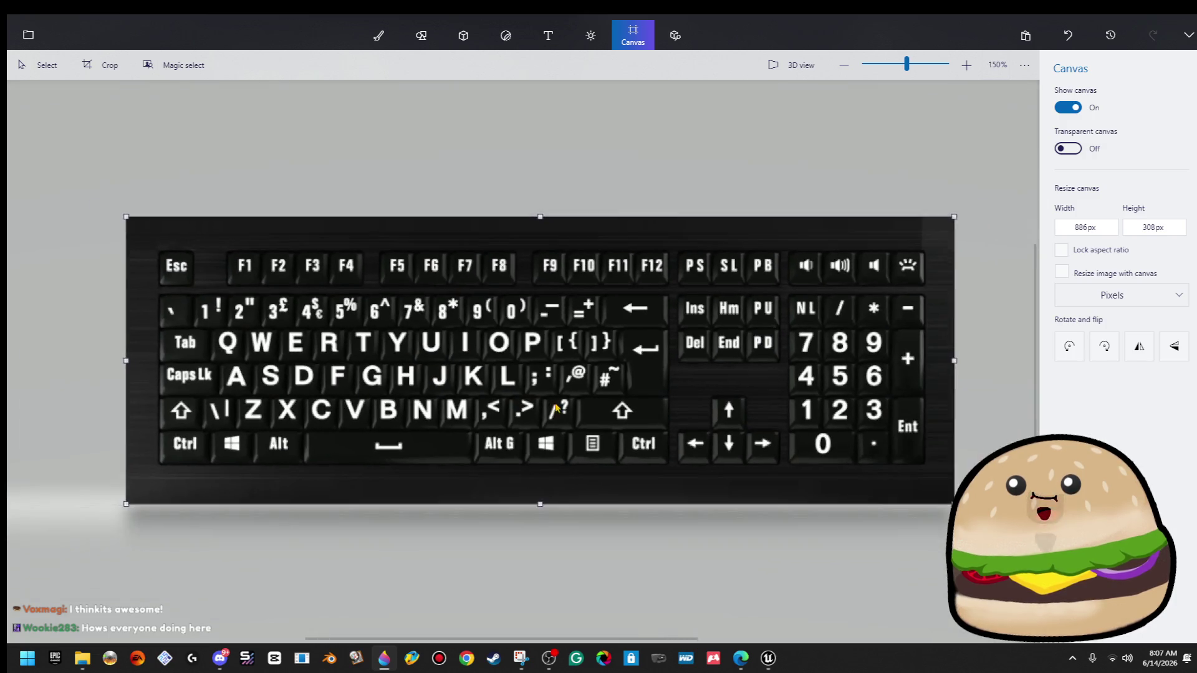
{"action": "scroll", "coordinate": [555, 408], "scroll_direction": "down", "scroll_amount": 1}
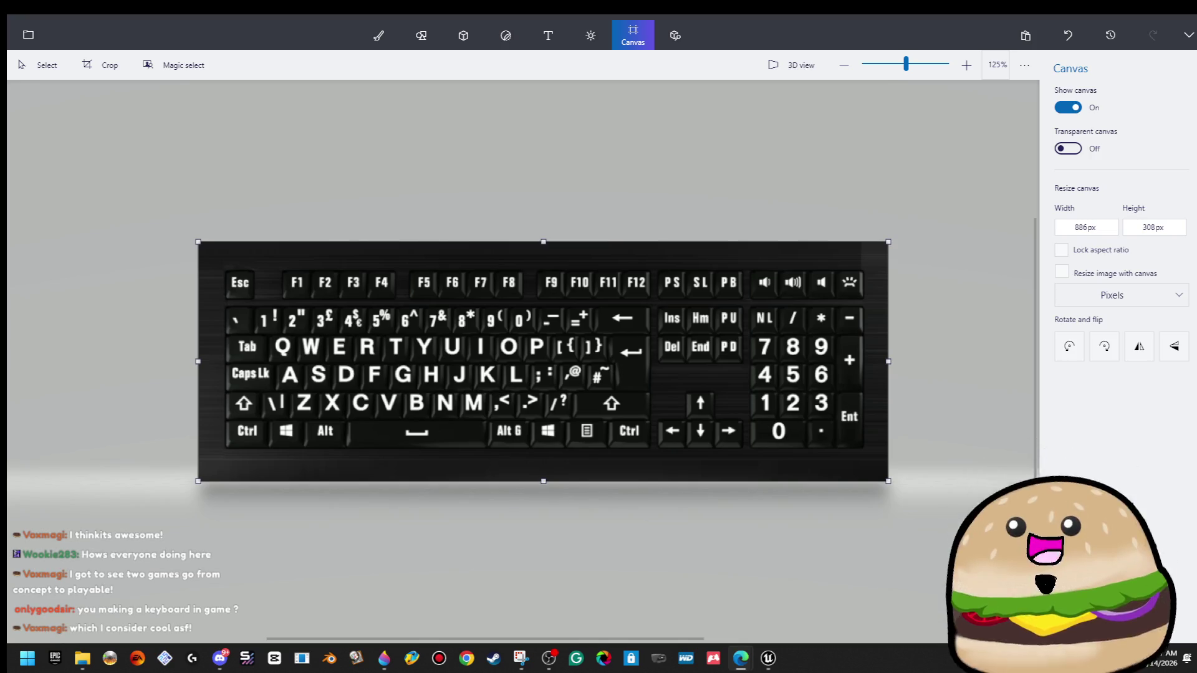
{"action": "key", "text": "alt+Tab"}
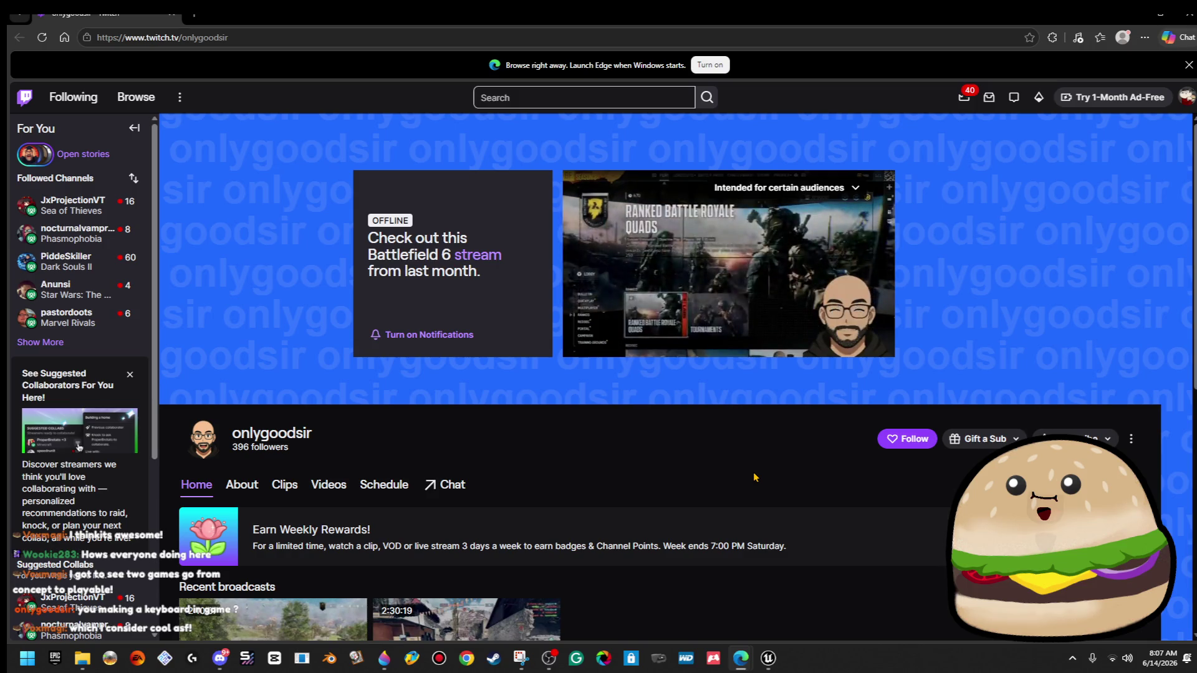
{"action": "scroll", "coordinate": [754, 477], "scroll_direction": "down", "scroll_amount": 4}
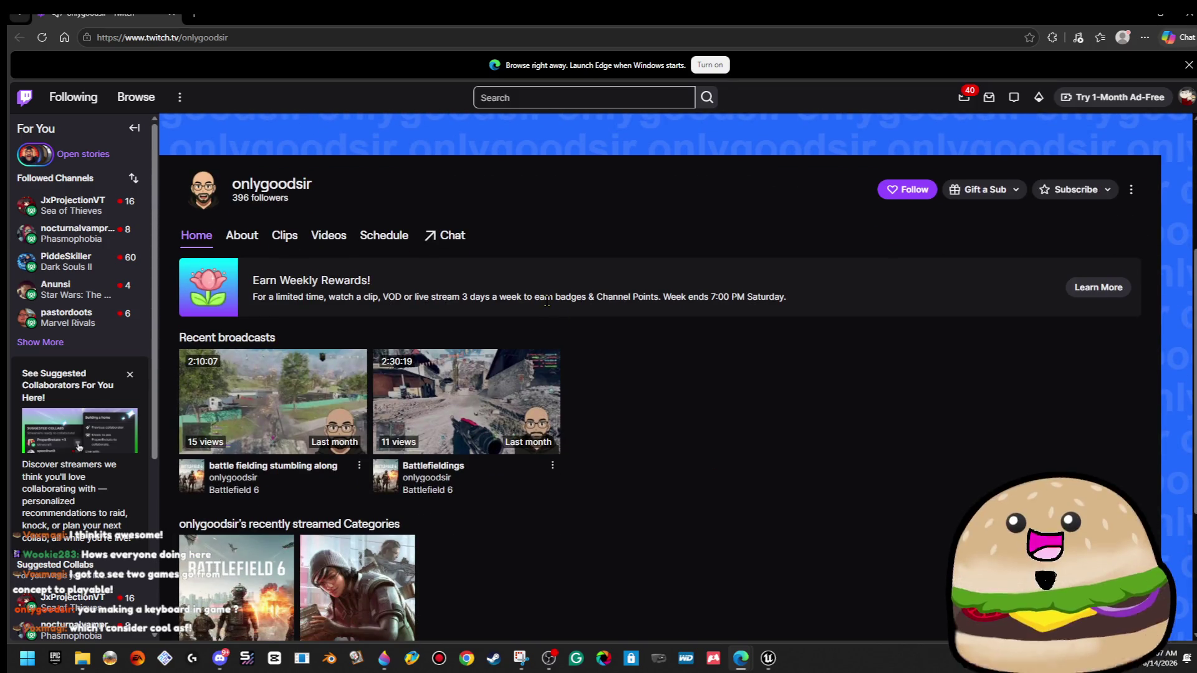
{"action": "left_click", "coordinate": [225, 235]}
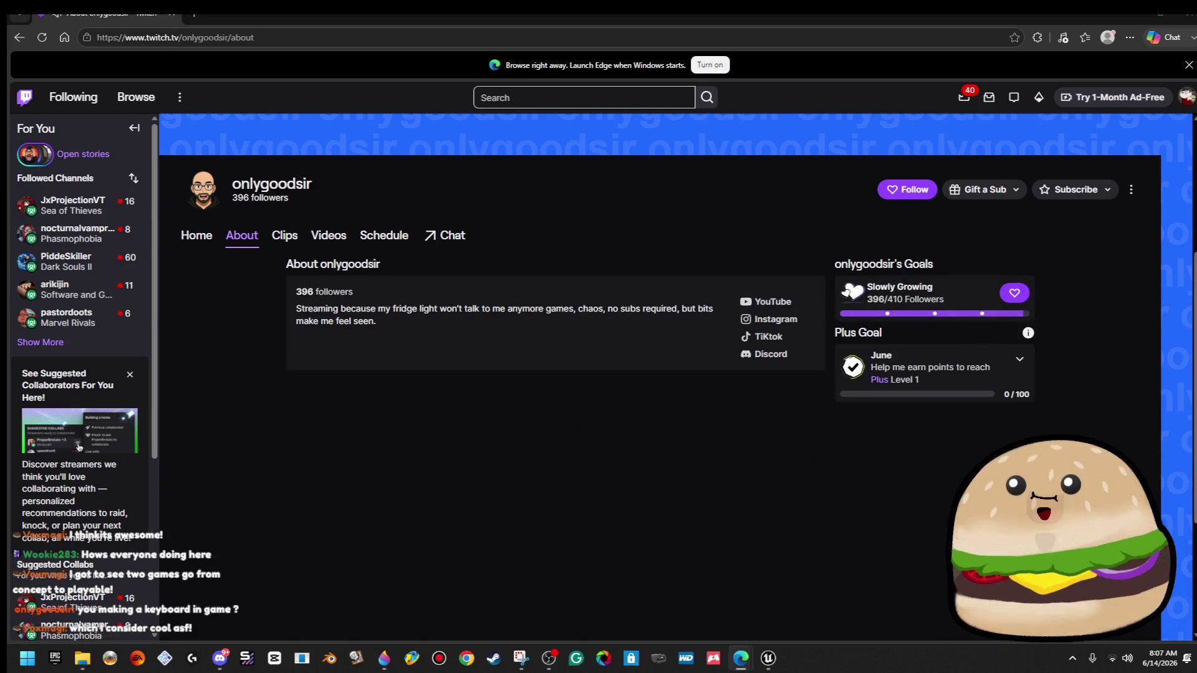
{"action": "triple_click", "coordinate": [321, 309]}
{"action": "left_click", "coordinate": [483, 322]}
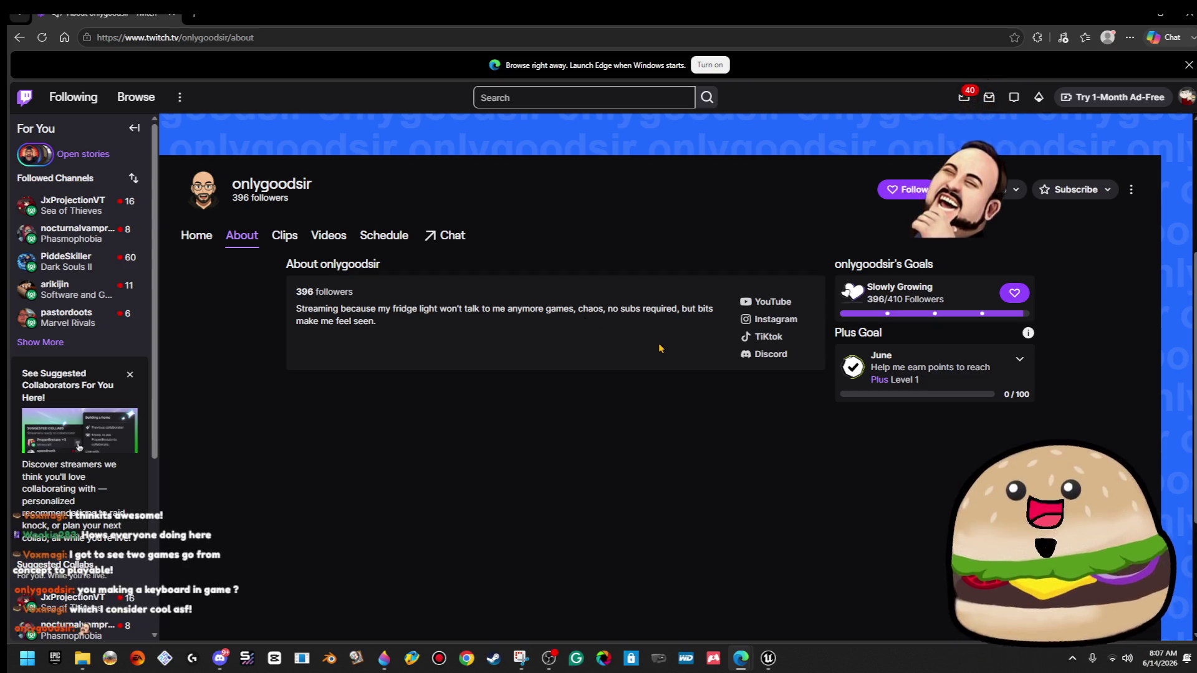
{"action": "left_click", "coordinate": [284, 235]}
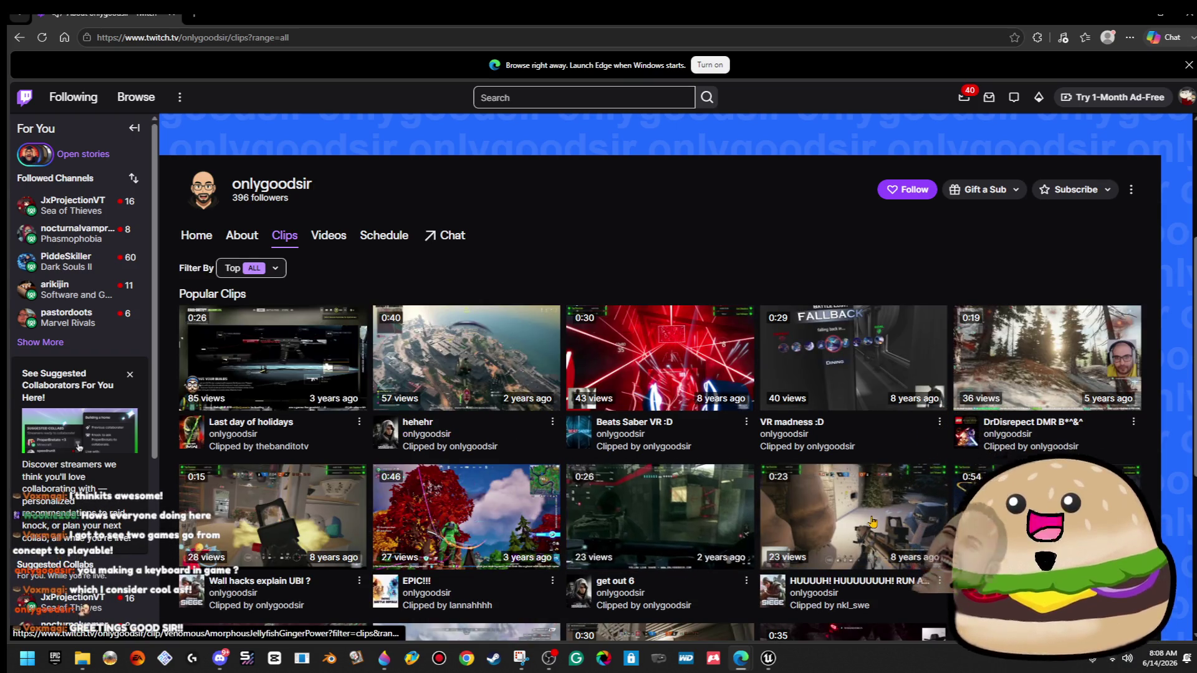
{"action": "scroll", "coordinate": [906, 546], "scroll_direction": "down", "scroll_amount": 5}
{"action": "scroll", "coordinate": [907, 546], "scroll_direction": "up", "scroll_amount": 5}
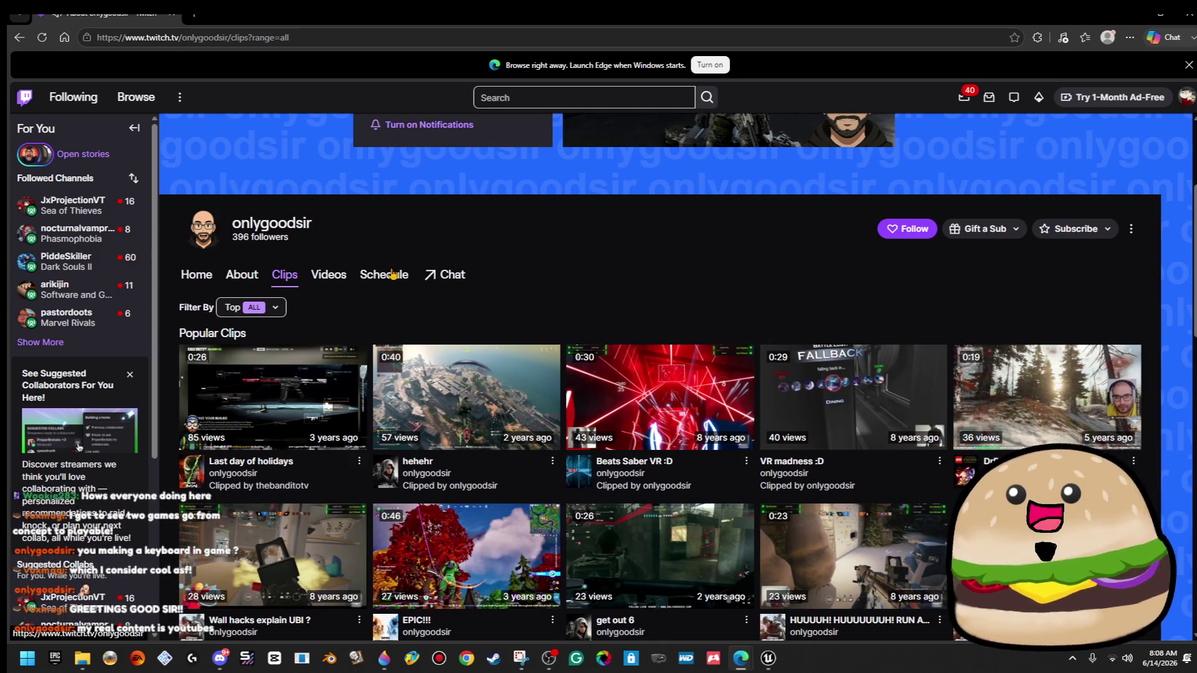
{"action": "left_click", "coordinate": [332, 278]}
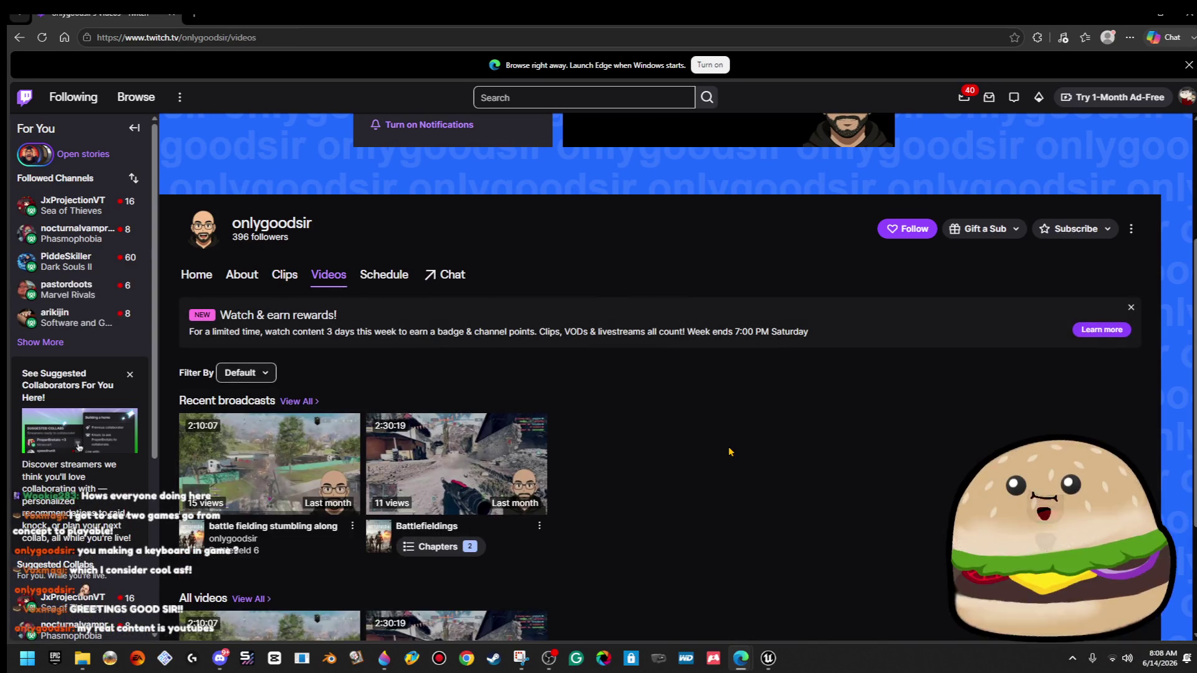
{"action": "scroll", "coordinate": [721, 446], "scroll_direction": "down", "scroll_amount": 3}
{"action": "scroll", "coordinate": [717, 443], "scroll_direction": "up", "scroll_amount": 5}
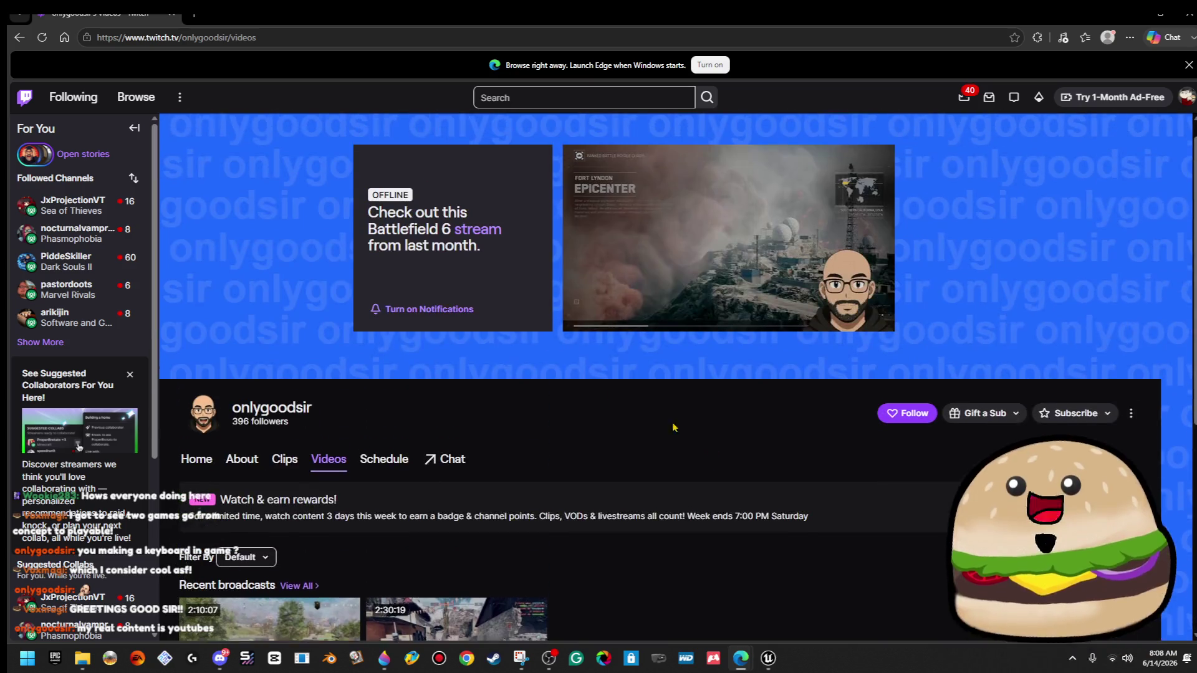
{"action": "left_click", "coordinate": [276, 462]}
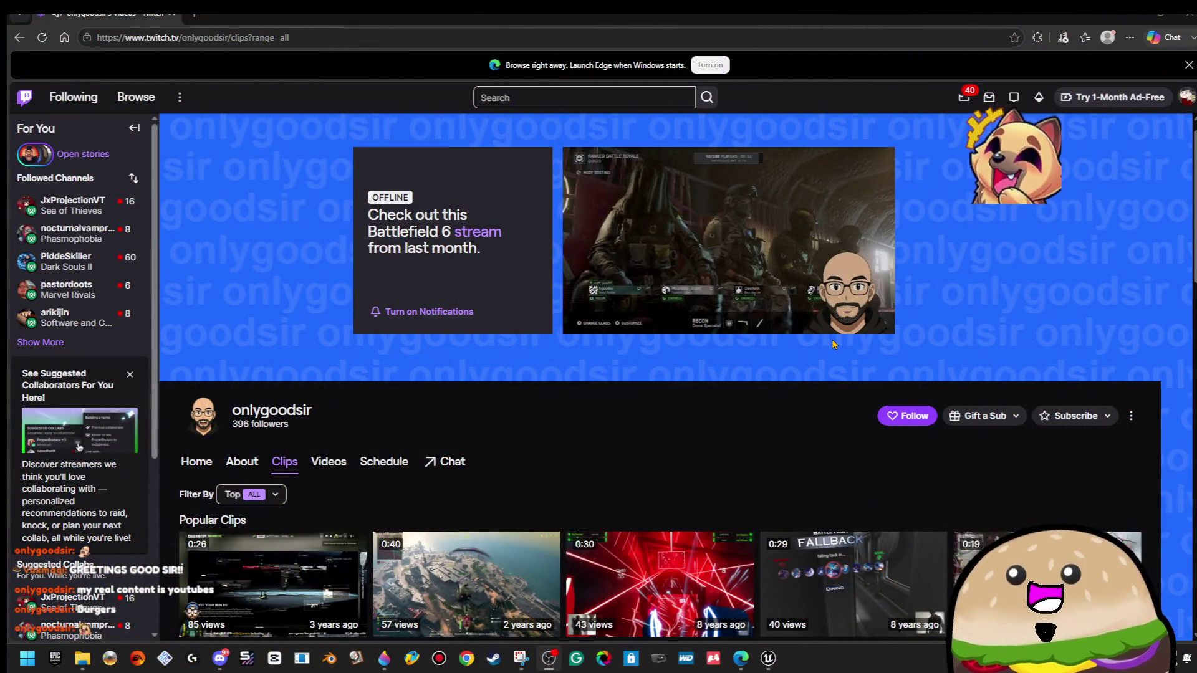
{"action": "key", "text": "alt+Tab"}
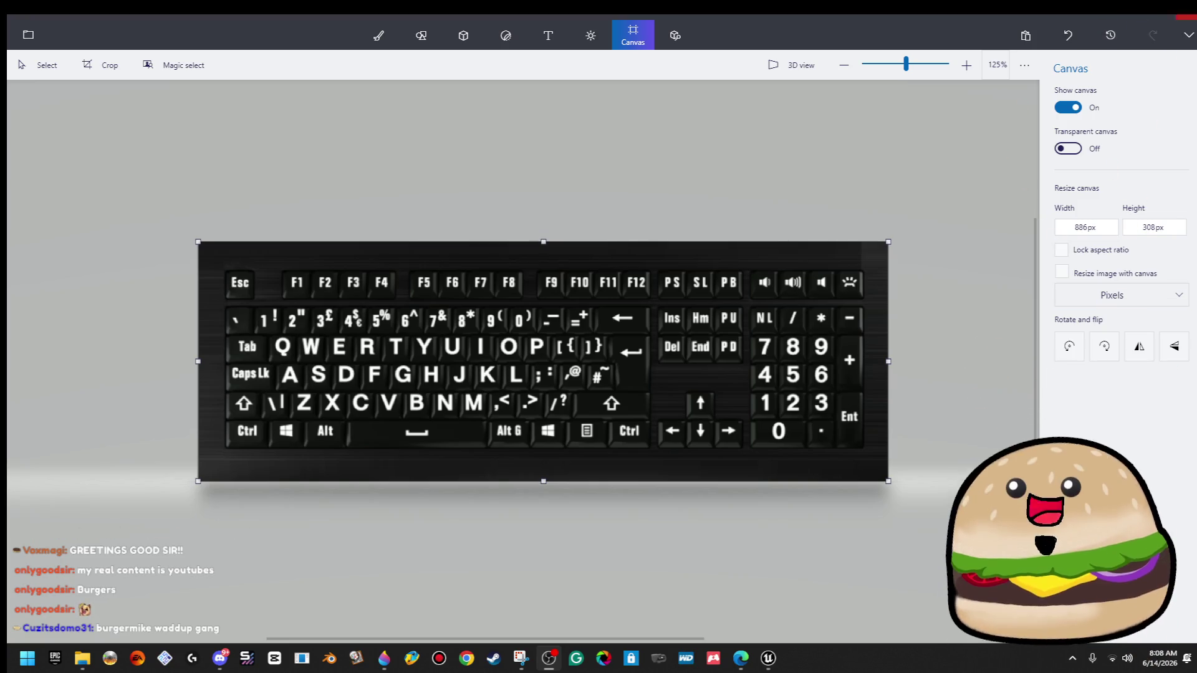
Minimize Paint 3D and the Snipping Tool window to reveal the Unreal Engine level.
{"action": "left_click", "coordinate": [1134, 18]}
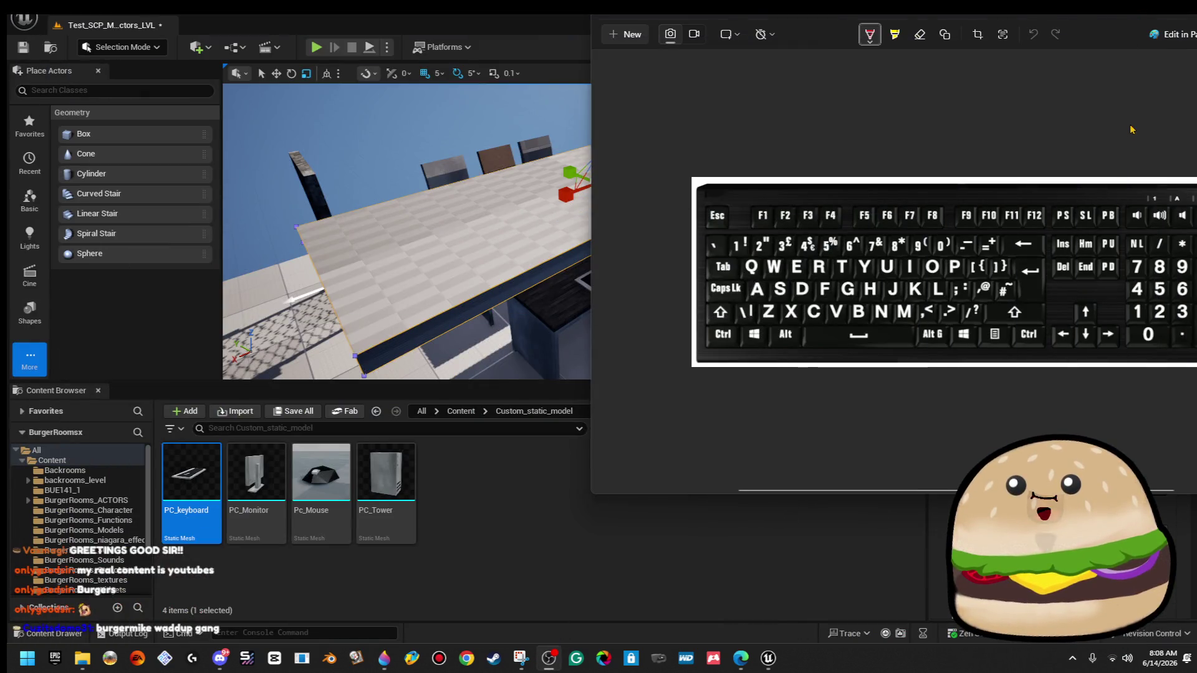
{"action": "left_click_drag", "start_coordinate": [1103, 21], "coordinate": [736, 182]}
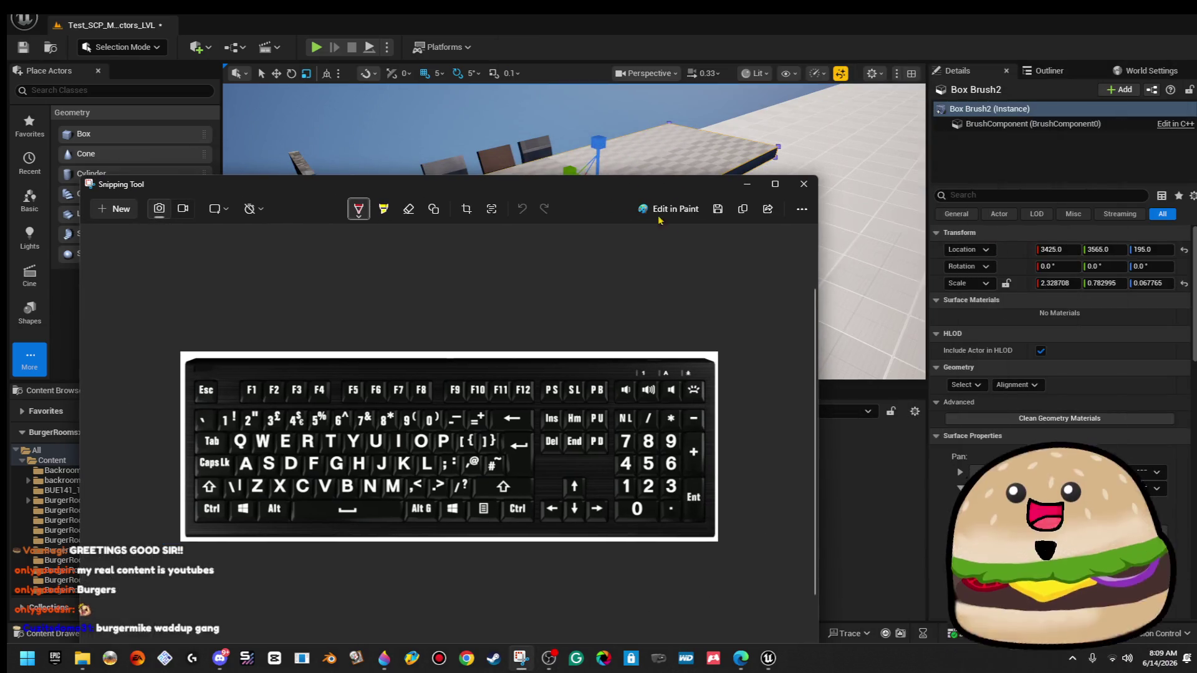
{"action": "left_click", "coordinate": [750, 184]}
{"action": "mouse_move", "coordinate": [756, 222]}
{"action": "left_mouse_down"}
{"action": "mouse_move", "coordinate": [755, 187]}
{"action": "mouse_move", "coordinate": [785, 181]}
{"action": "mouse_move", "coordinate": [761, 200]}
{"action": "mouse_move", "coordinate": [758, 221]}
{"action": "left_mouse_up"}
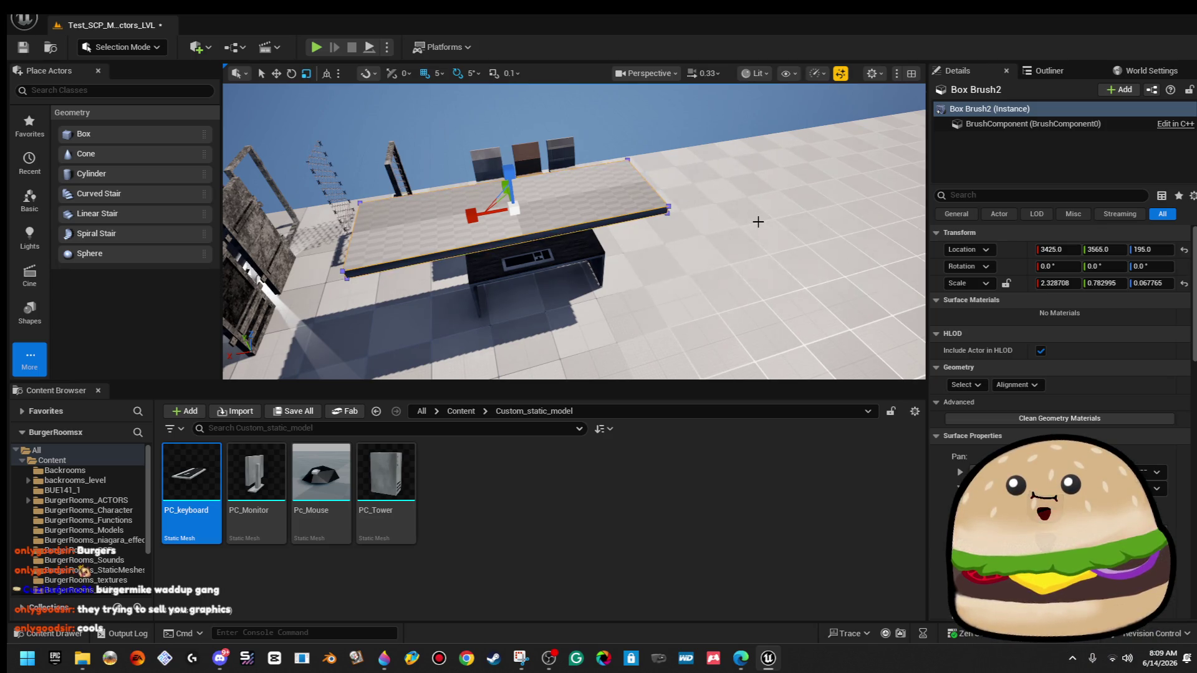
Move Box Brush2 off the desk to location 3035, 3390, 195.
{"action": "mouse_move", "coordinate": [657, 197]}
{"action": "left_mouse_down"}
{"action": "mouse_move", "coordinate": [633, 162]}
{"action": "mouse_move", "coordinate": [698, 212]}
{"action": "mouse_move", "coordinate": [508, 243]}
{"action": "mouse_move", "coordinate": [602, 122]}
{"action": "mouse_move", "coordinate": [649, 187]}
{"action": "mouse_move", "coordinate": [587, 173]}
{"action": "left_mouse_up"}
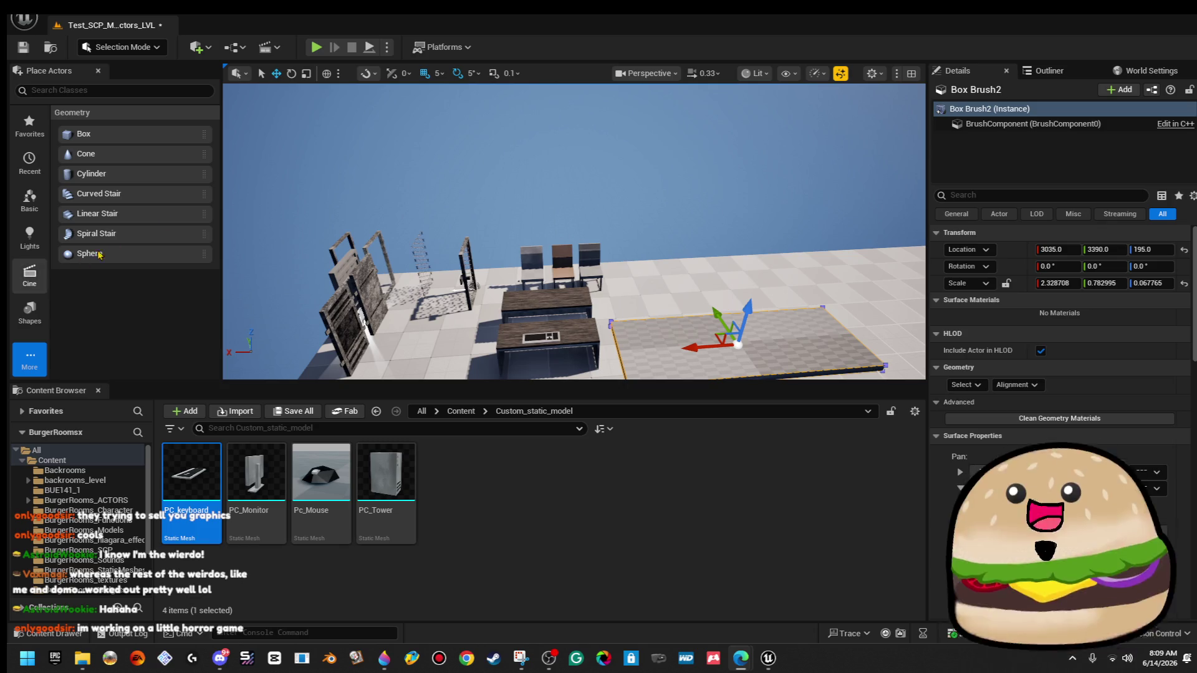
{"action": "left_click_drag", "start_coordinate": [646, 181], "coordinate": [561, 205]}
{"action": "key", "text": "w"}
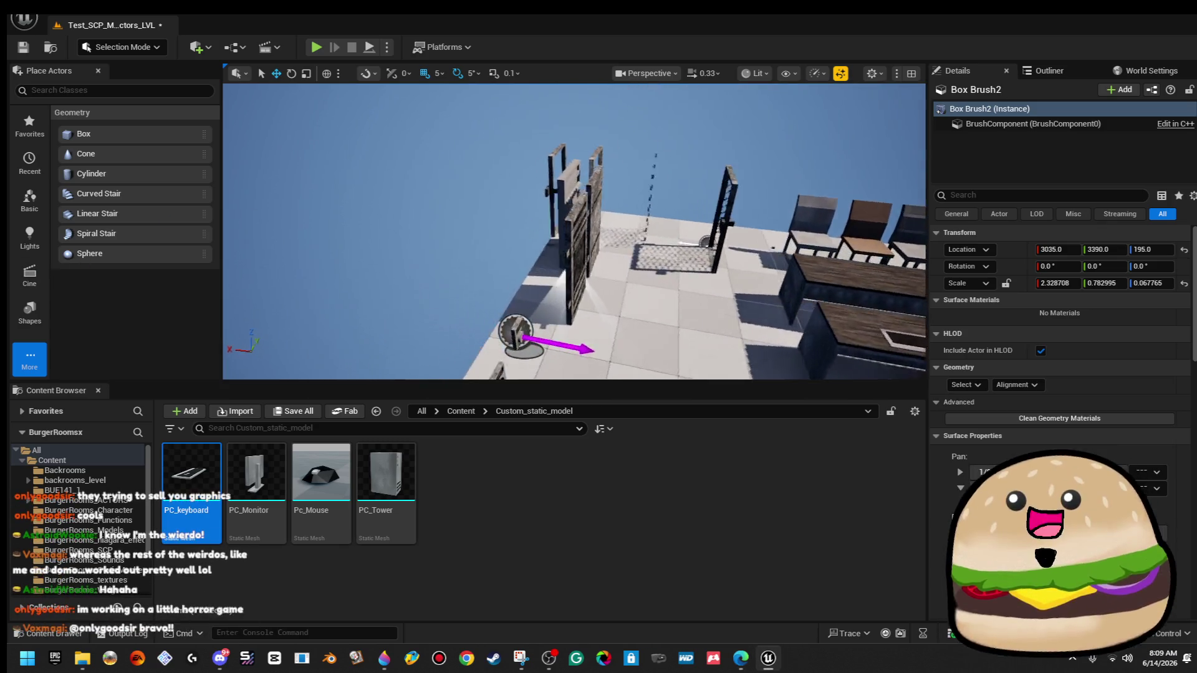
{"action": "key", "text": "w"}
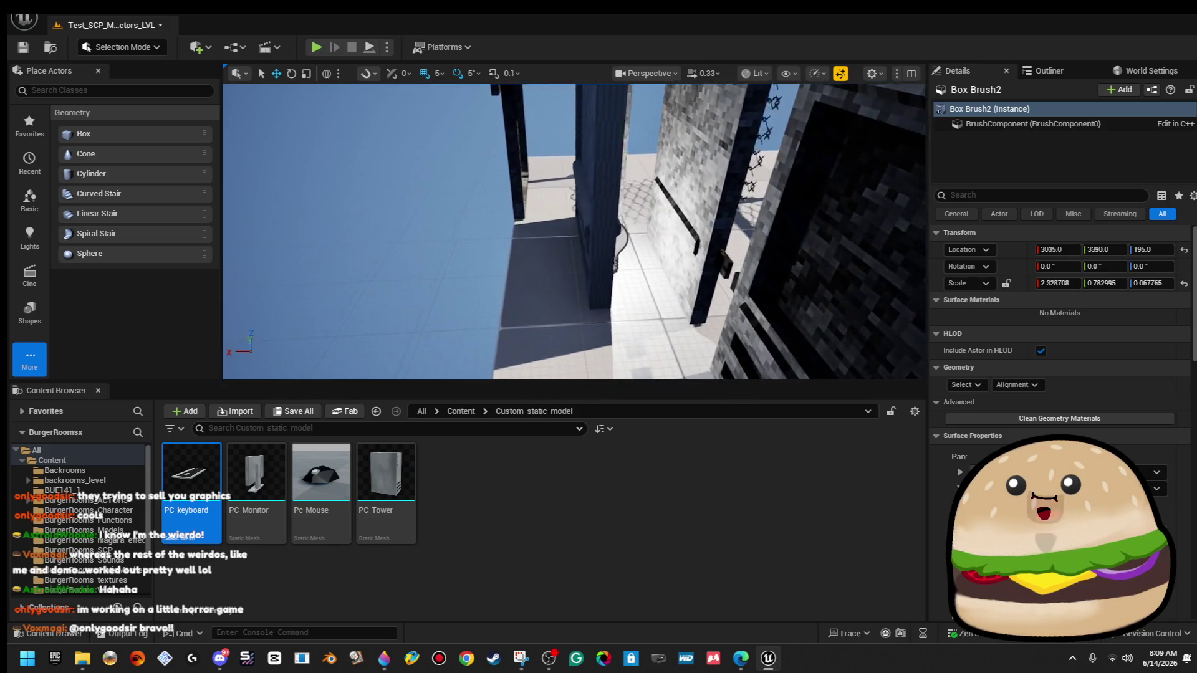
{"action": "key", "text": "w"}
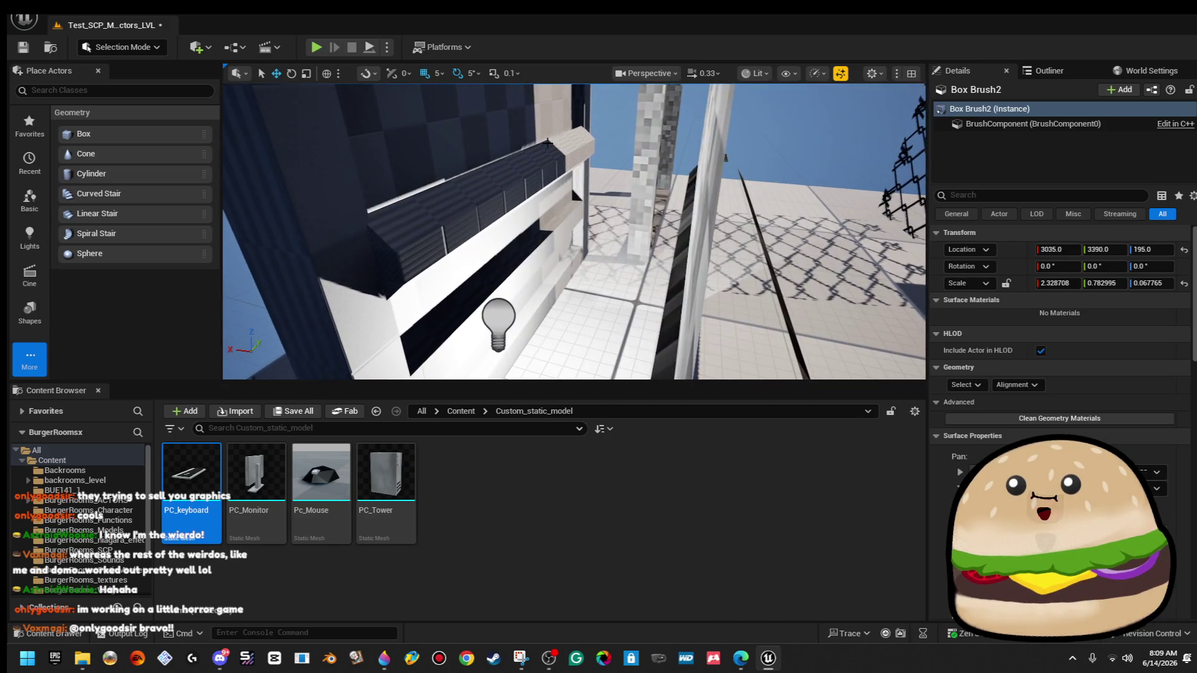
{"action": "left_click", "coordinate": [507, 318]}
{"action": "key", "text": "Escape"}
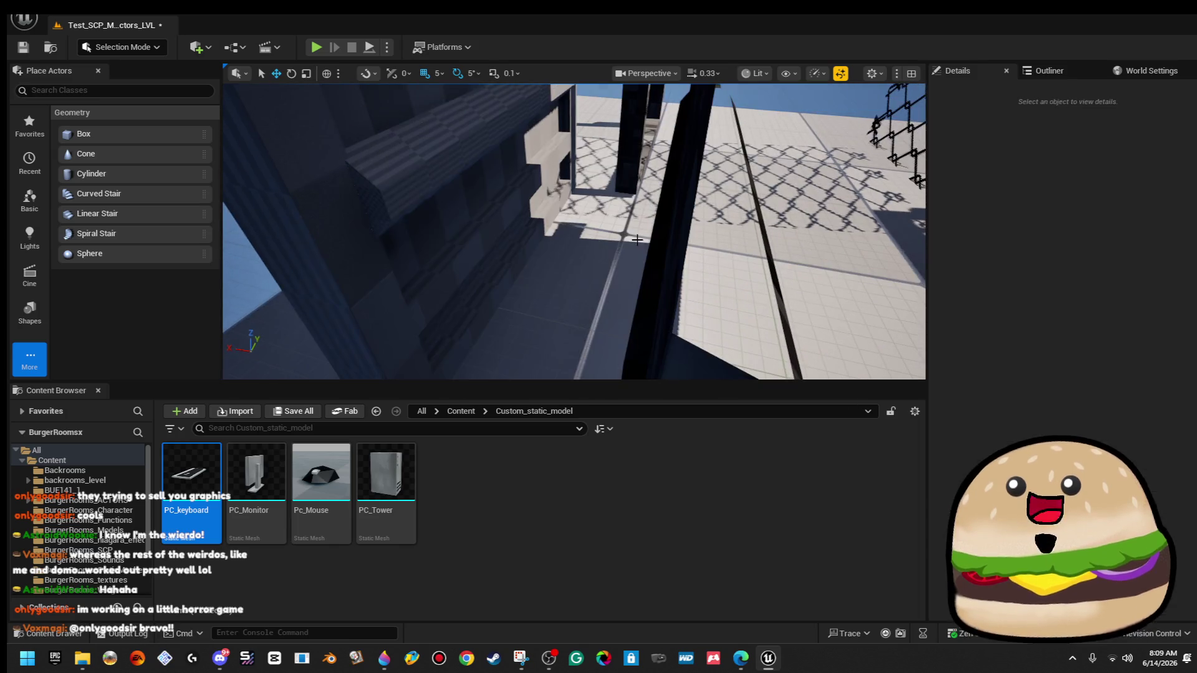
{"action": "key", "text": "s"}
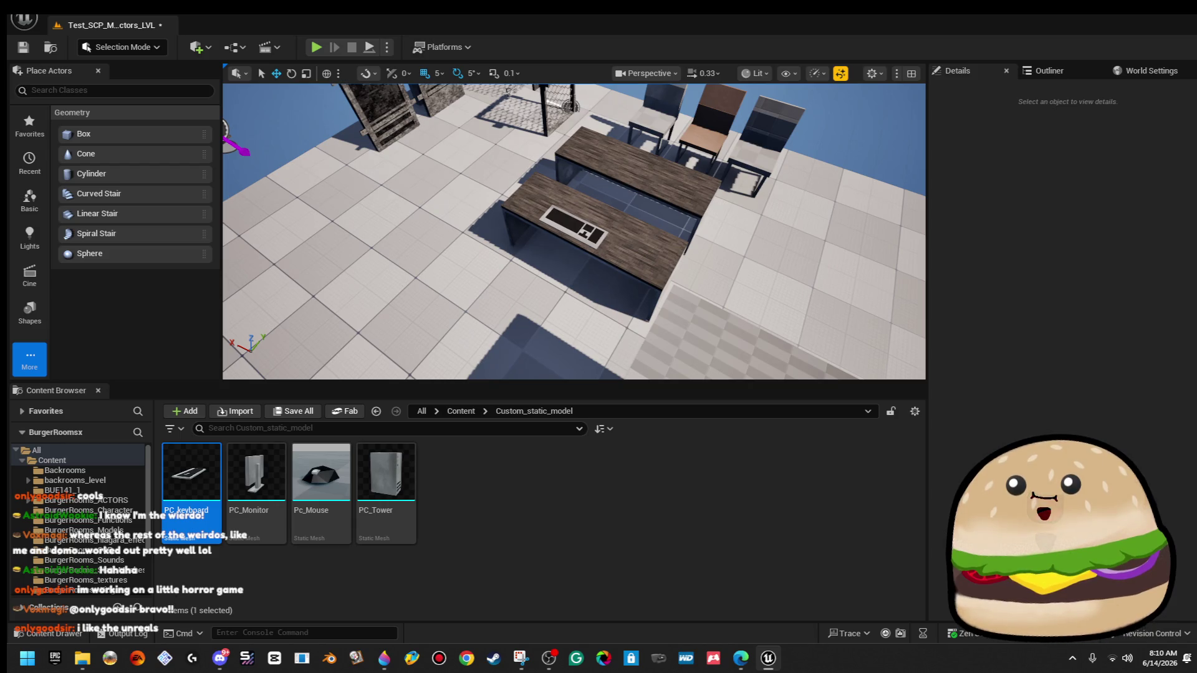
{"action": "key", "text": "s"}
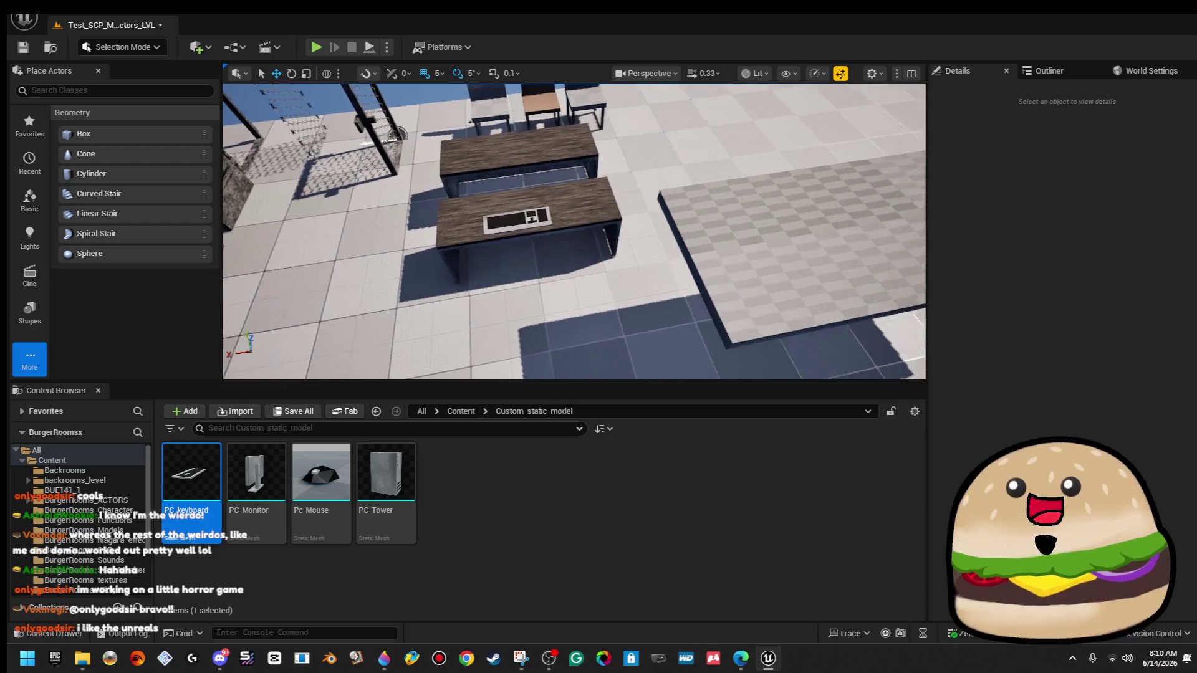
{"action": "key", "text": "w"}
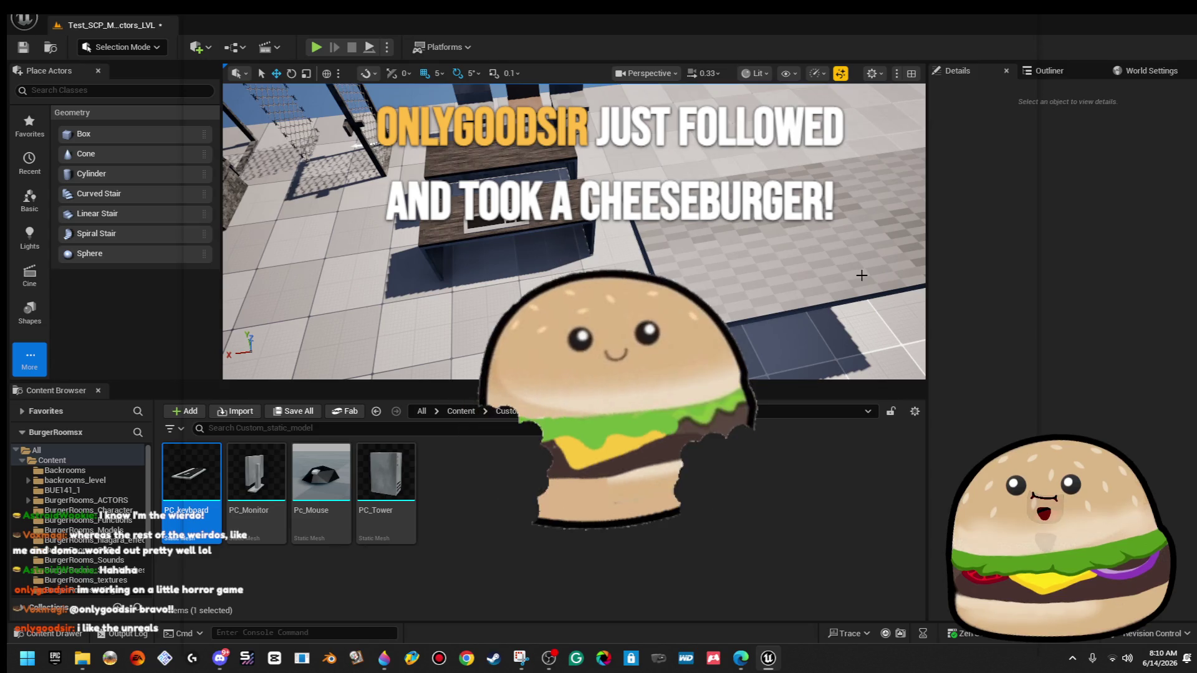
{"action": "key", "text": "w"}
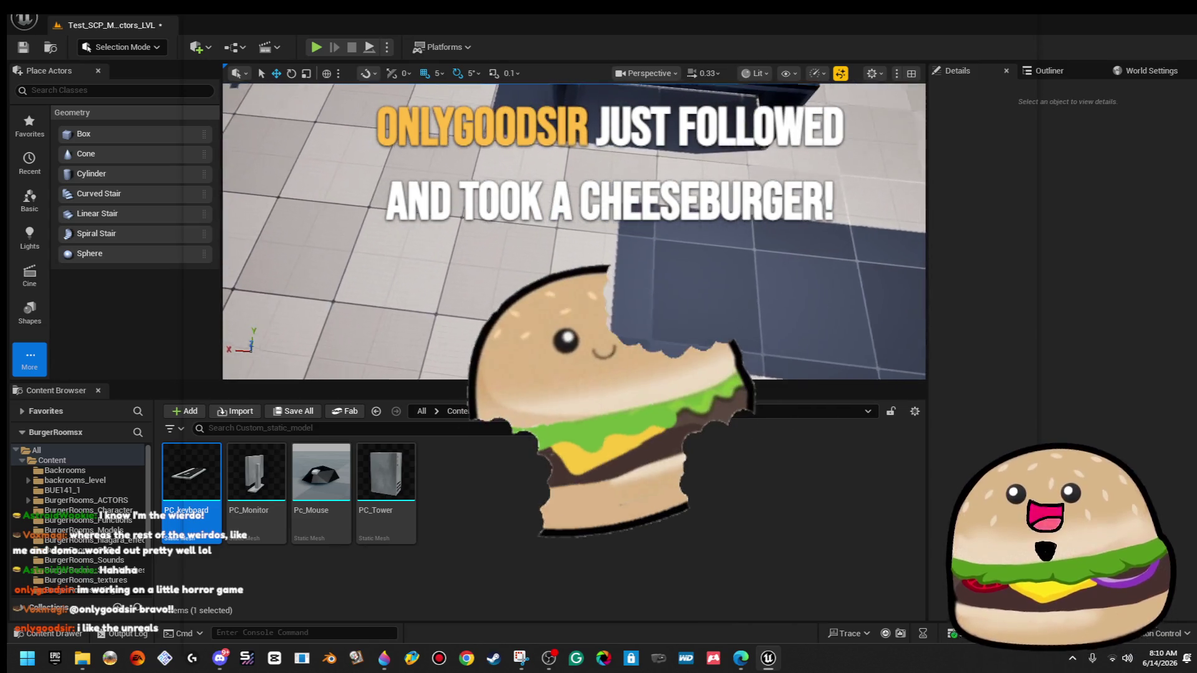
{"action": "key", "text": "s"}
{"action": "key", "text": "w"}
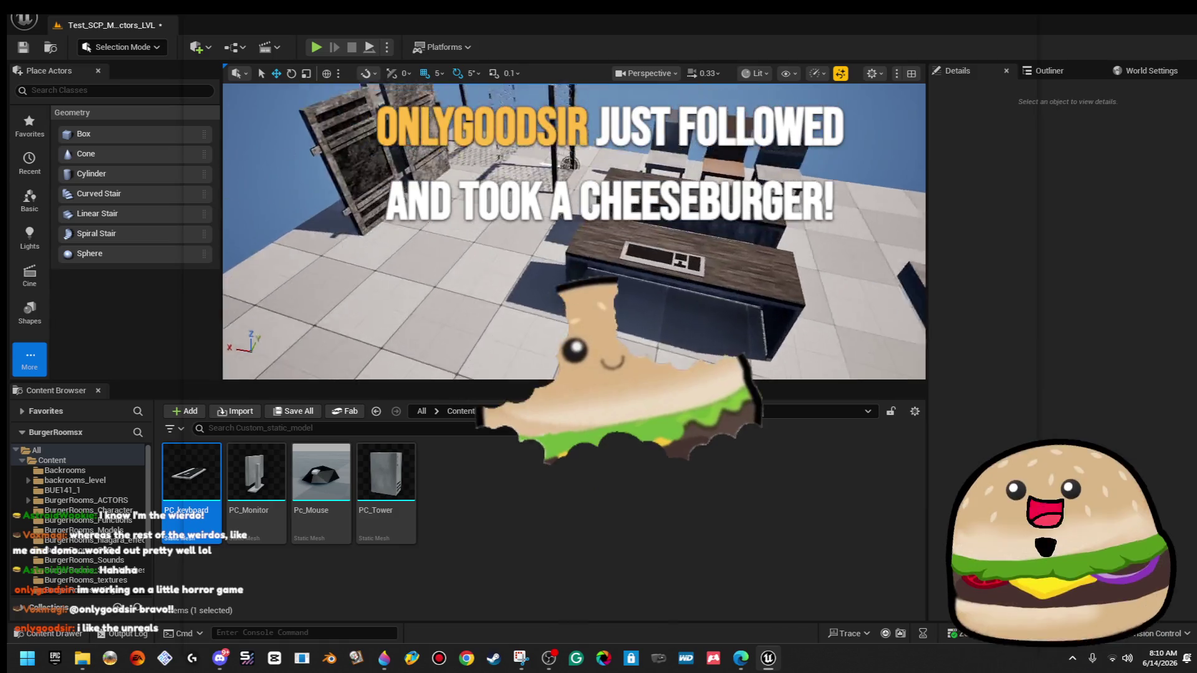
{"action": "key", "text": "s"}
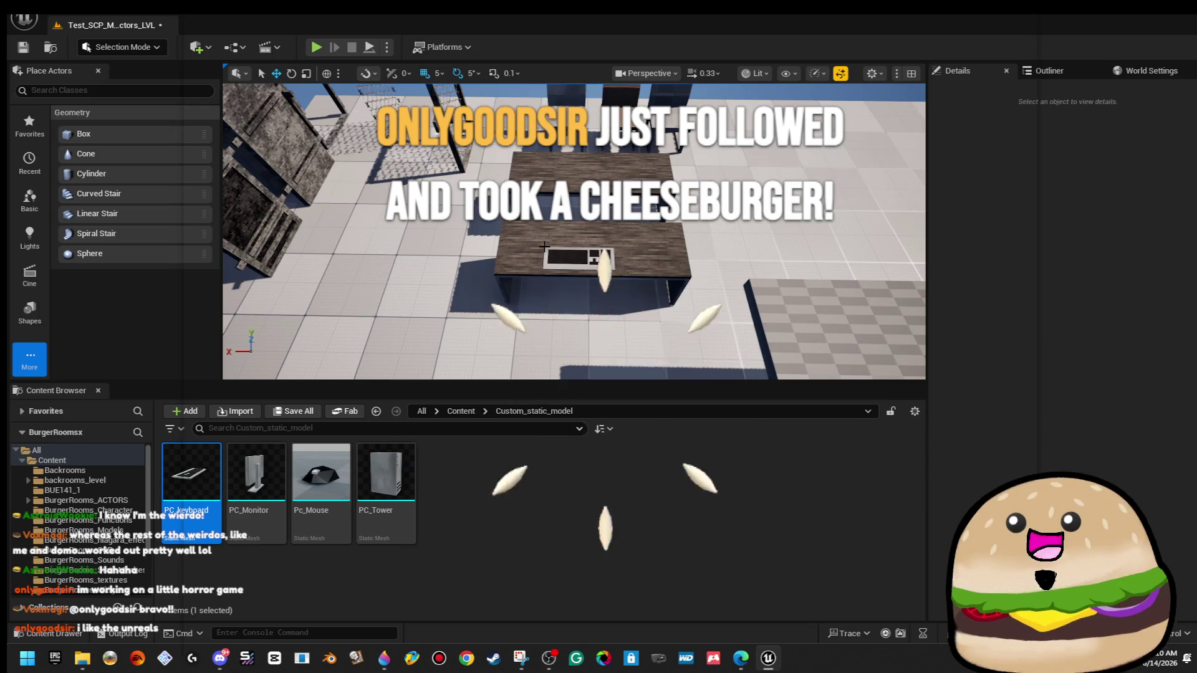
{"action": "key", "text": "w"}
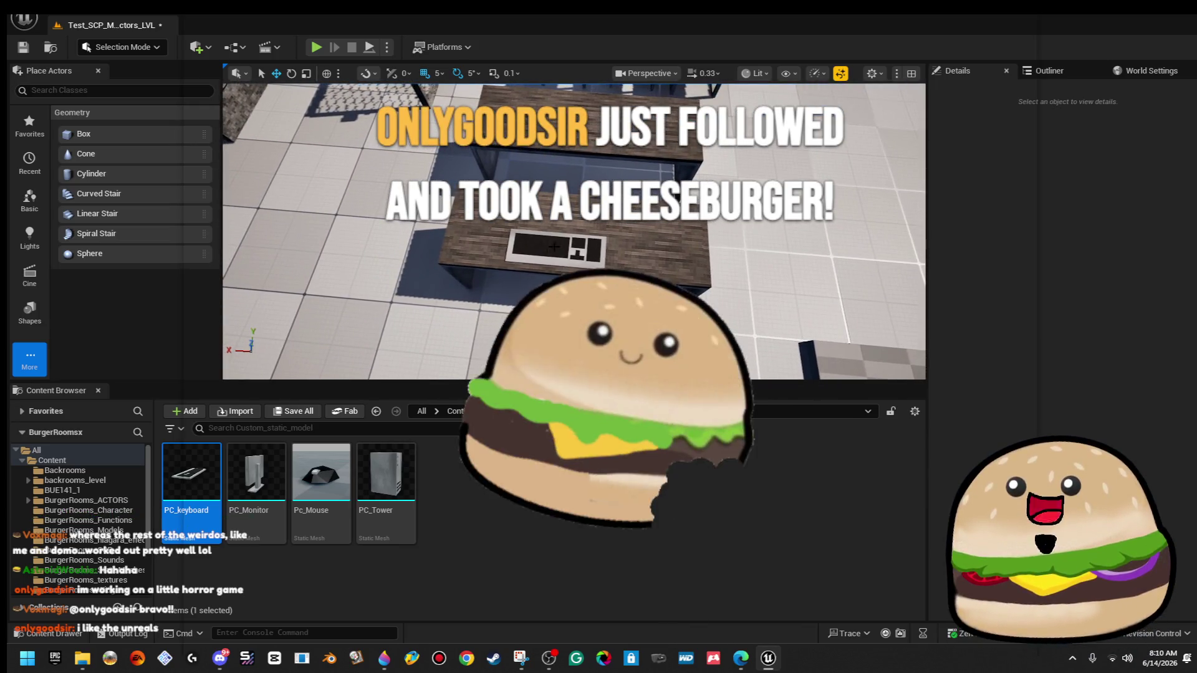
{"action": "key", "text": "s"}
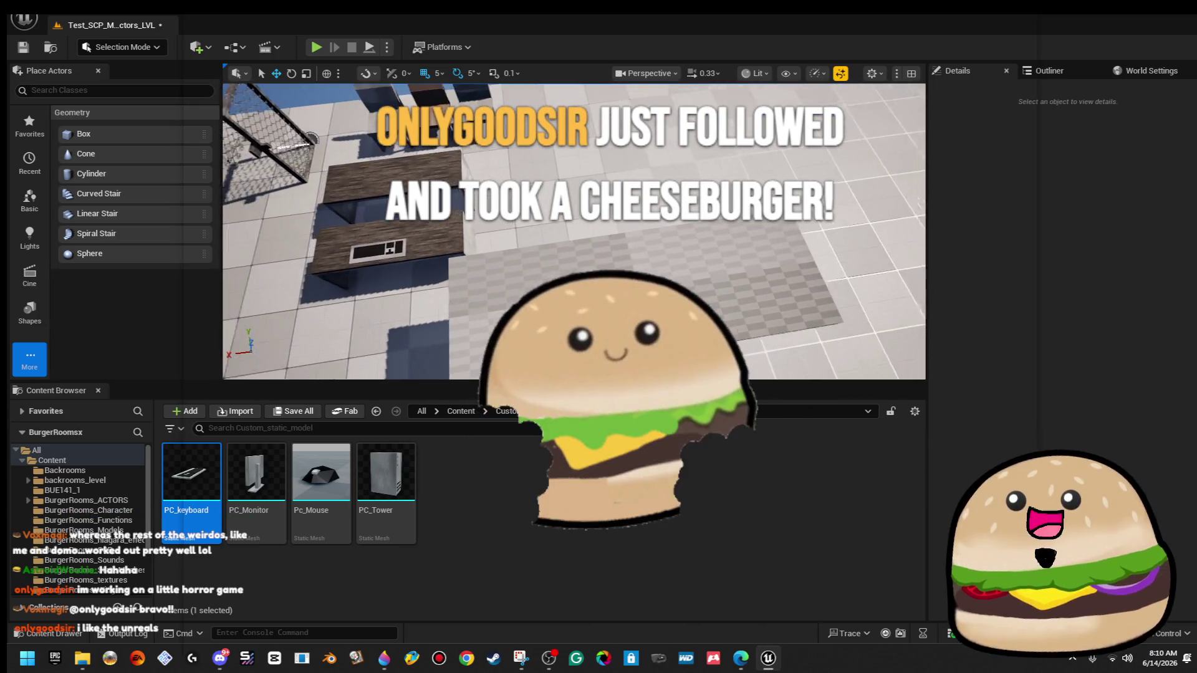
{"action": "key", "text": "w"}
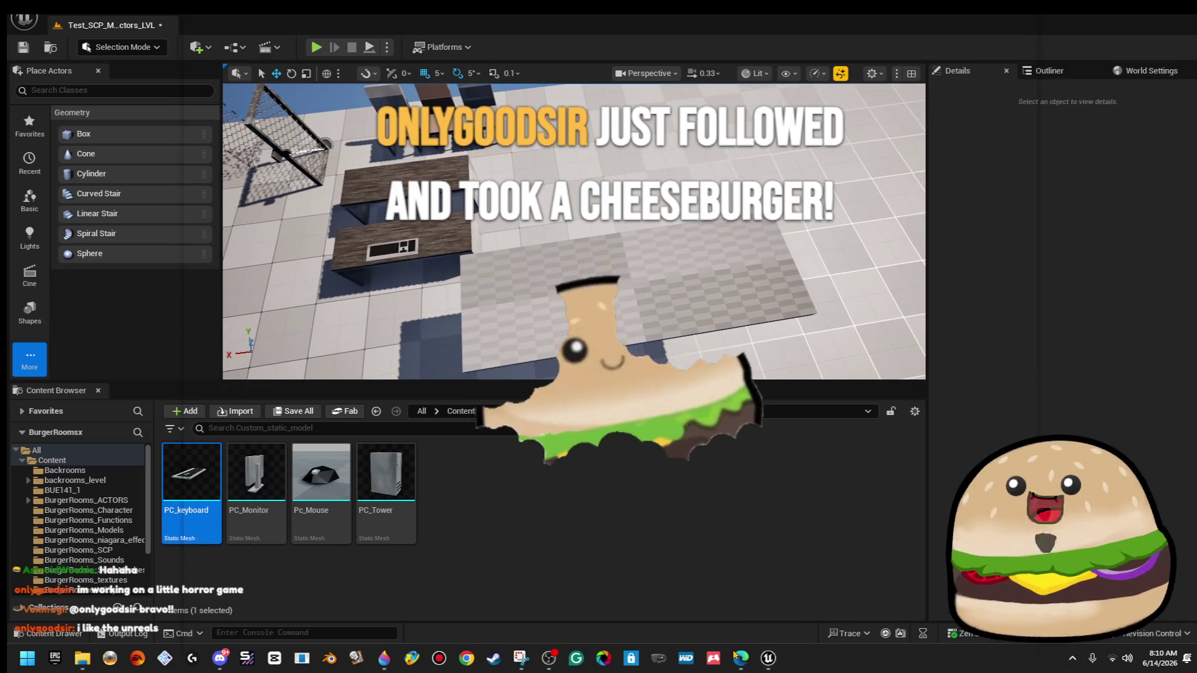
{"action": "mouse_move", "coordinate": [740, 658]}
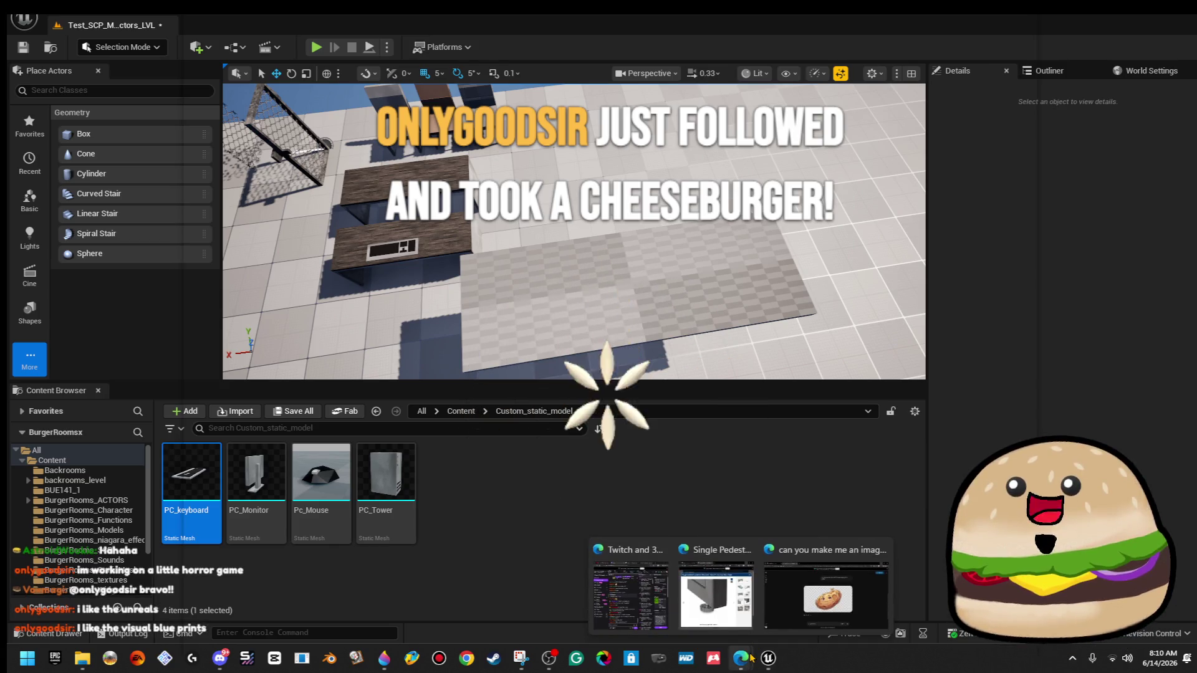
Close the Gemini chat tab and the Twitch browser window in Edge.
{"action": "left_click", "coordinate": [795, 577]}
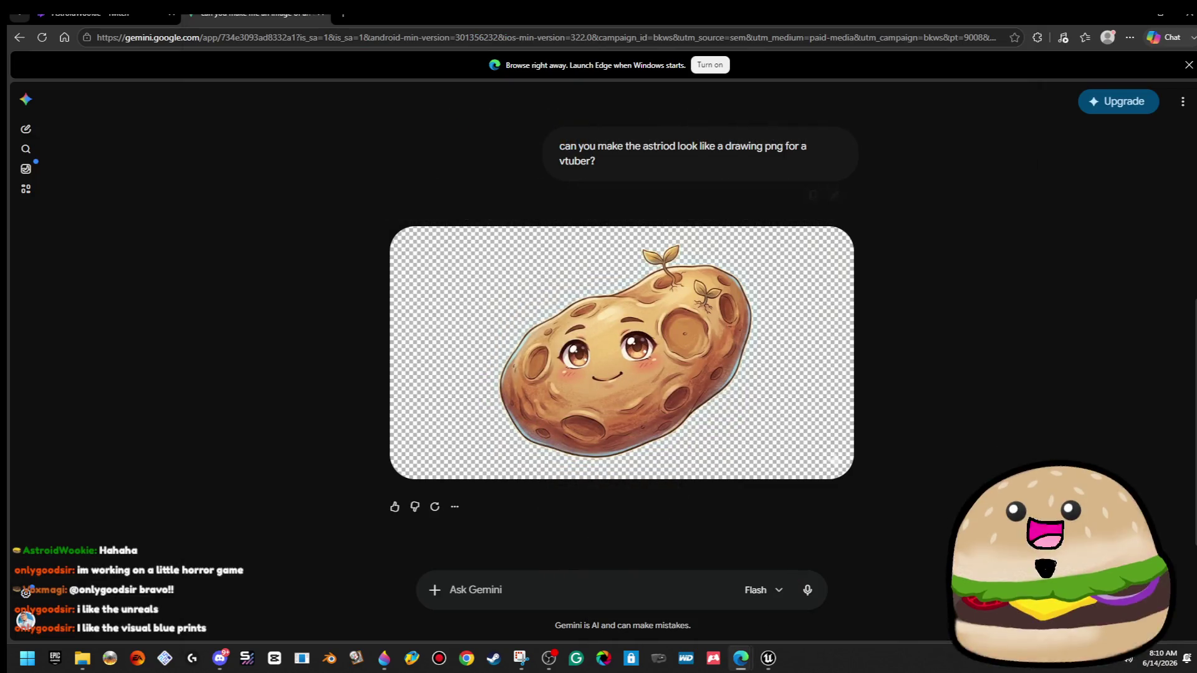
{"action": "left_click", "coordinate": [321, 14]}
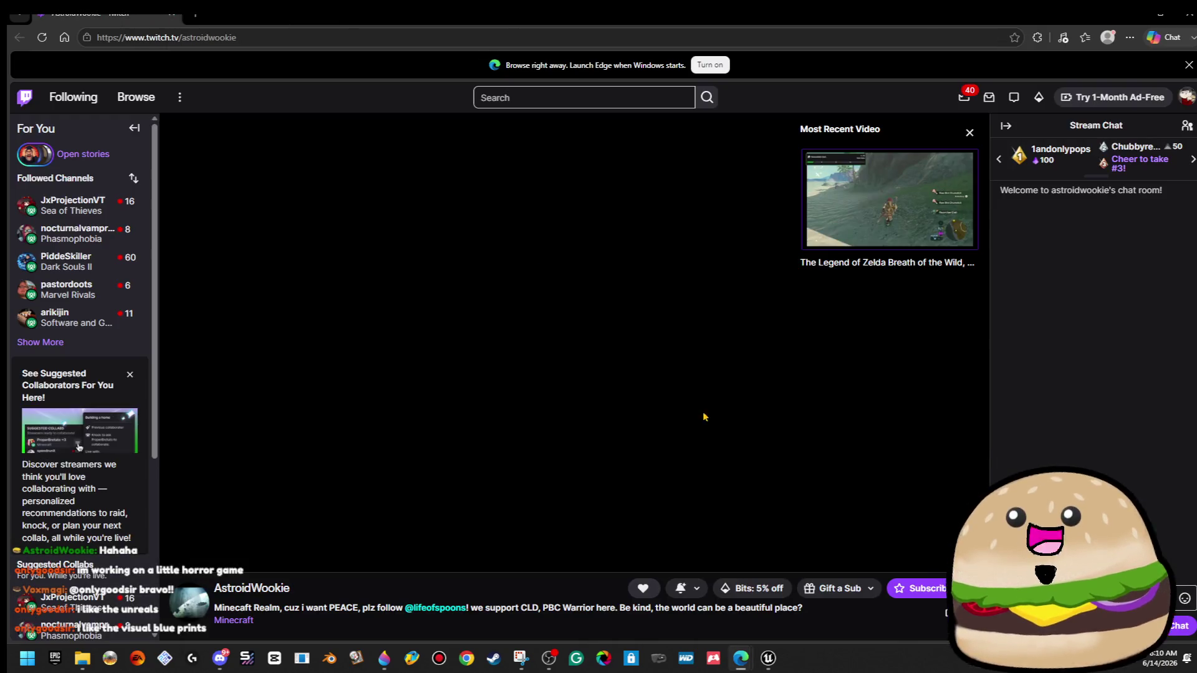
{"action": "left_click", "coordinate": [174, 15]}
{"action": "mouse_move", "coordinate": [740, 657]}
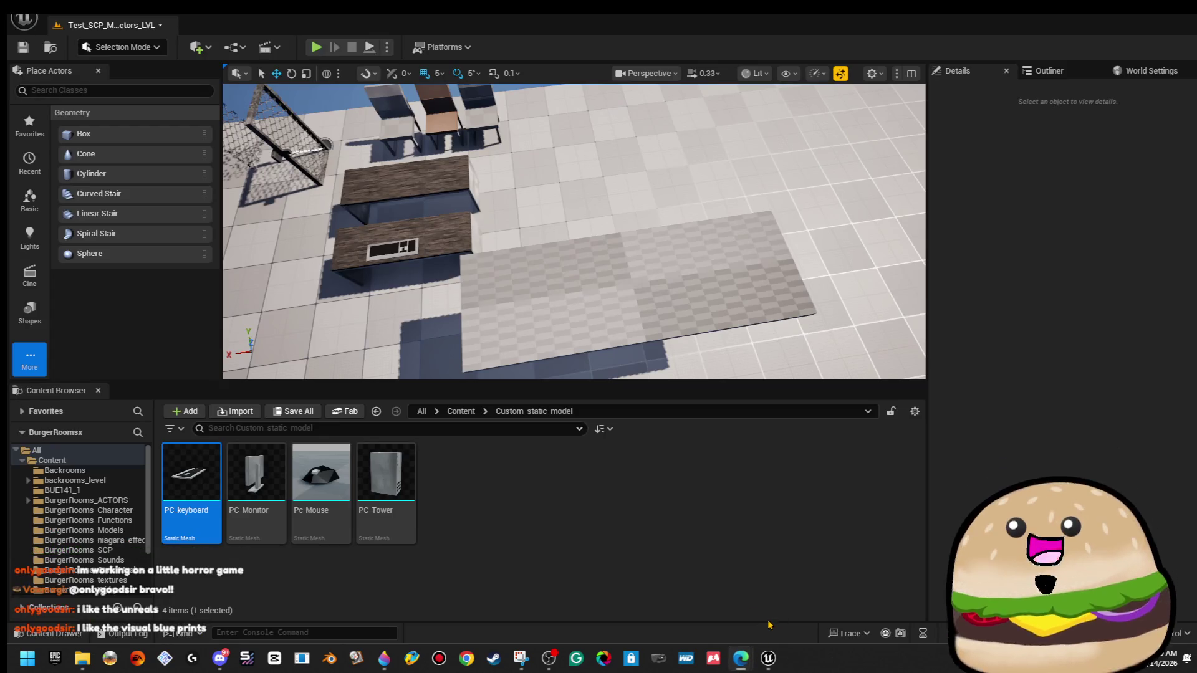
{"action": "mouse_move", "coordinate": [665, 248]}
{"action": "left_mouse_down"}
{"action": "mouse_move", "coordinate": [617, 231]}
{"action": "mouse_move", "coordinate": [668, 247]}
{"action": "left_mouse_up"}
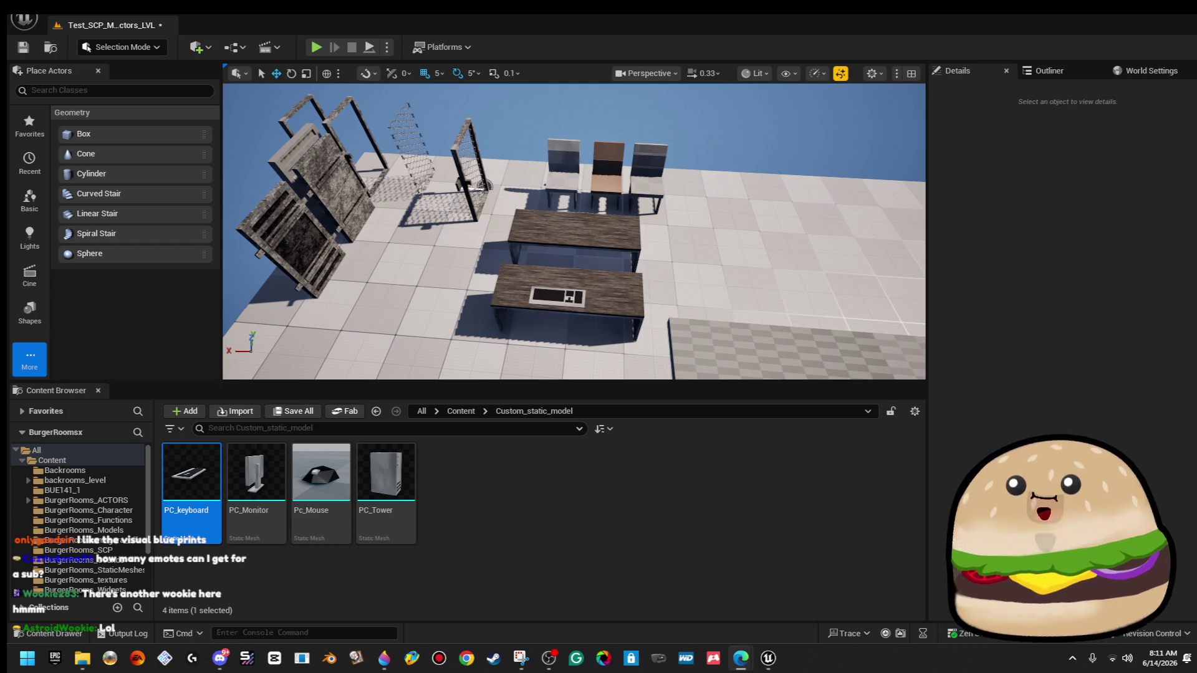
{"action": "mouse_move", "coordinate": [713, 243]}
{"action": "left_mouse_down"}
{"action": "mouse_move", "coordinate": [736, 293]}
{"action": "mouse_move", "coordinate": [705, 241]}
{"action": "left_mouse_up"}
{"action": "left_click", "coordinate": [684, 245]}
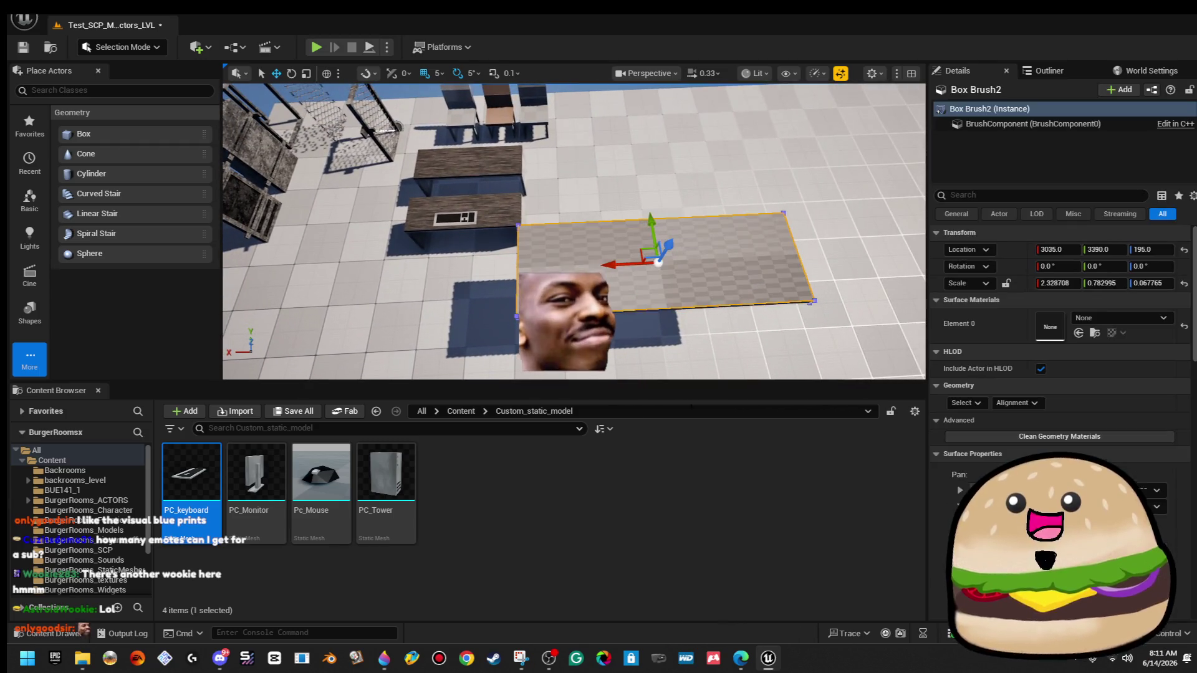
{"action": "mouse_move", "coordinate": [753, 659]}
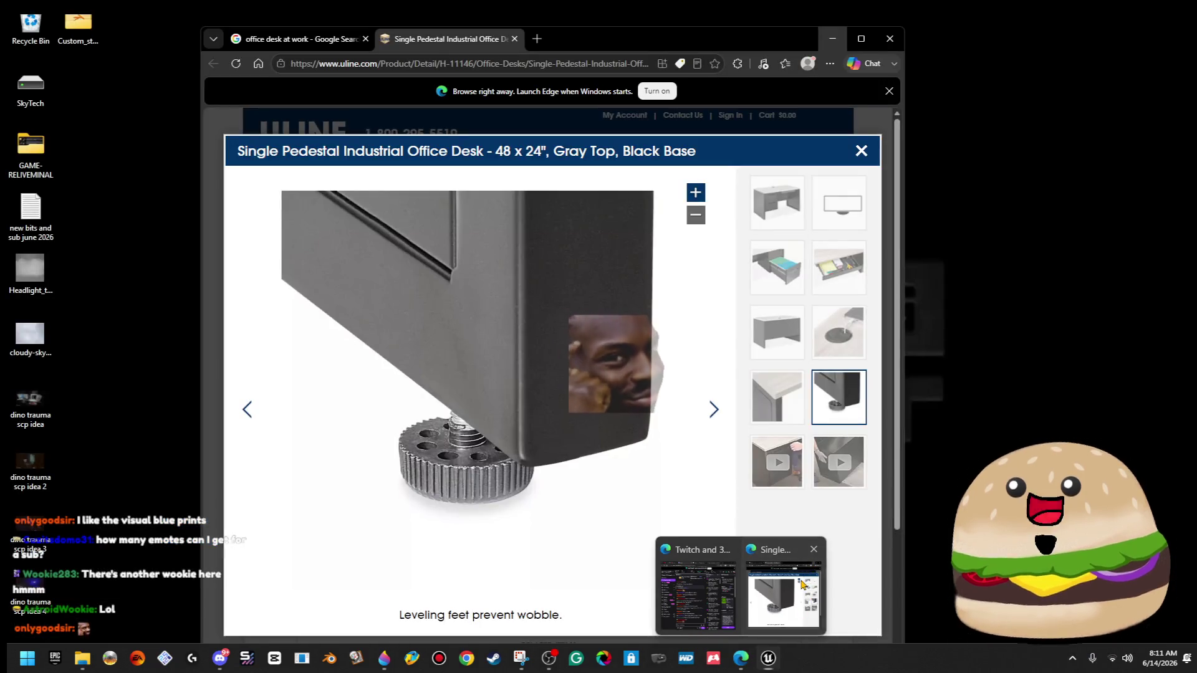
{"action": "left_click", "coordinate": [807, 602]}
{"action": "left_click", "coordinate": [778, 204]}
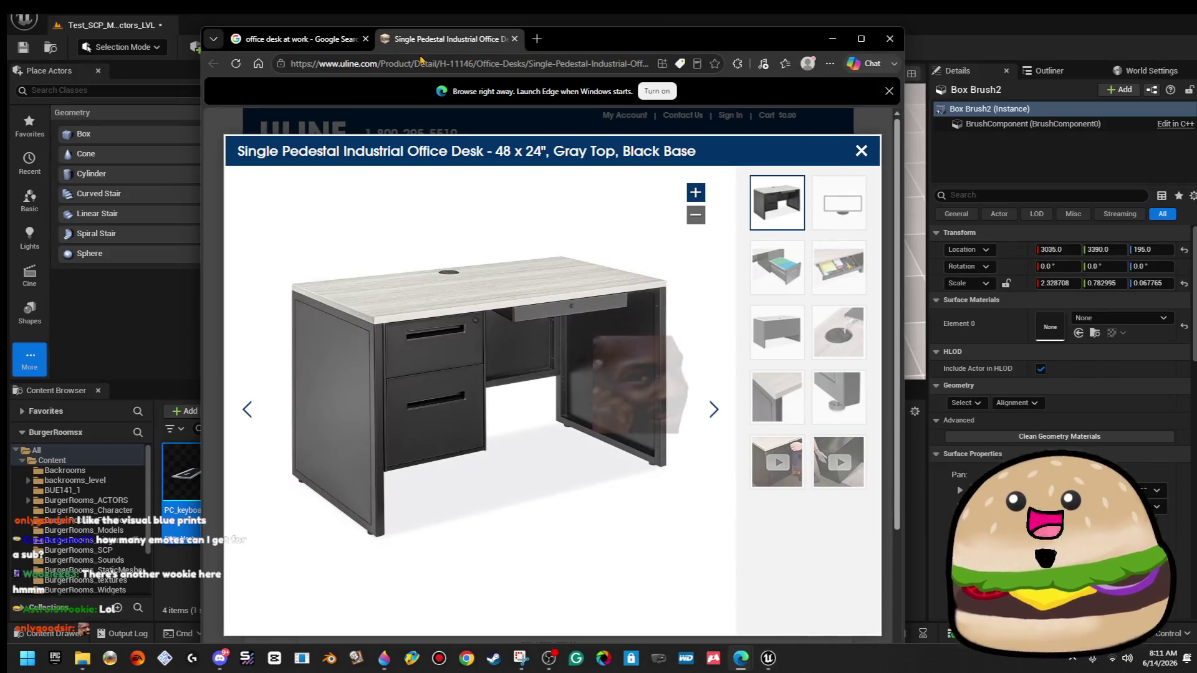
{"action": "left_click", "coordinate": [265, 38]}
{"action": "left_click", "coordinate": [832, 39]}
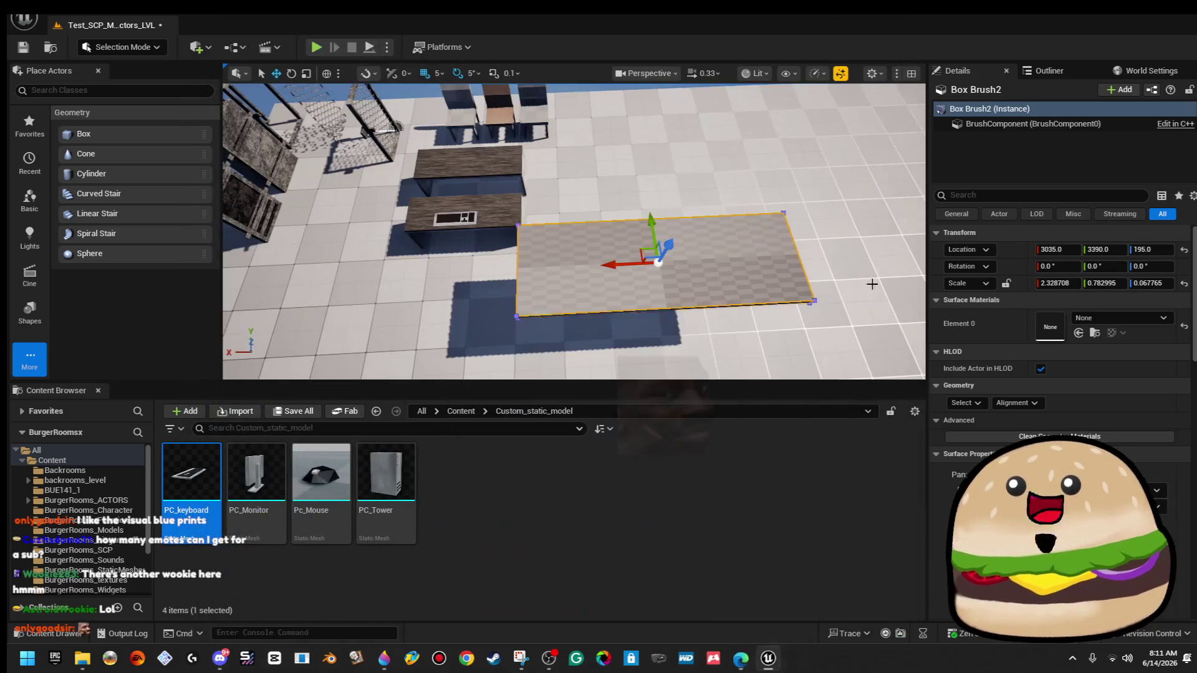
{"action": "key", "text": "w"}
{"action": "key", "text": "a"}
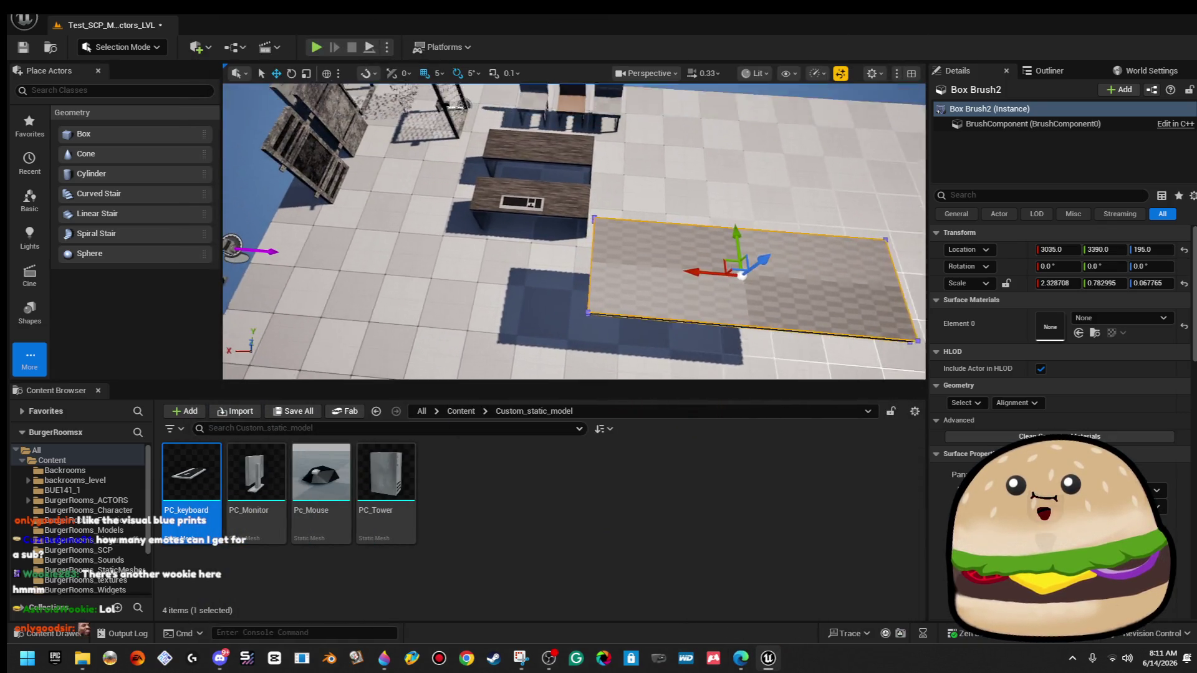
{"action": "key", "text": "w"}
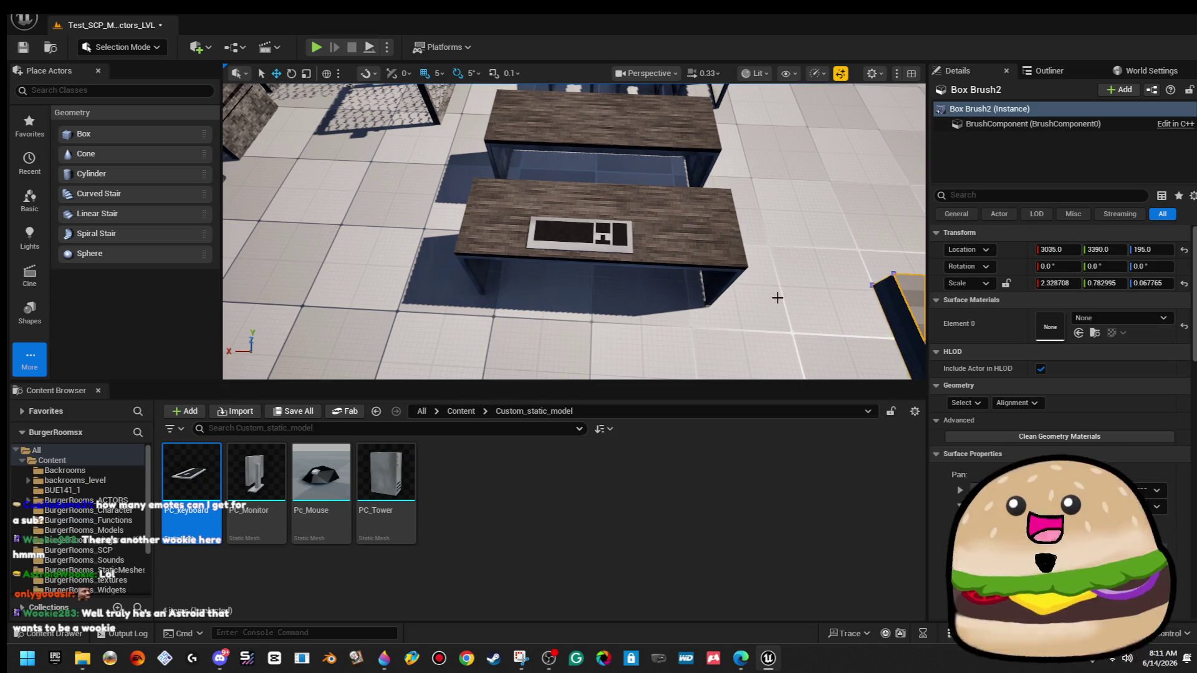
{"action": "mouse_move", "coordinate": [754, 662]}
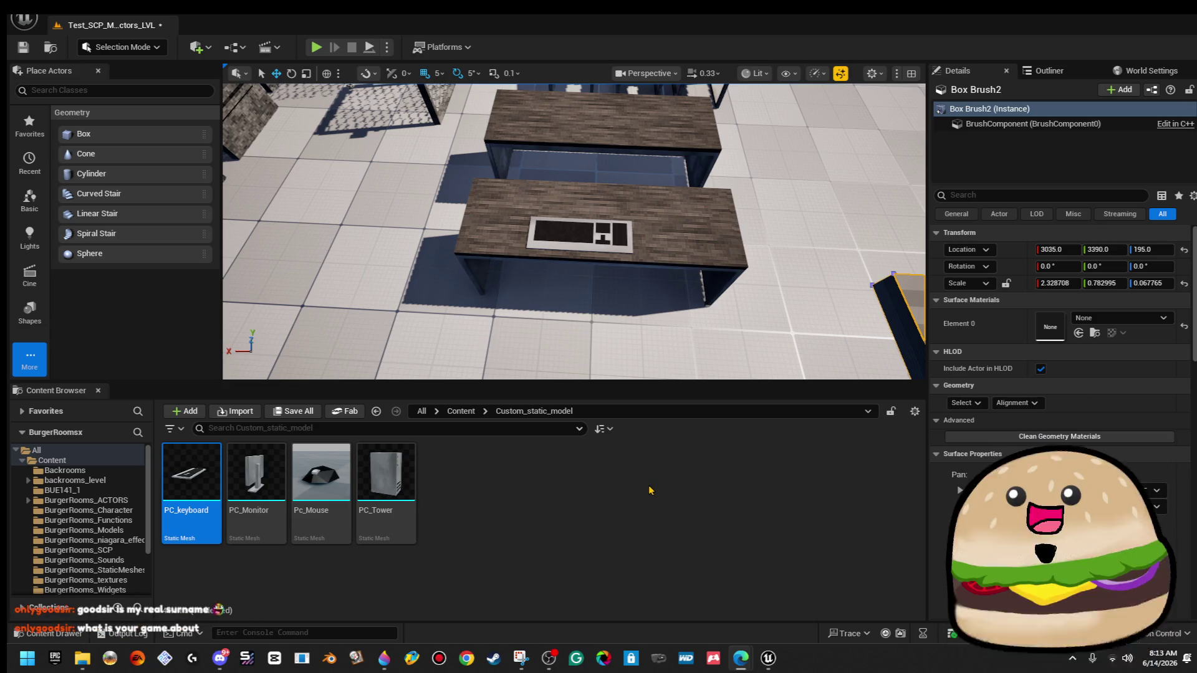
{"action": "mouse_move", "coordinate": [574, 250]}
{"action": "left_mouse_down"}
{"action": "mouse_move", "coordinate": [487, 243]}
{"action": "mouse_move", "coordinate": [449, 262]}
{"action": "mouse_move", "coordinate": [474, 249]}
{"action": "mouse_move", "coordinate": [461, 224]}
{"action": "mouse_move", "coordinate": [424, 274]}
{"action": "mouse_move", "coordinate": [487, 268]}
{"action": "mouse_move", "coordinate": [473, 243]}
{"action": "mouse_move", "coordinate": [498, 271]}
{"action": "mouse_move", "coordinate": [635, 195]}
{"action": "left_mouse_up"}
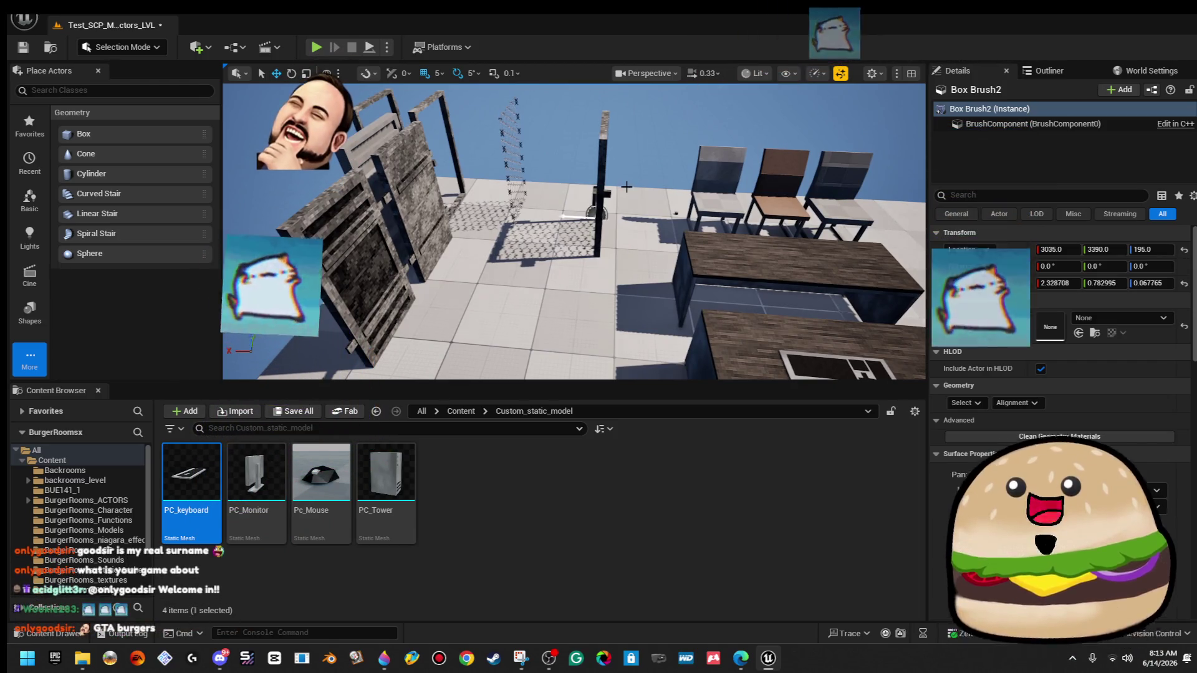
{"action": "mouse_move", "coordinate": [624, 193]}
{"action": "left_mouse_down"}
{"action": "mouse_move", "coordinate": [584, 171]}
{"action": "mouse_move", "coordinate": [513, 204]}
{"action": "left_mouse_up"}
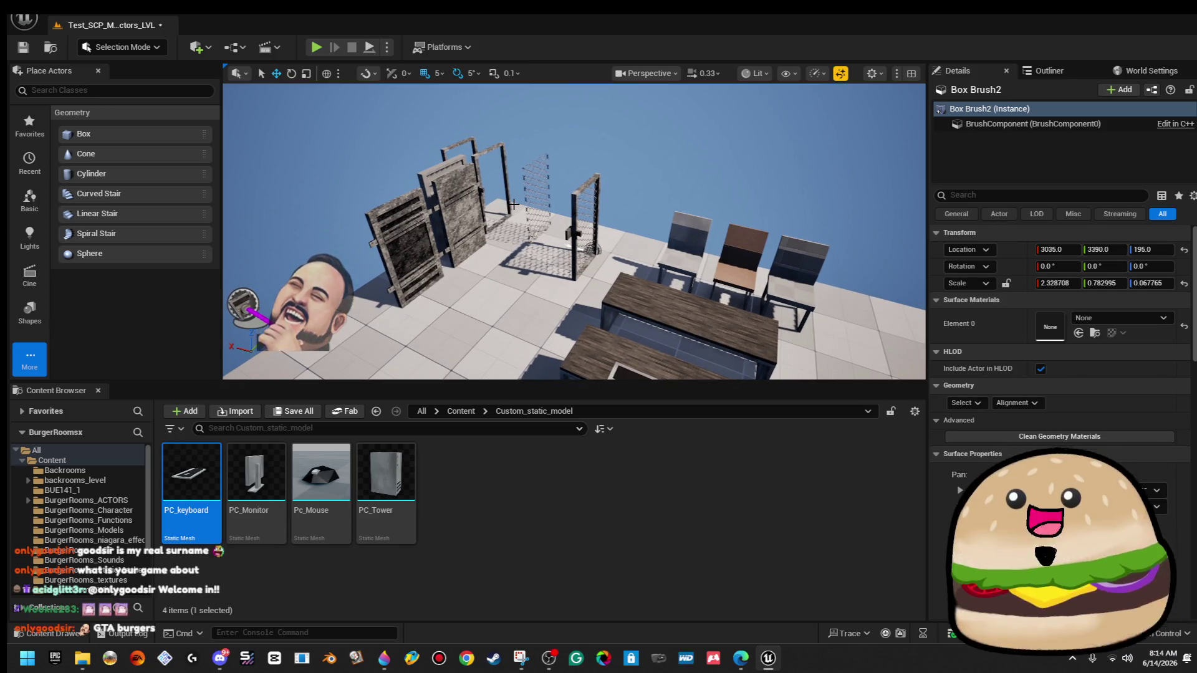
{"action": "left_click_drag", "start_coordinate": [513, 203], "coordinate": [509, 207]}
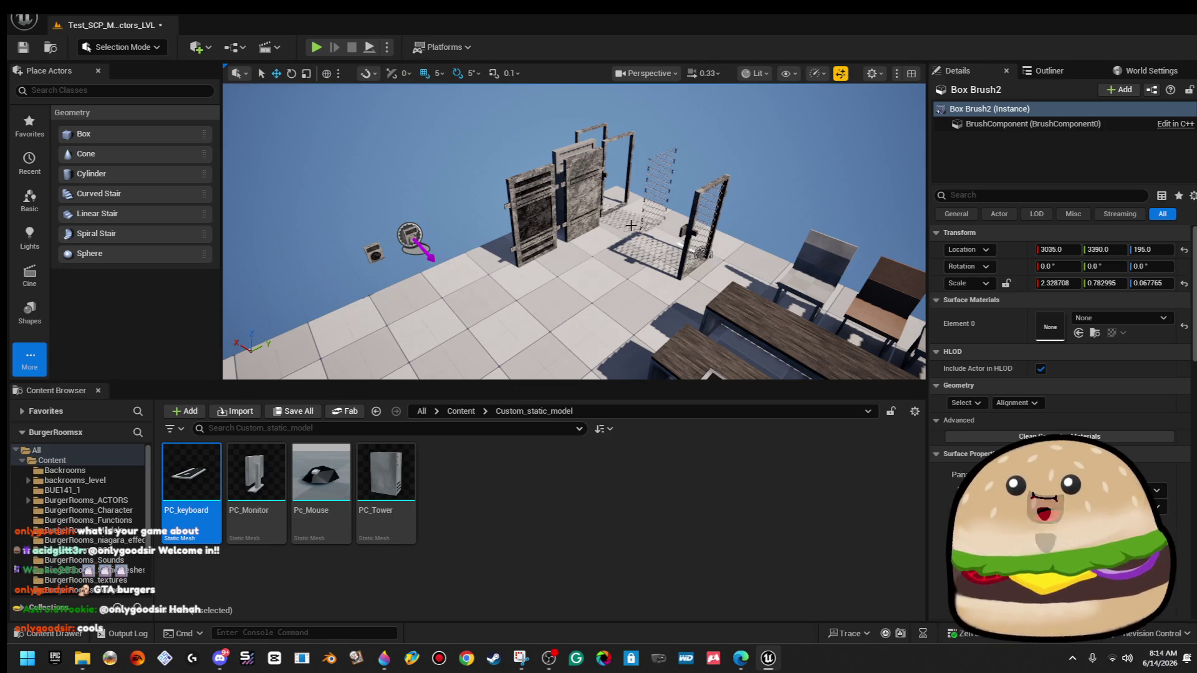
{"action": "mouse_move", "coordinate": [661, 249]}
{"action": "left_mouse_down"}
{"action": "mouse_move", "coordinate": [580, 200]}
{"action": "mouse_move", "coordinate": [549, 205]}
{"action": "mouse_move", "coordinate": [549, 162]}
{"action": "mouse_move", "coordinate": [661, 283]}
{"action": "left_mouse_up"}
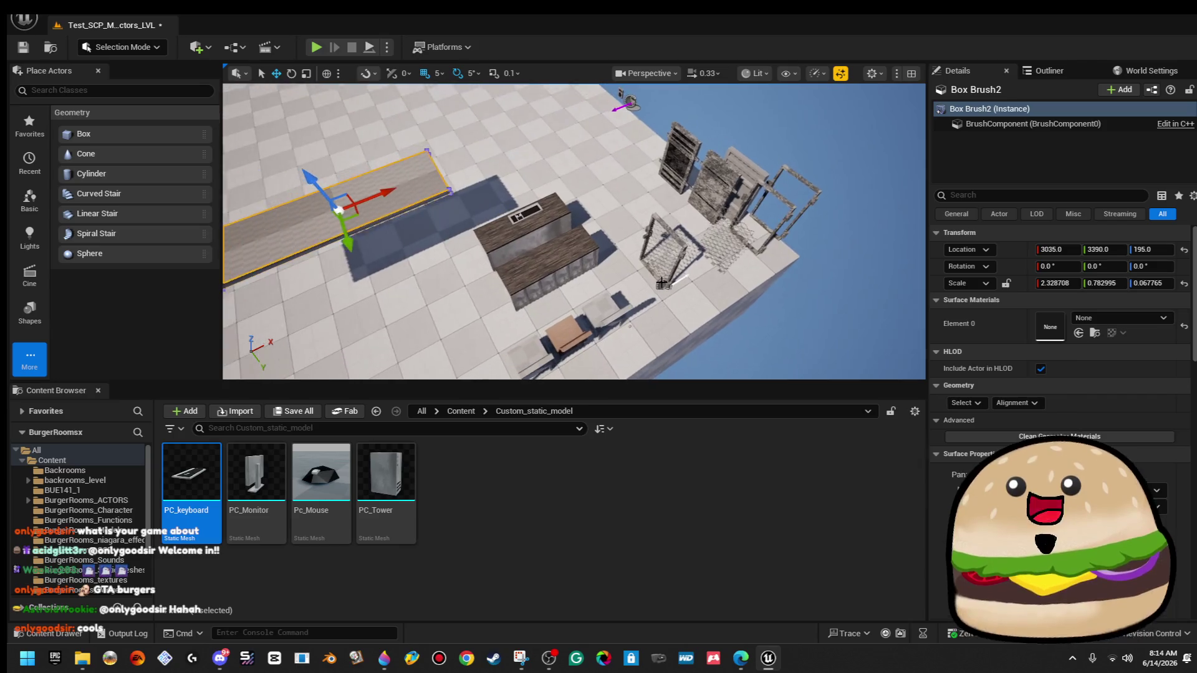
{"action": "scroll", "coordinate": [661, 283], "scroll_direction": "up", "scroll_amount": 4}
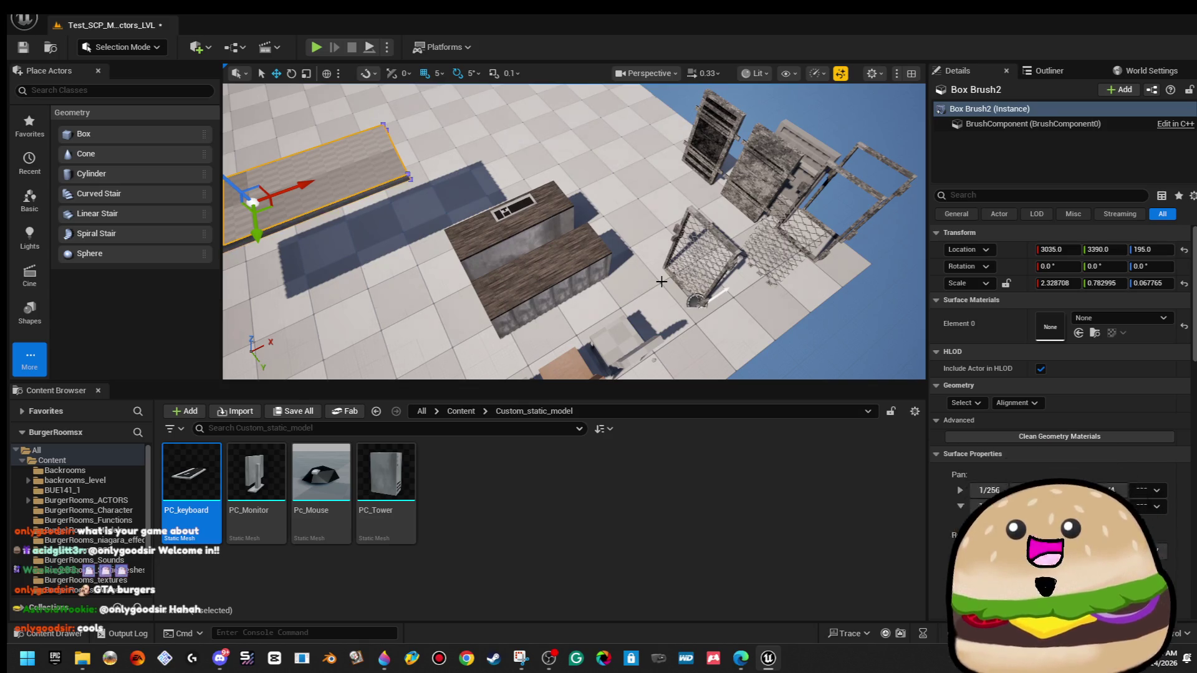
{"action": "mouse_move", "coordinate": [733, 666]}
{"action": "left_click", "coordinate": [784, 607]}
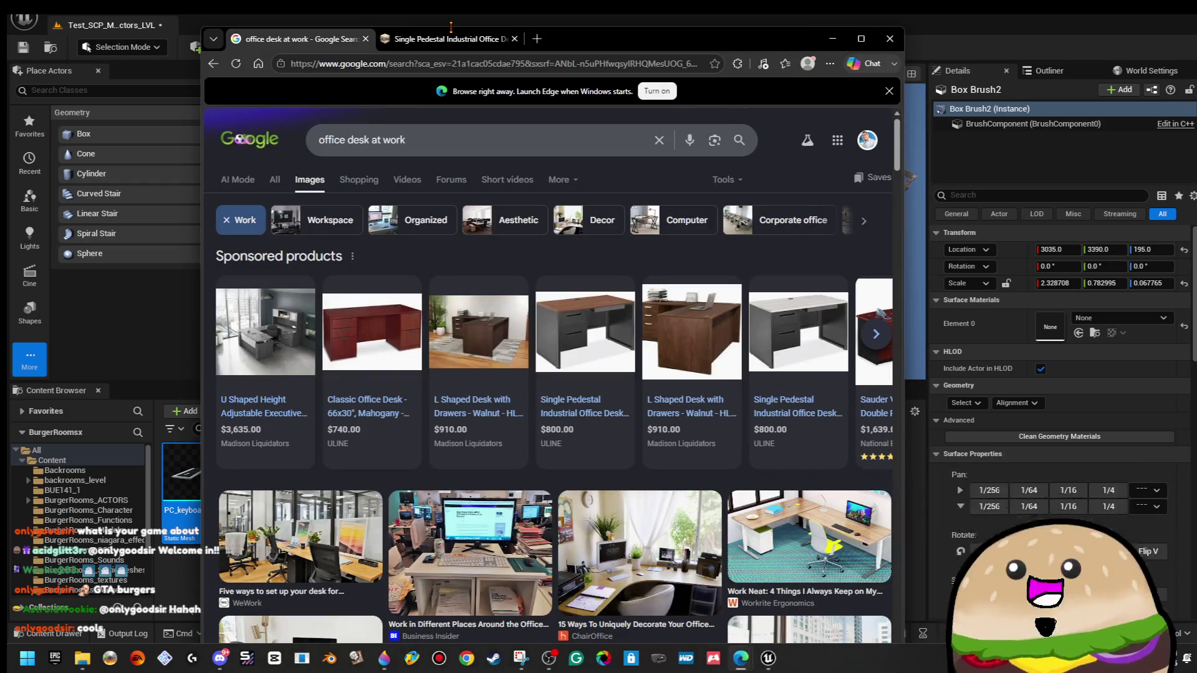
{"action": "left_click", "coordinate": [450, 39]}
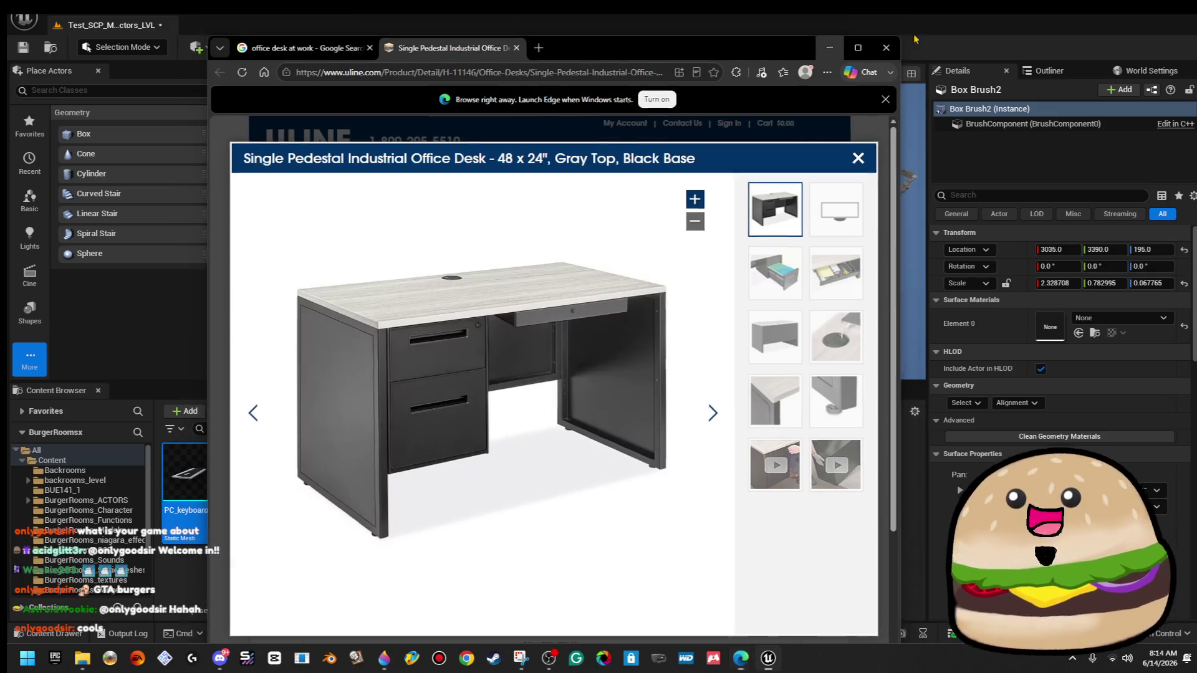
{"action": "left_click", "coordinate": [915, 38]}
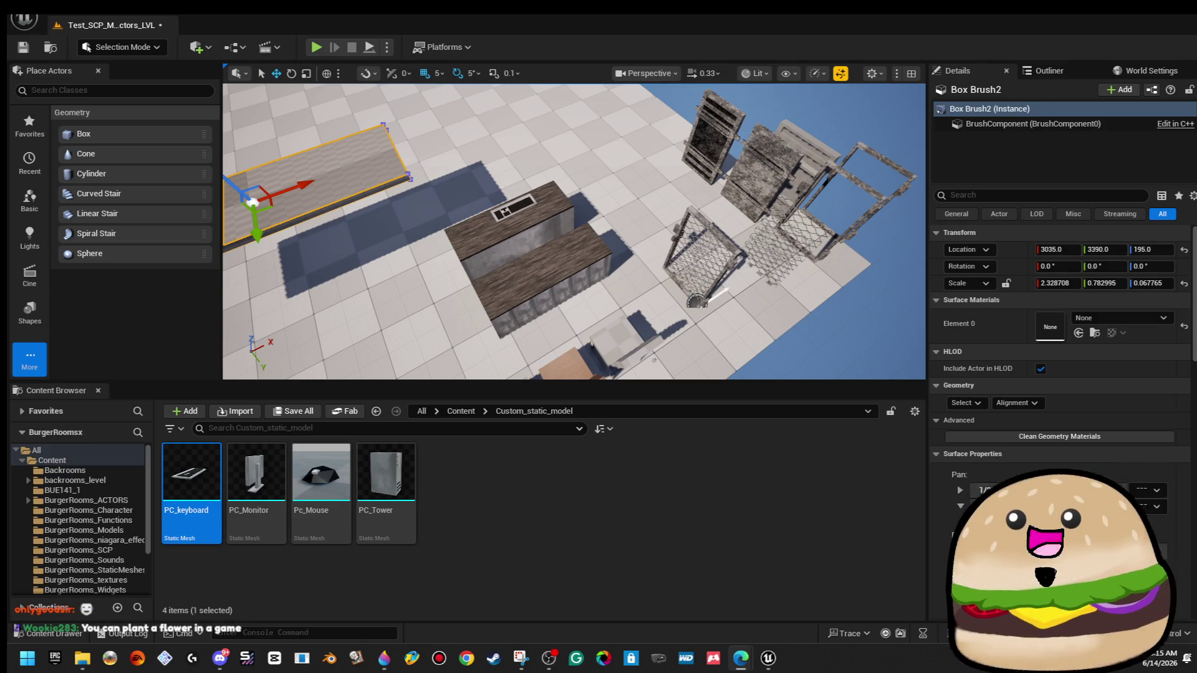
Bring the Google Images search for 'keyboard basic gray white old' in front of the Unreal level.
{"action": "key", "text": "alt+Tab"}
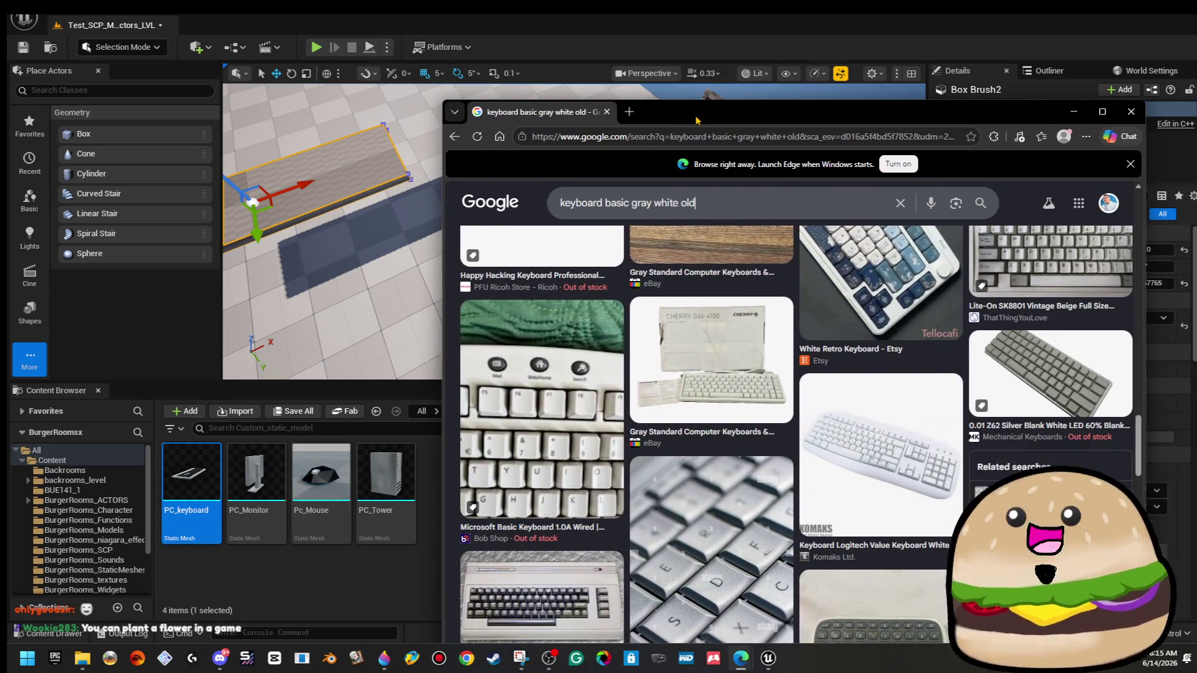
Maximize Edge and browse the old gray-white keyboard results, then move the browser off-screen to reveal Unreal.
{"action": "double_click", "coordinate": [695, 118]}
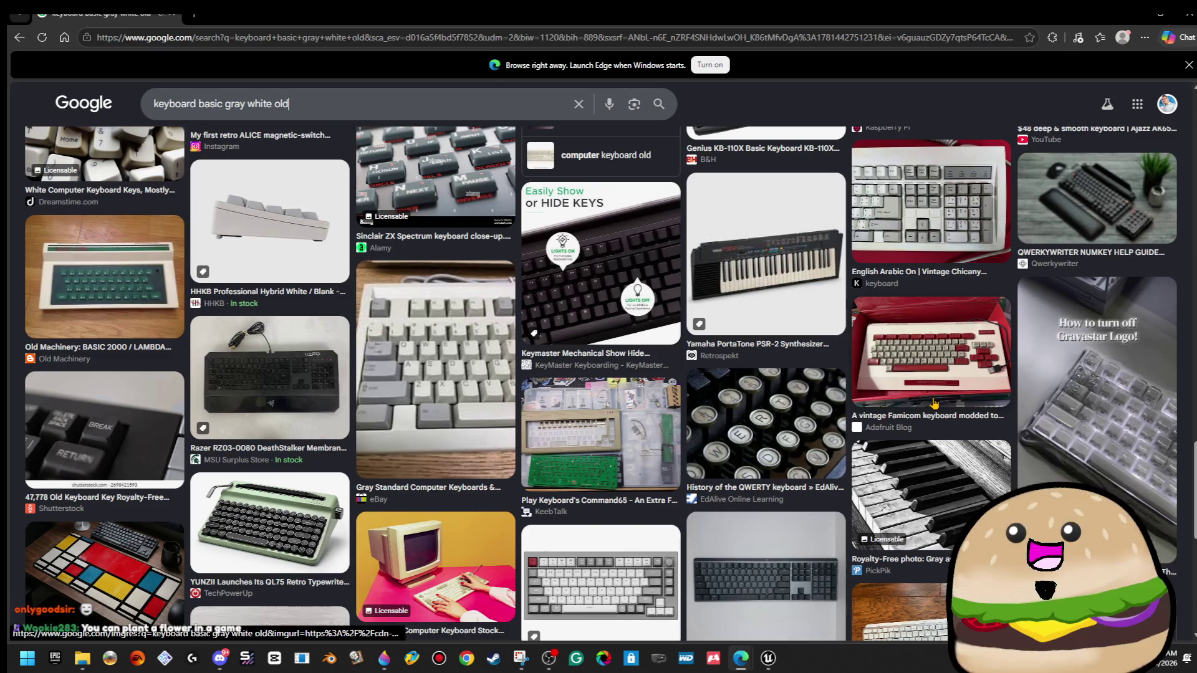
{"action": "scroll", "coordinate": [933, 403], "scroll_direction": "down", "scroll_amount": 4}
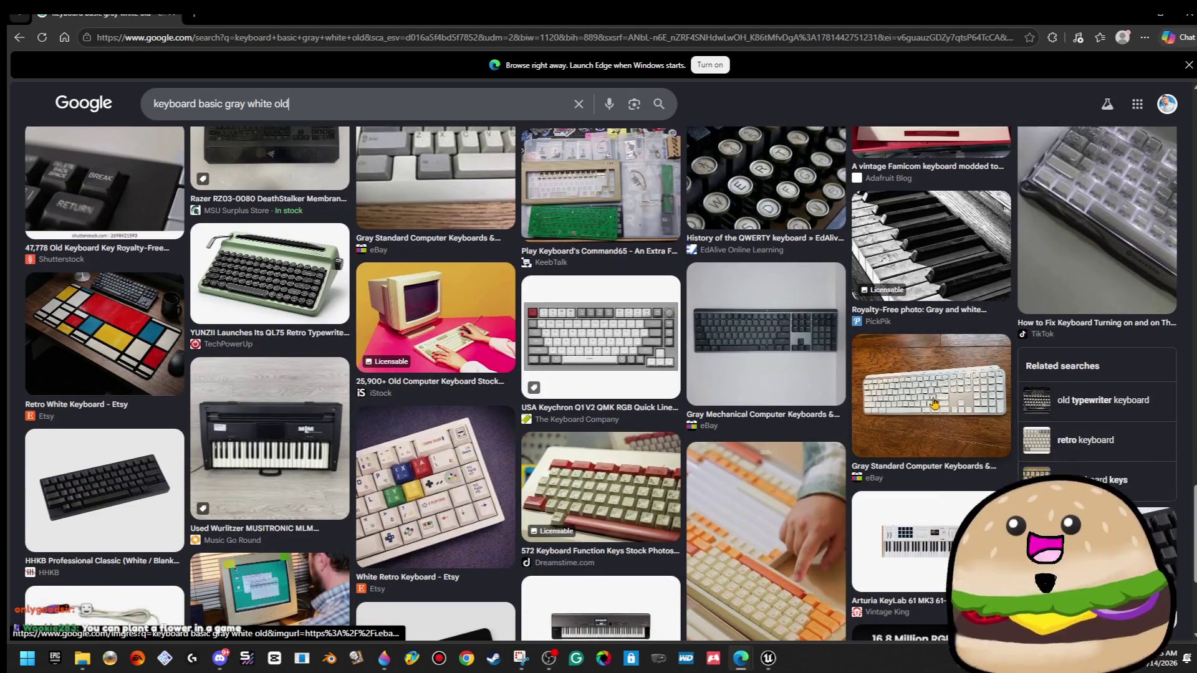
{"action": "scroll", "coordinate": [933, 404], "scroll_direction": "down", "scroll_amount": 8}
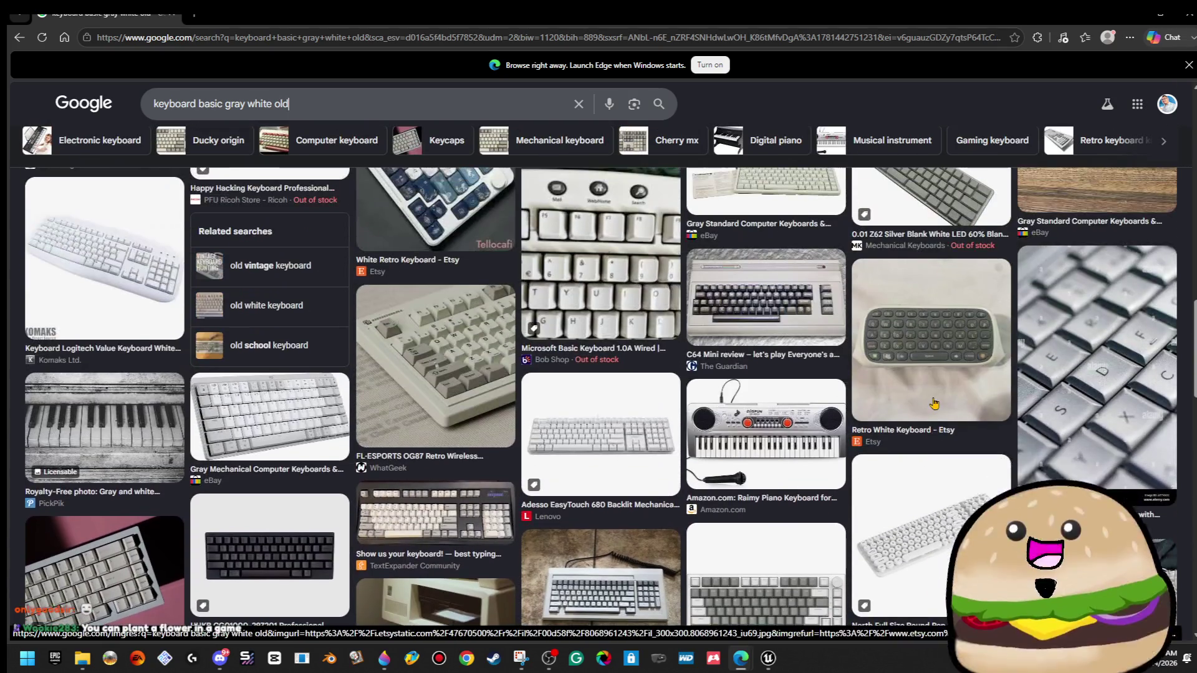
{"action": "scroll", "coordinate": [934, 404], "scroll_direction": "up", "scroll_amount": 6}
{"action": "scroll", "coordinate": [934, 403], "scroll_direction": "up", "scroll_amount": 1}
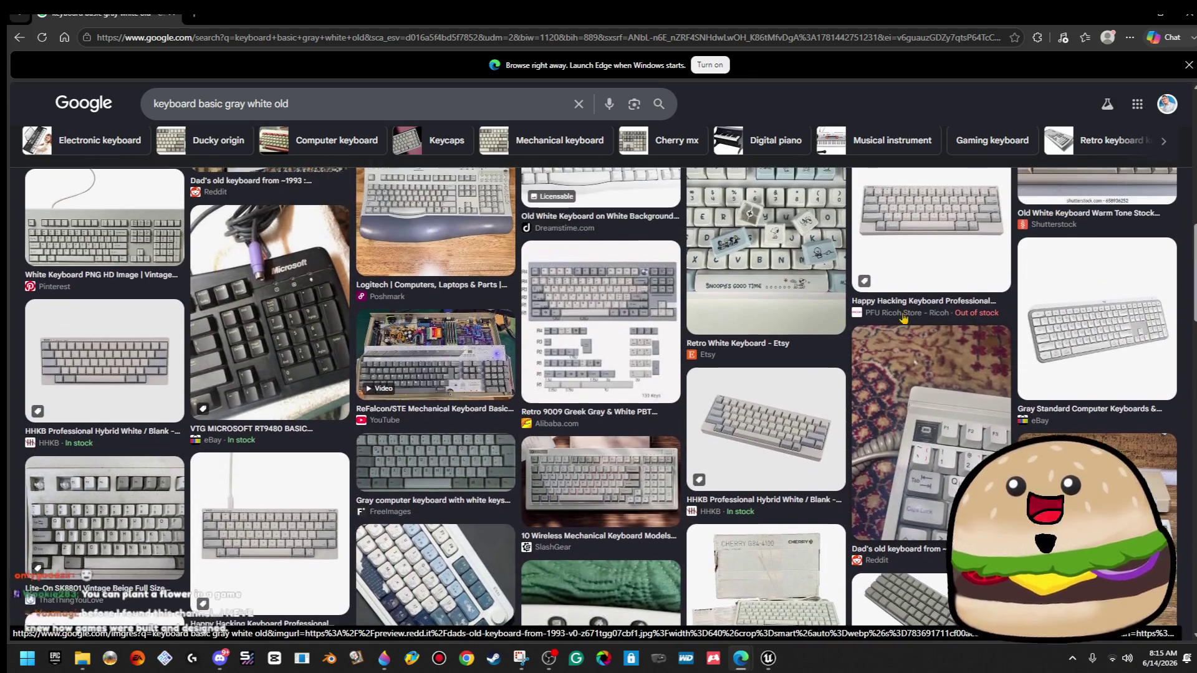
{"action": "left_click_drag", "start_coordinate": [957, 17], "coordinate": [1196, 133]}
{"action": "right_click", "coordinate": [631, 248]}
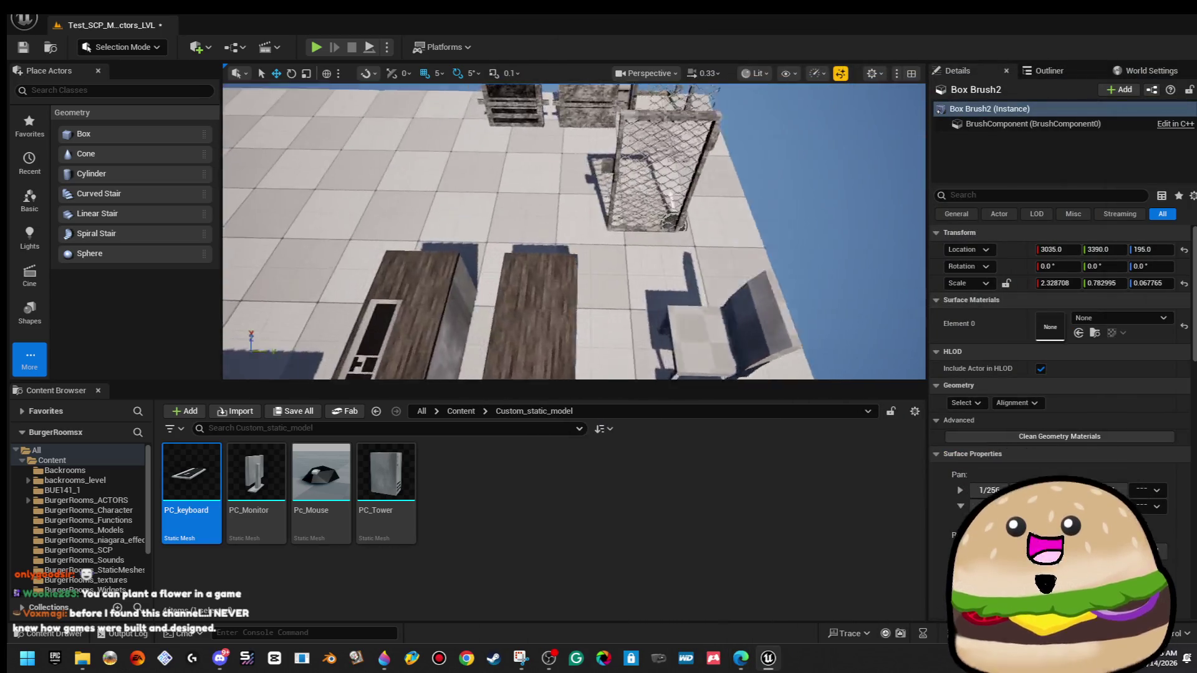
Fly the camera in to the desk keyboard and back to an overhead view, then return to Edge.
{"action": "key", "text": "w"}
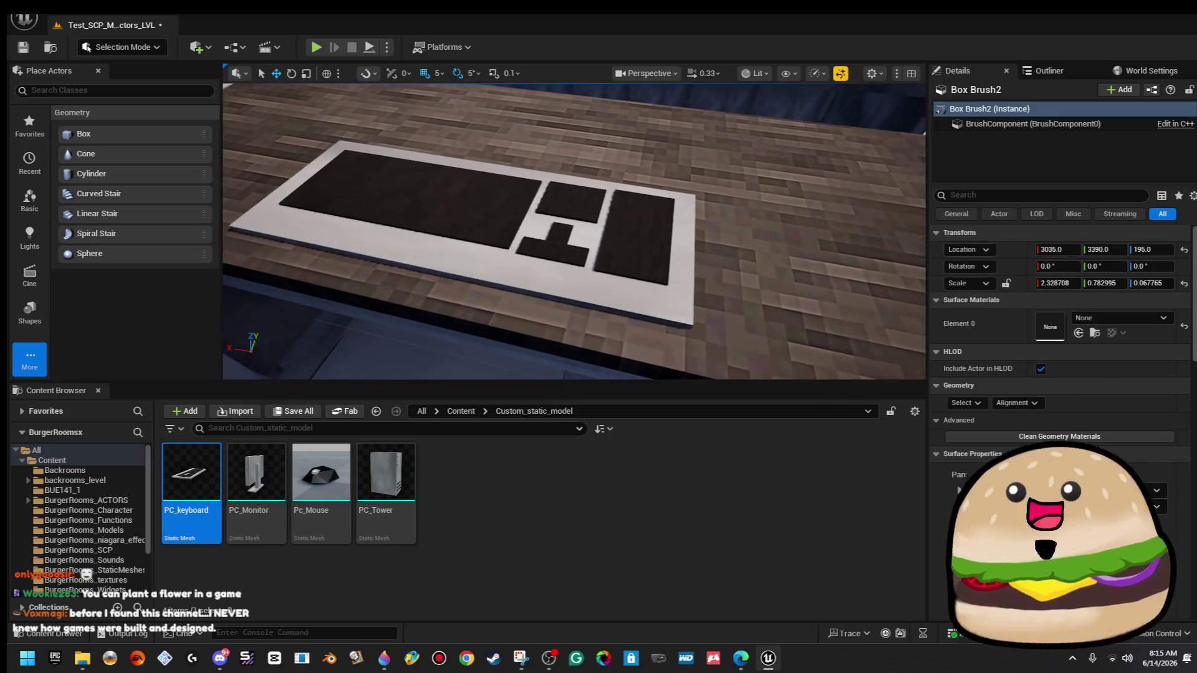
{"action": "key", "text": "s"}
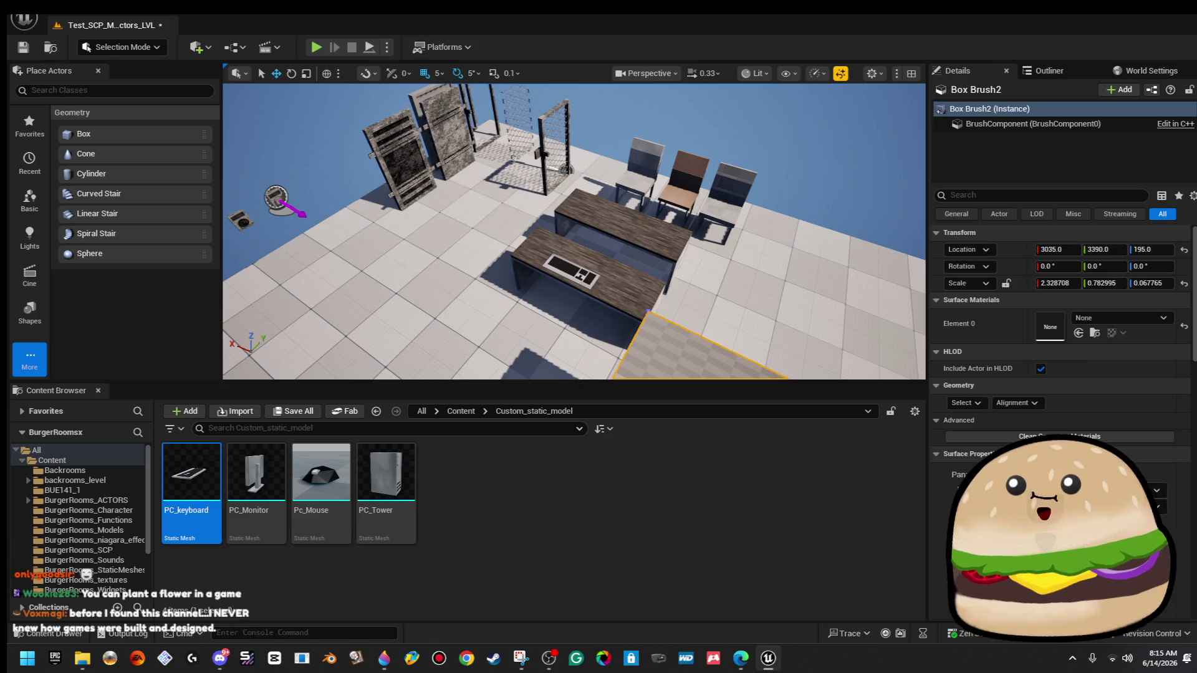
{"action": "key", "text": "alt+Tab"}
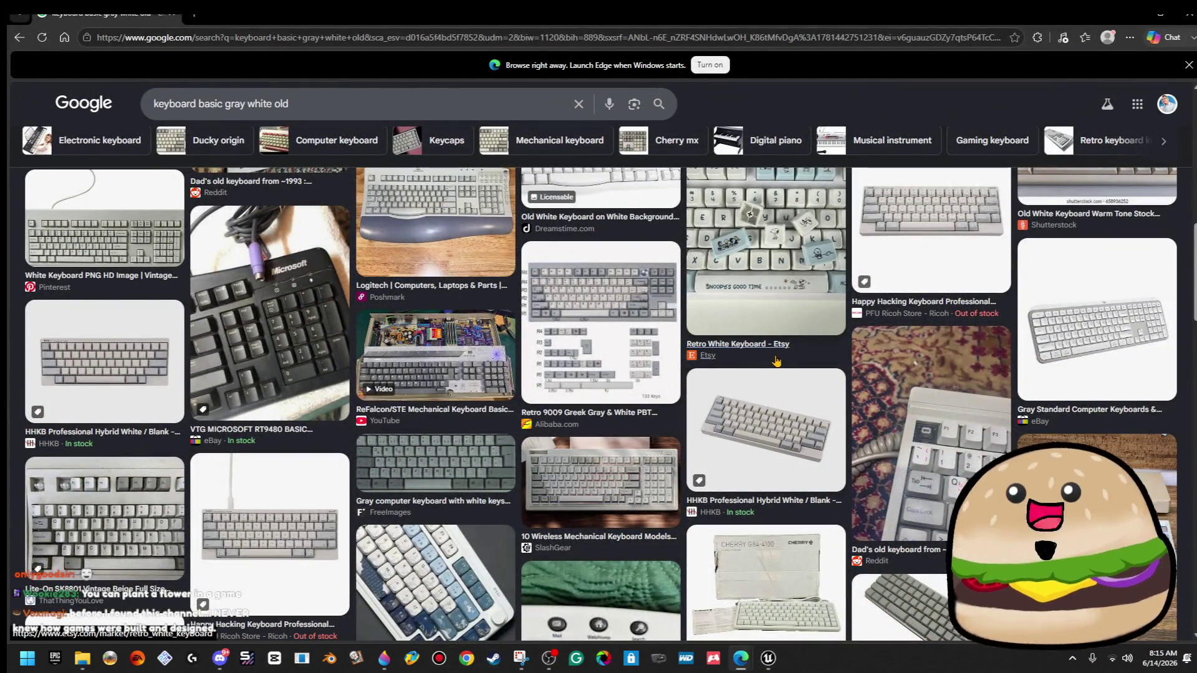
Search for 'keyboard basic gray white old overhead view'.
{"action": "scroll", "coordinate": [781, 359], "scroll_direction": "up", "scroll_amount": 4}
{"action": "scroll", "coordinate": [781, 359], "scroll_direction": "up", "scroll_amount": 5}
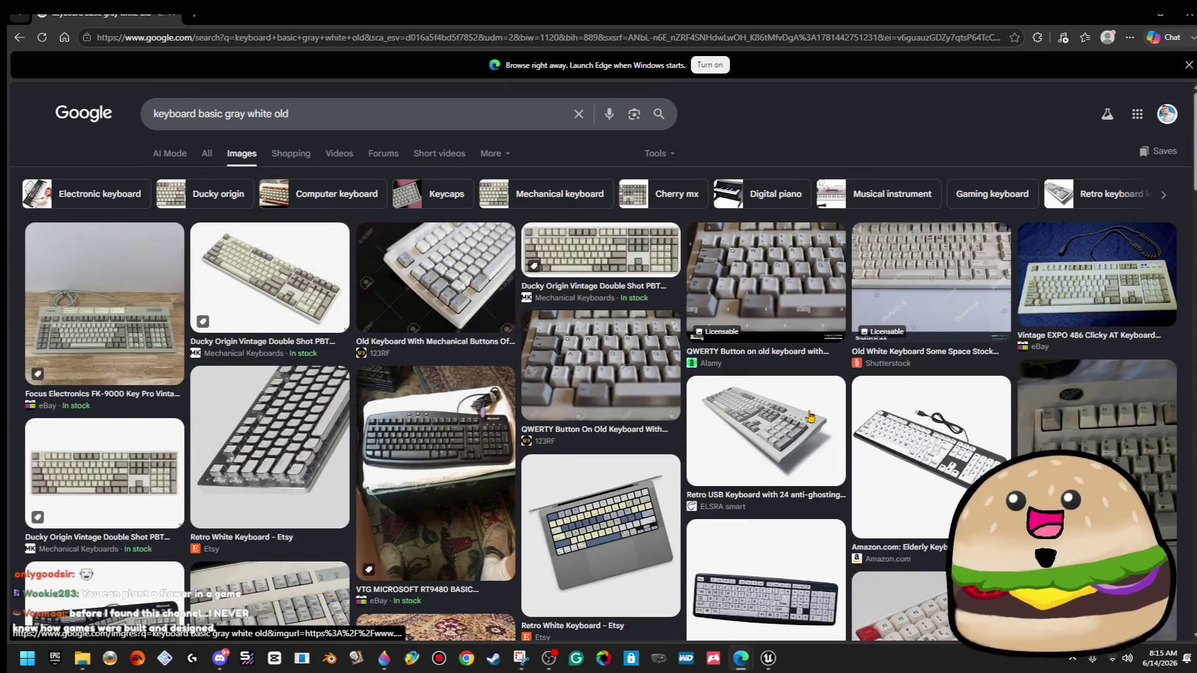
{"action": "left_click", "coordinate": [459, 119]}
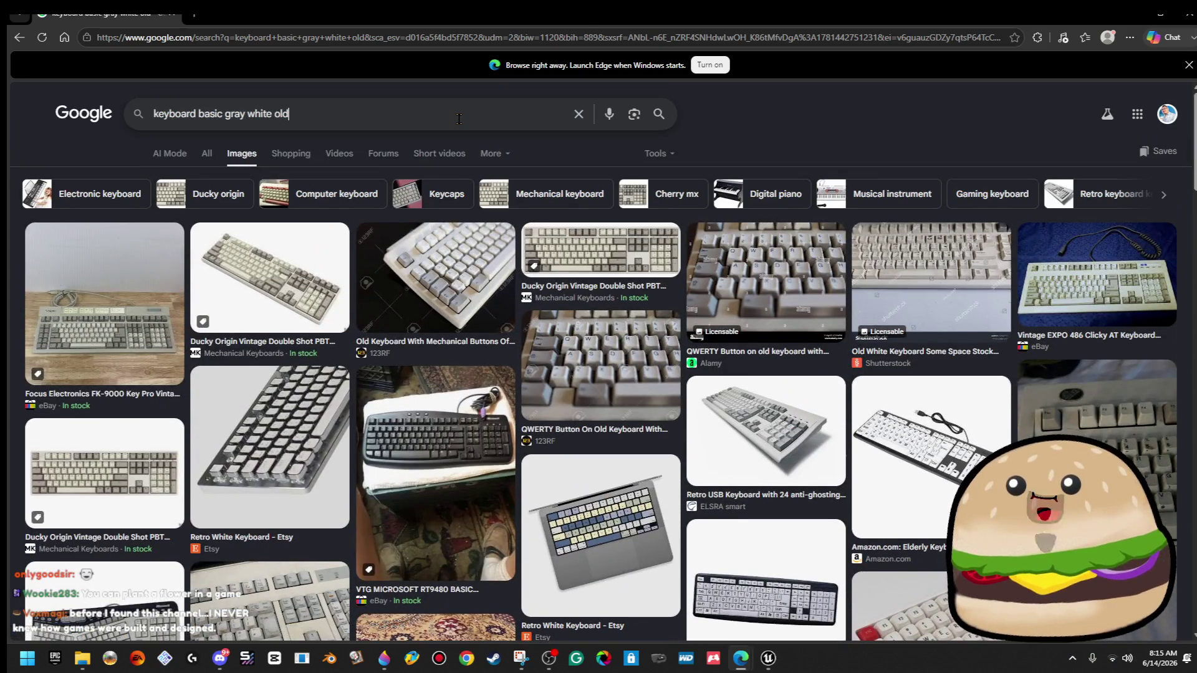
{"action": "type", "text": " o"}
{"action": "type", "text": "verhead view"}
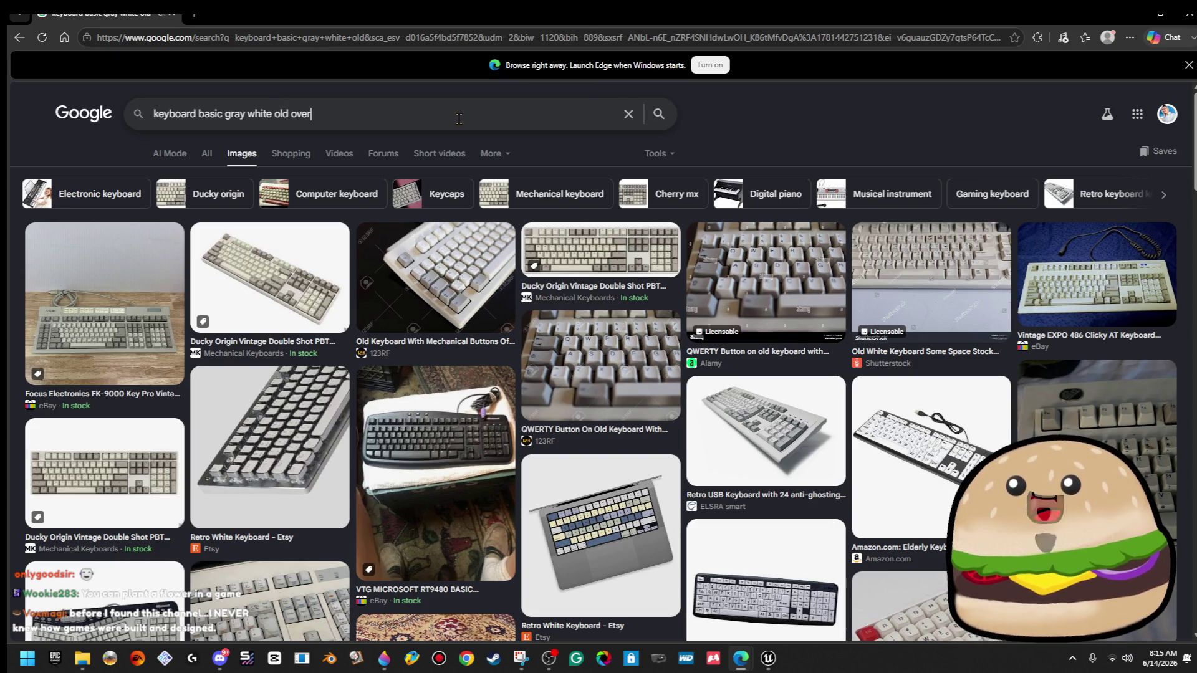
{"action": "key", "text": "Return"}
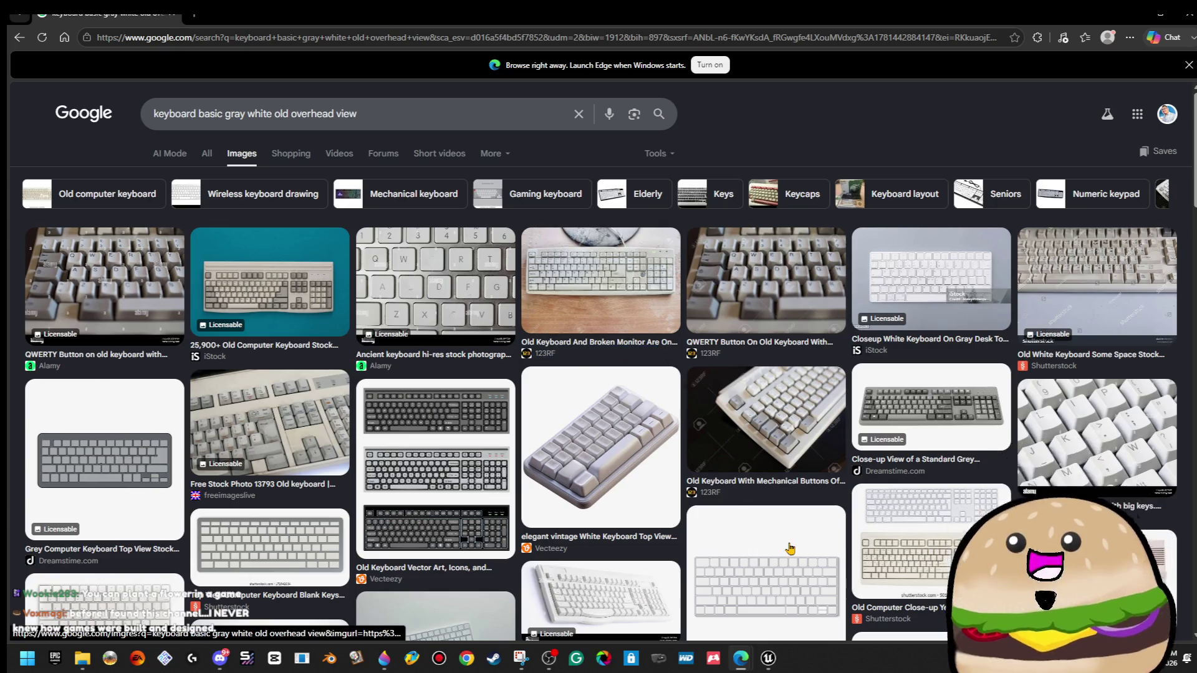
Preview the Old Yellow Colored Dirty Keyboard and Adobe Stock keyboard keys results.
{"action": "scroll", "coordinate": [797, 543], "scroll_direction": "down", "scroll_amount": 5}
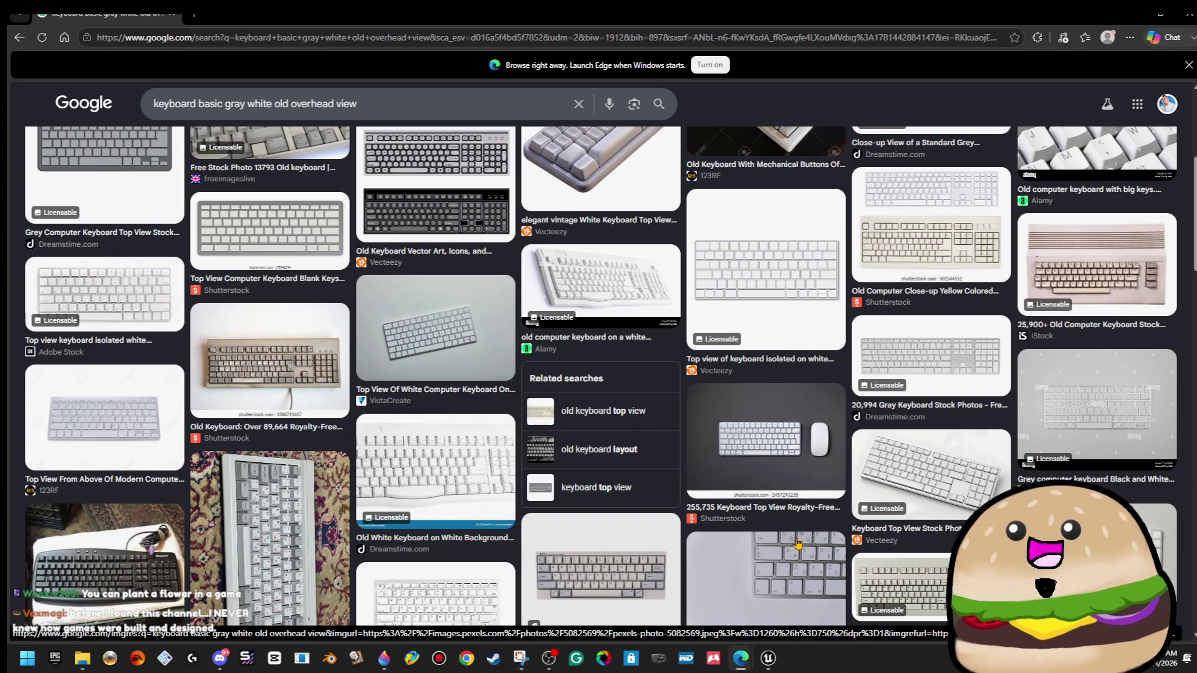
{"action": "scroll", "coordinate": [797, 544], "scroll_direction": "down", "scroll_amount": 6}
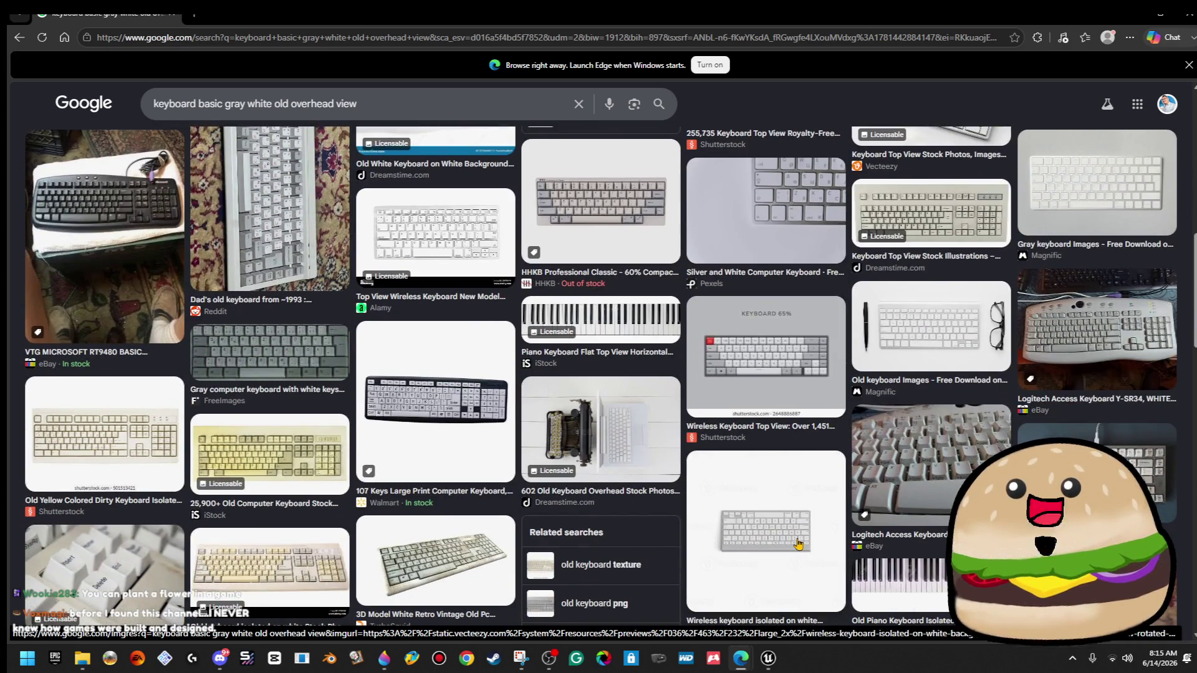
{"action": "left_click", "coordinate": [135, 436]}
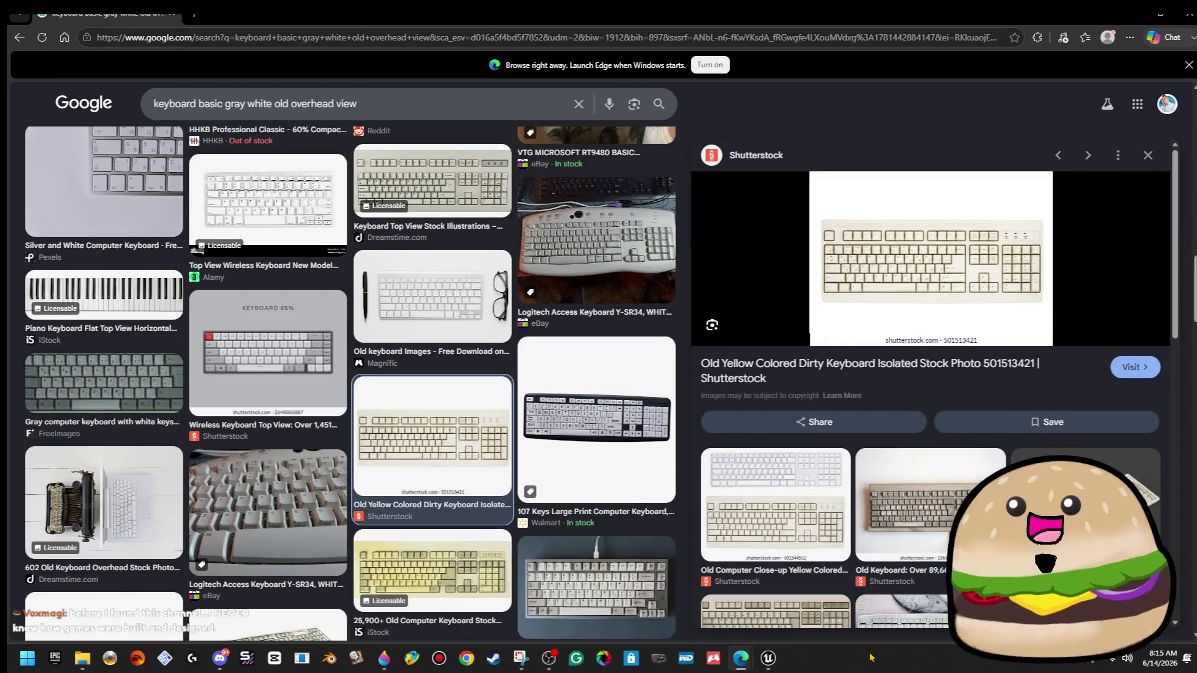
{"action": "scroll", "coordinate": [870, 582], "scroll_direction": "down", "scroll_amount": 3}
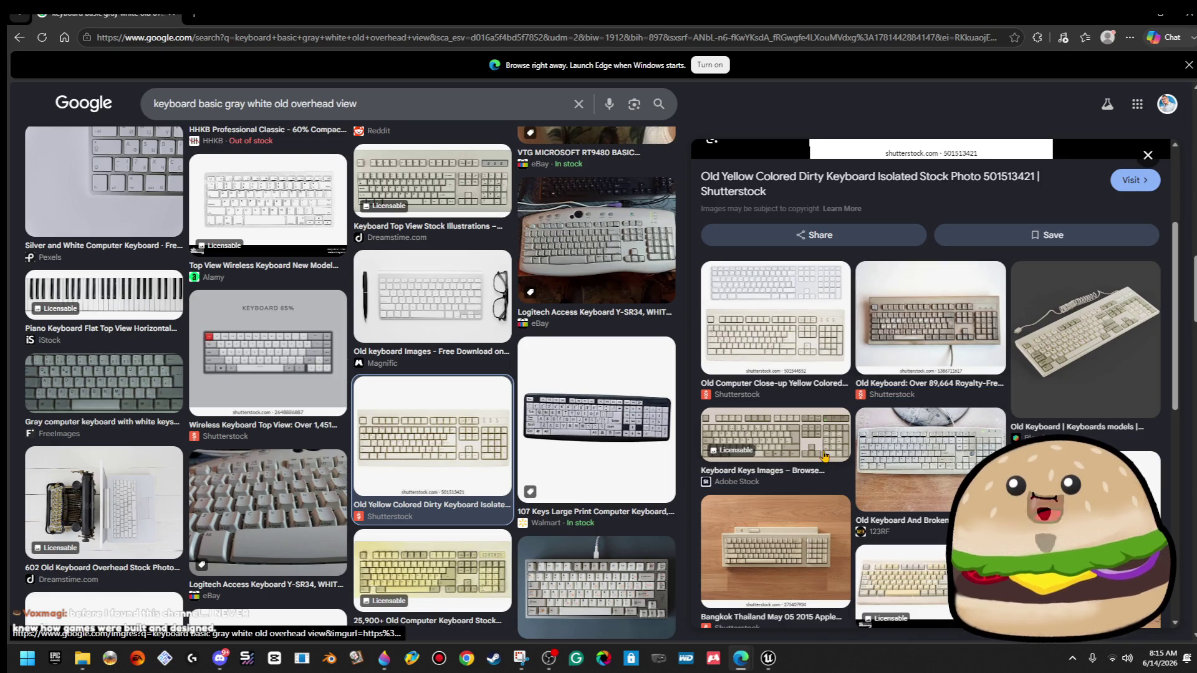
{"action": "left_click", "coordinate": [824, 457]}
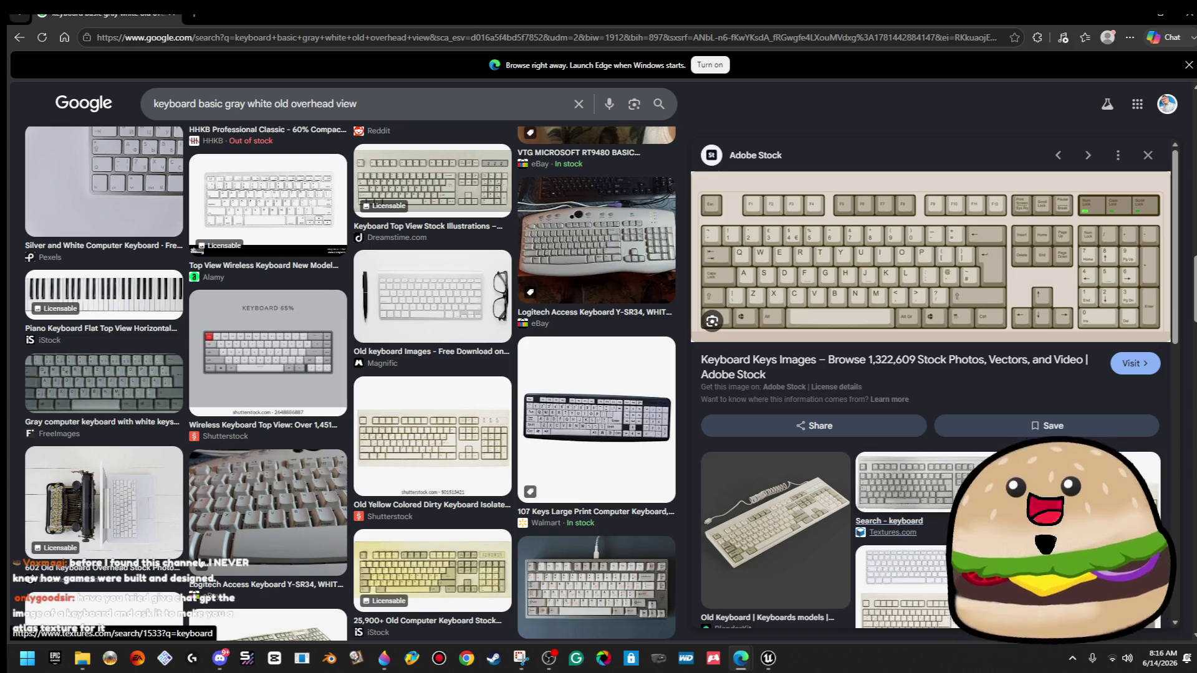
Open the Pngimg transparent keyboard preview and save the image to disk.
{"action": "scroll", "coordinate": [925, 447], "scroll_direction": "down", "scroll_amount": 3}
{"action": "scroll", "coordinate": [929, 387], "scroll_direction": "down", "scroll_amount": 5}
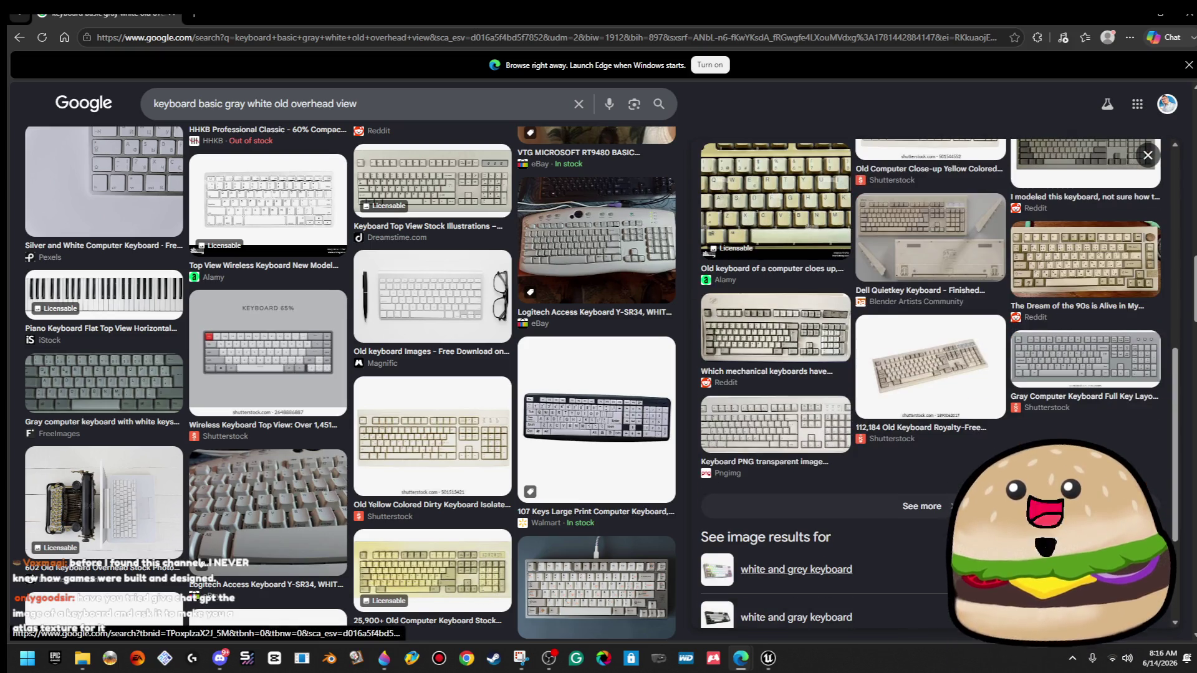
{"action": "left_click", "coordinate": [797, 427]}
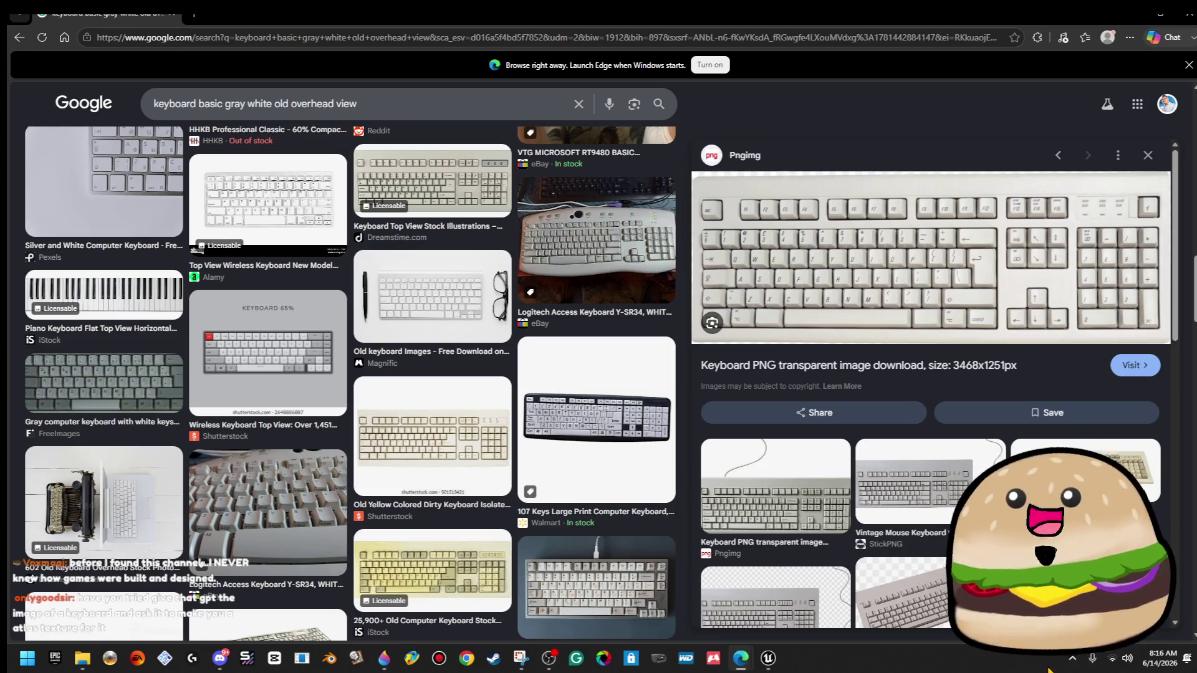
{"action": "right_click", "coordinate": [942, 277]}
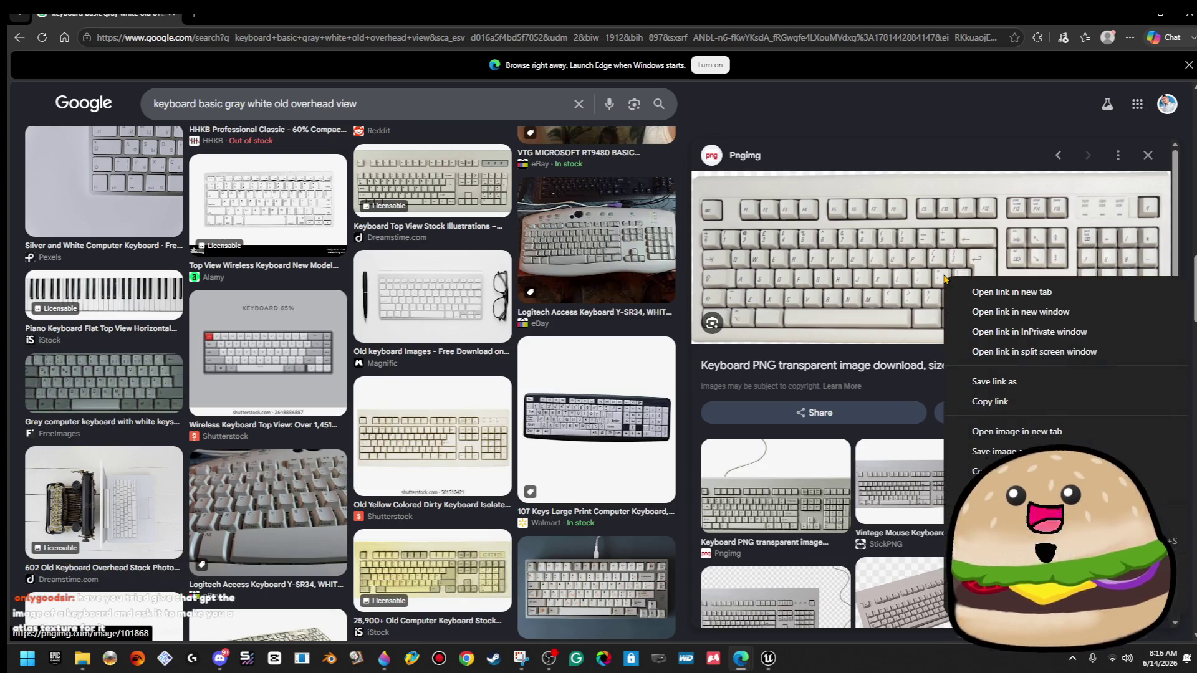
{"action": "left_click", "coordinate": [984, 451]}
{"action": "key", "text": "alt+Tab"}
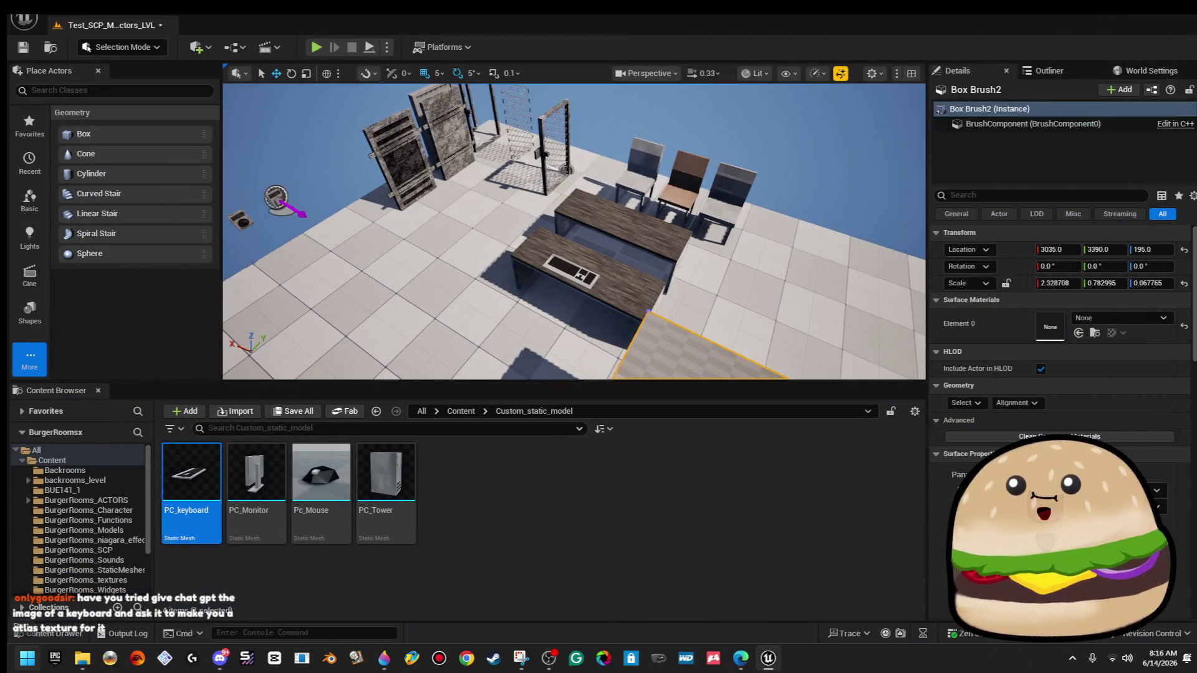
Switch to the Paint 3D window showing the 886 × 308 px black keyboard image.
{"action": "key", "text": "super"}
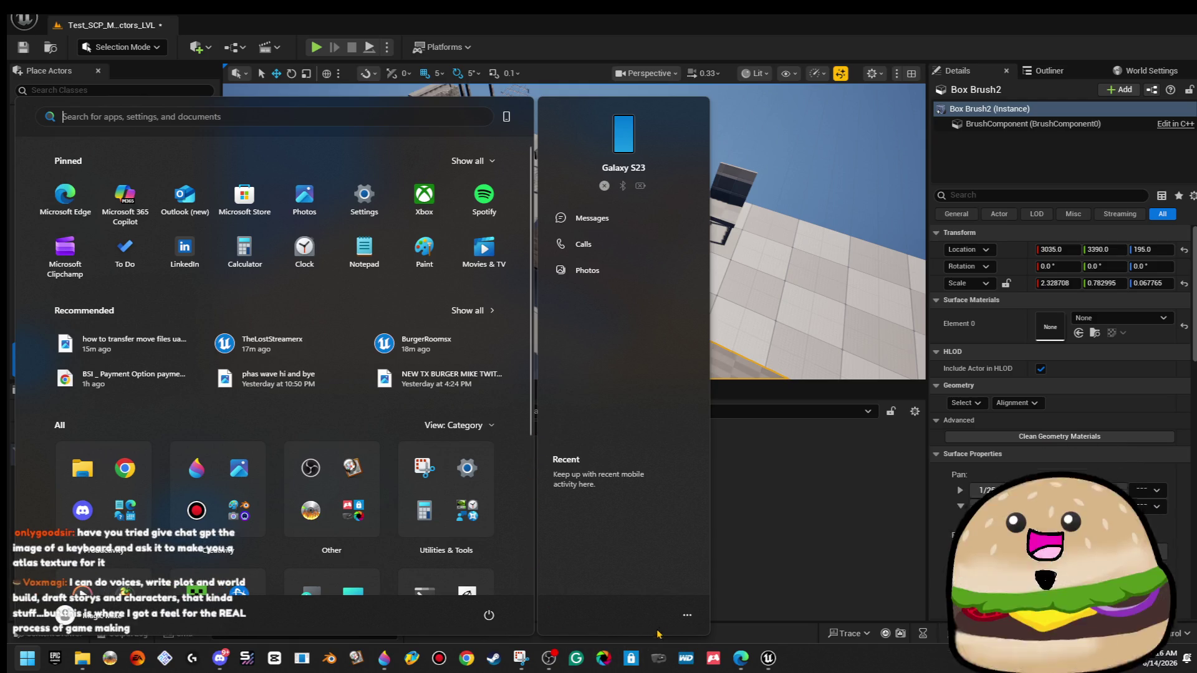
{"action": "left_click", "coordinate": [384, 658]}
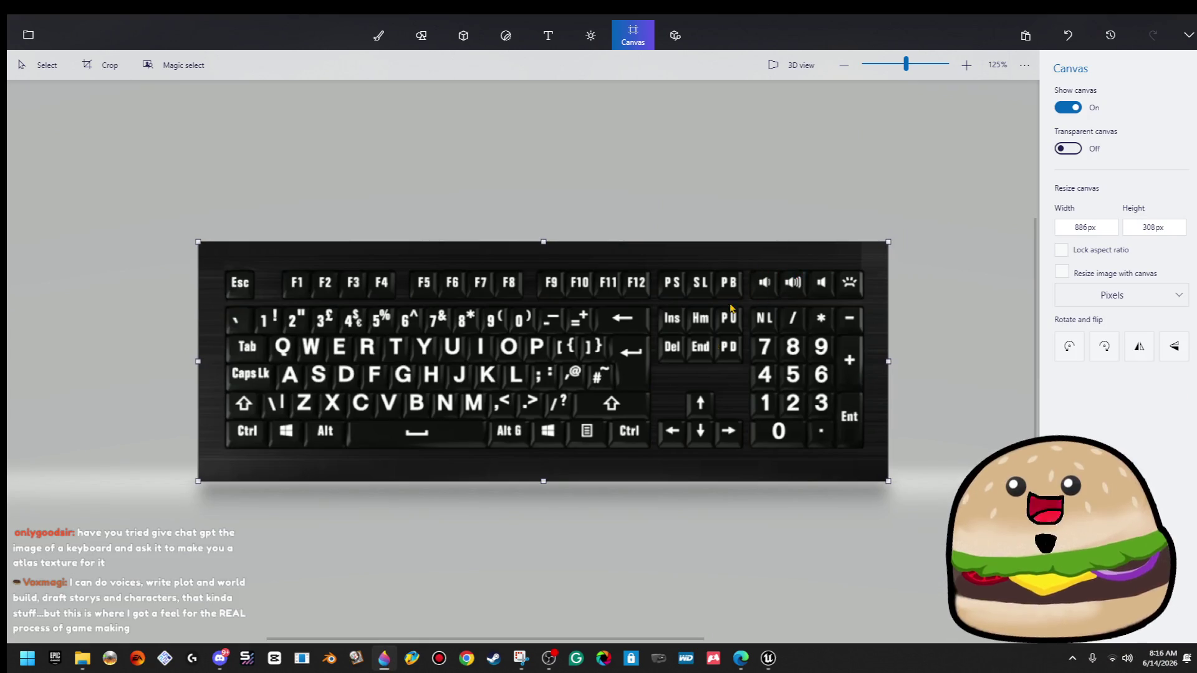
Undo the beige keyboard paste to get back the black keyboard image.
{"action": "key", "text": "alt+Tab"}
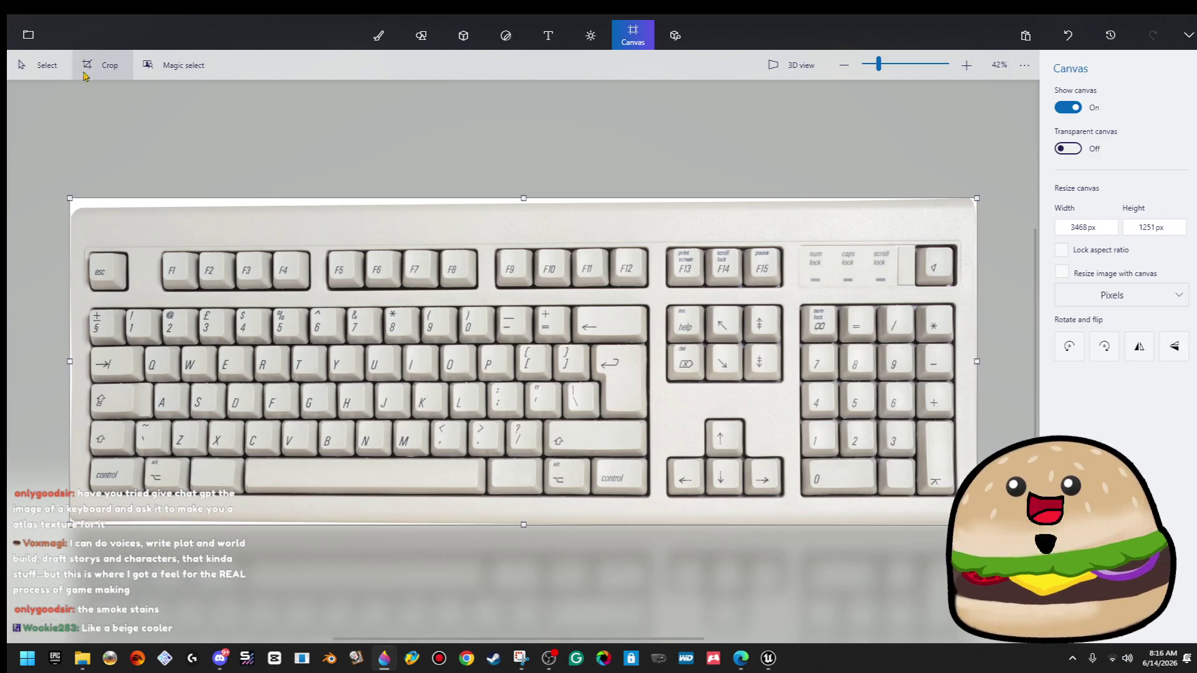
{"action": "left_click", "coordinate": [42, 65]}
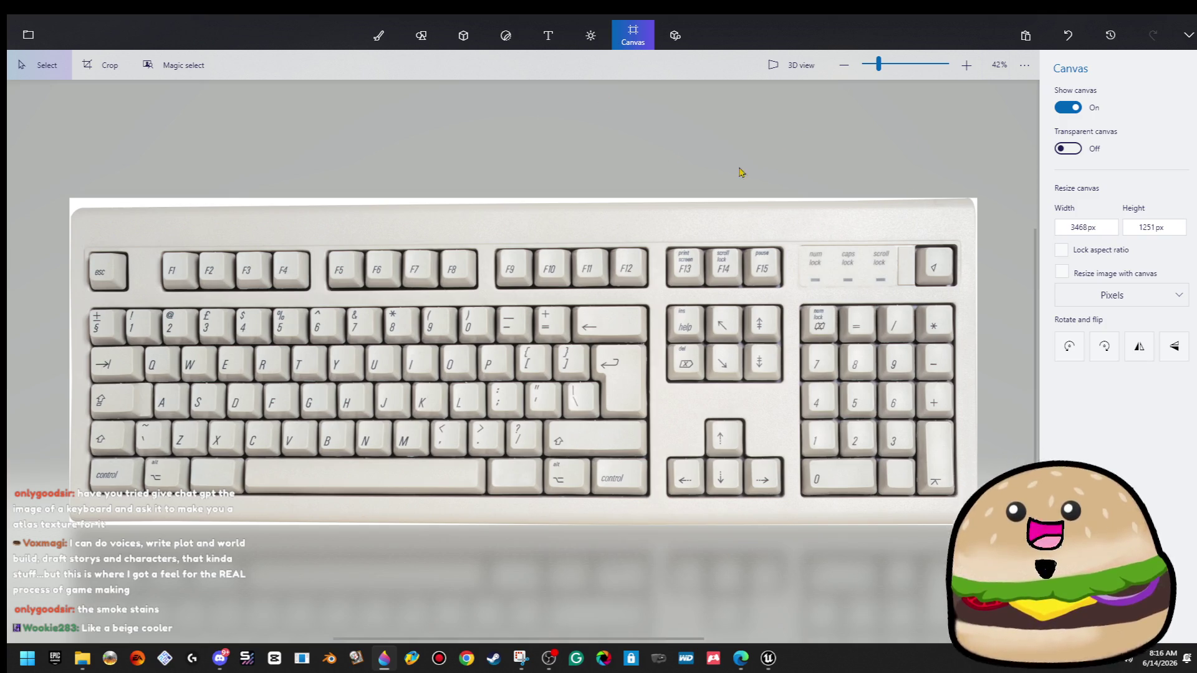
{"action": "left_click", "coordinate": [102, 64]}
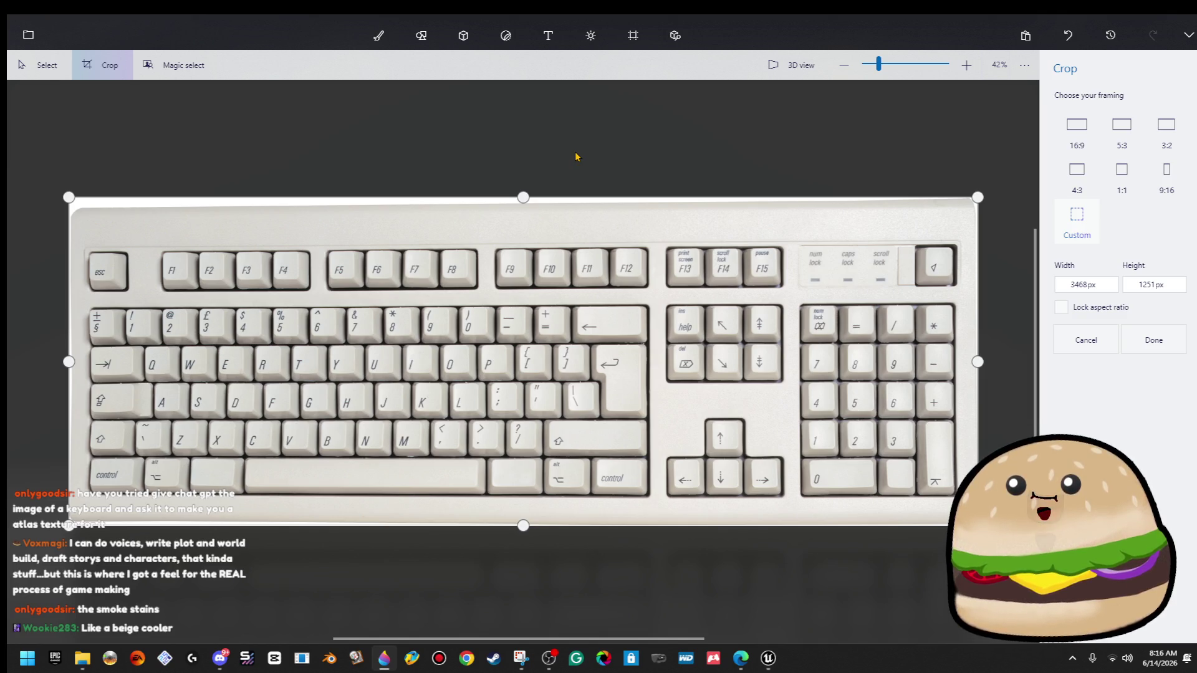
{"action": "key", "text": "Escape"}
{"action": "key", "text": "ctrl+z"}
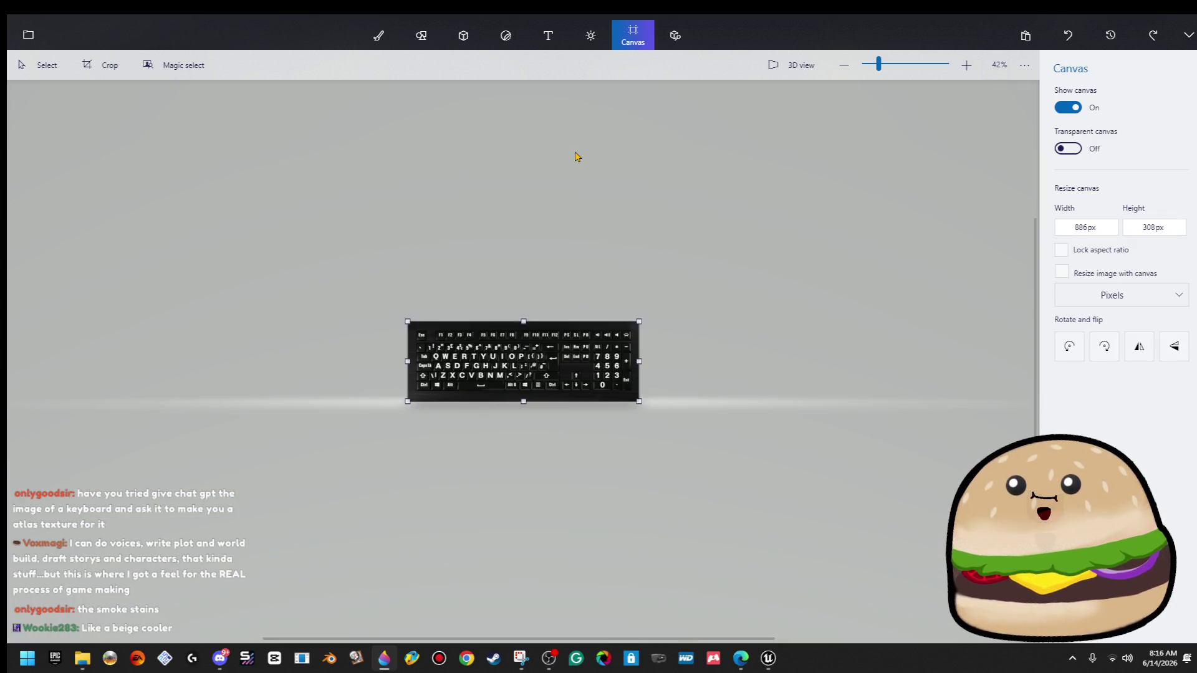
Heighten the canvas to 886 × 318 px and stretch the black casing's top strip into the added space.
{"action": "scroll", "coordinate": [577, 322], "scroll_direction": "up", "scroll_amount": 5}
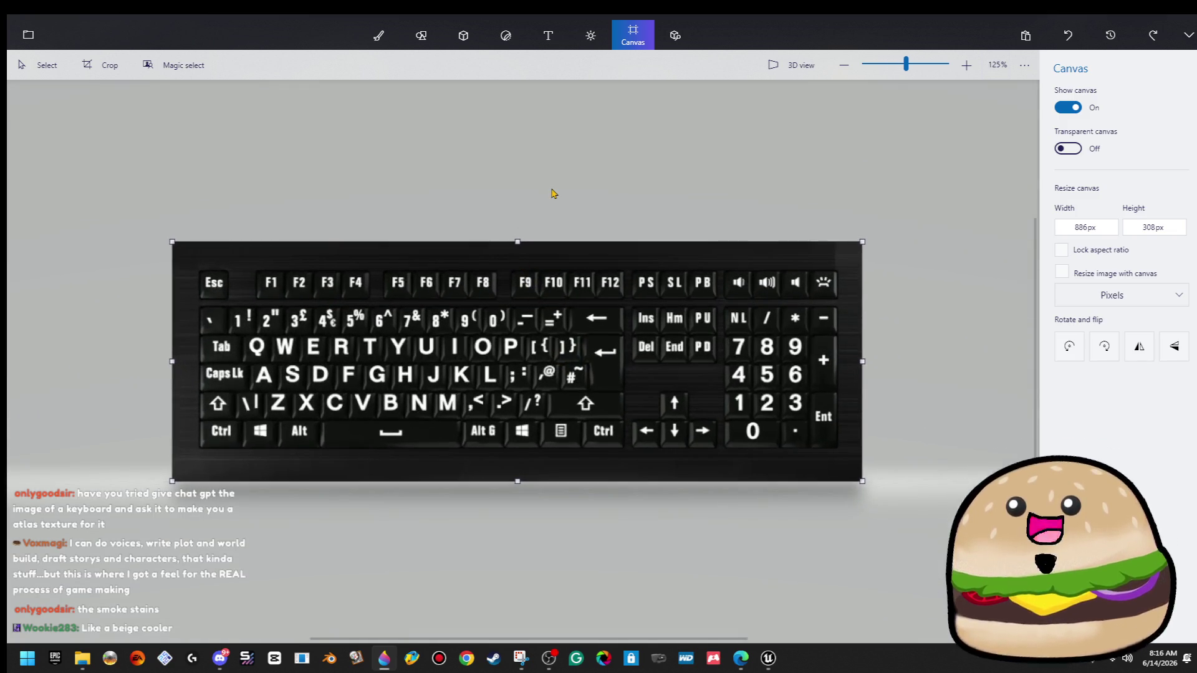
{"action": "mouse_move", "coordinate": [517, 241]}
{"action": "left_mouse_down"}
{"action": "mouse_move", "coordinate": [521, 230]}
{"action": "mouse_move", "coordinate": [440, 226]}
{"action": "left_mouse_up"}
{"action": "left_click_drag", "start_coordinate": [159, 248], "coordinate": [935, 281]}
{"action": "left_click_drag", "start_coordinate": [518, 248], "coordinate": [518, 193]}
{"action": "key", "text": "c"}
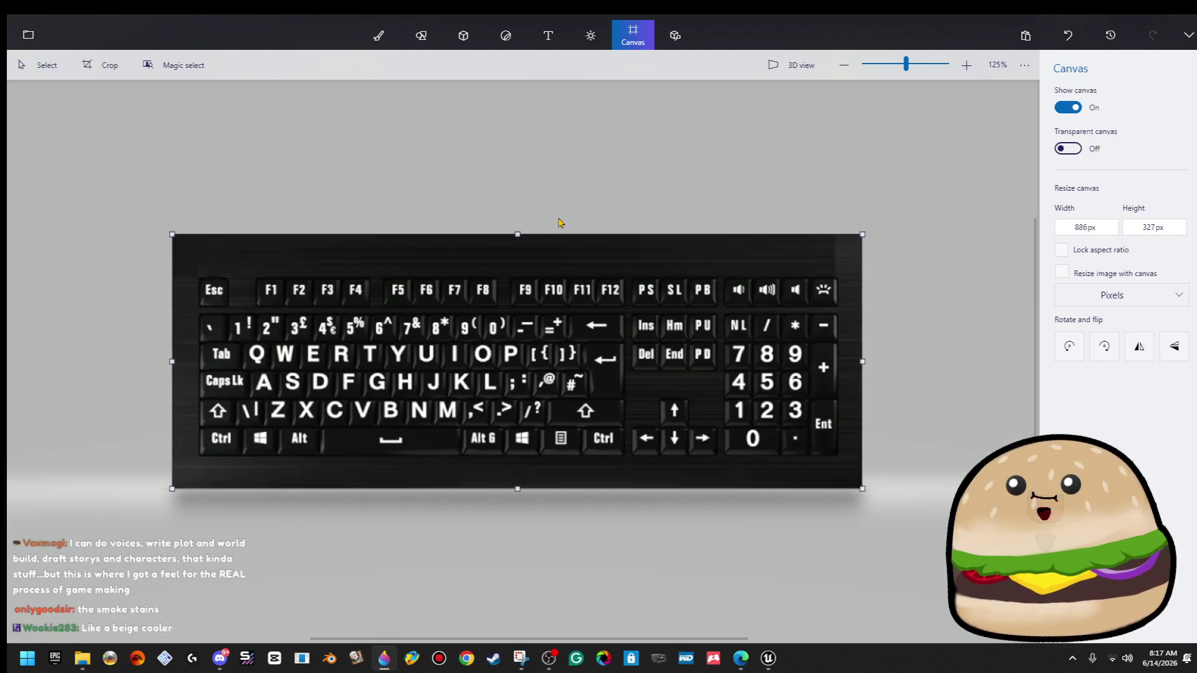
{"action": "left_click_drag", "start_coordinate": [522, 235], "coordinate": [523, 247]}
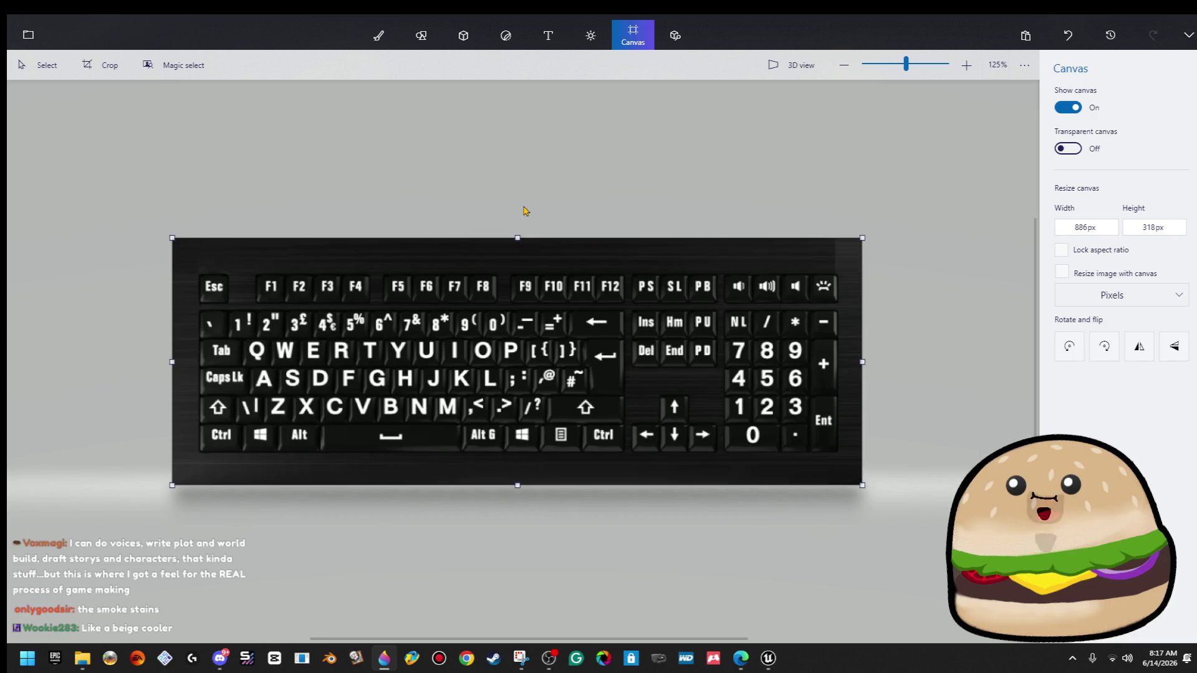
Save a copy as a 2D PNG image named 'black keyboard' on the Desktop.
{"action": "left_click", "coordinate": [28, 35]}
{"action": "left_click", "coordinate": [93, 194]}
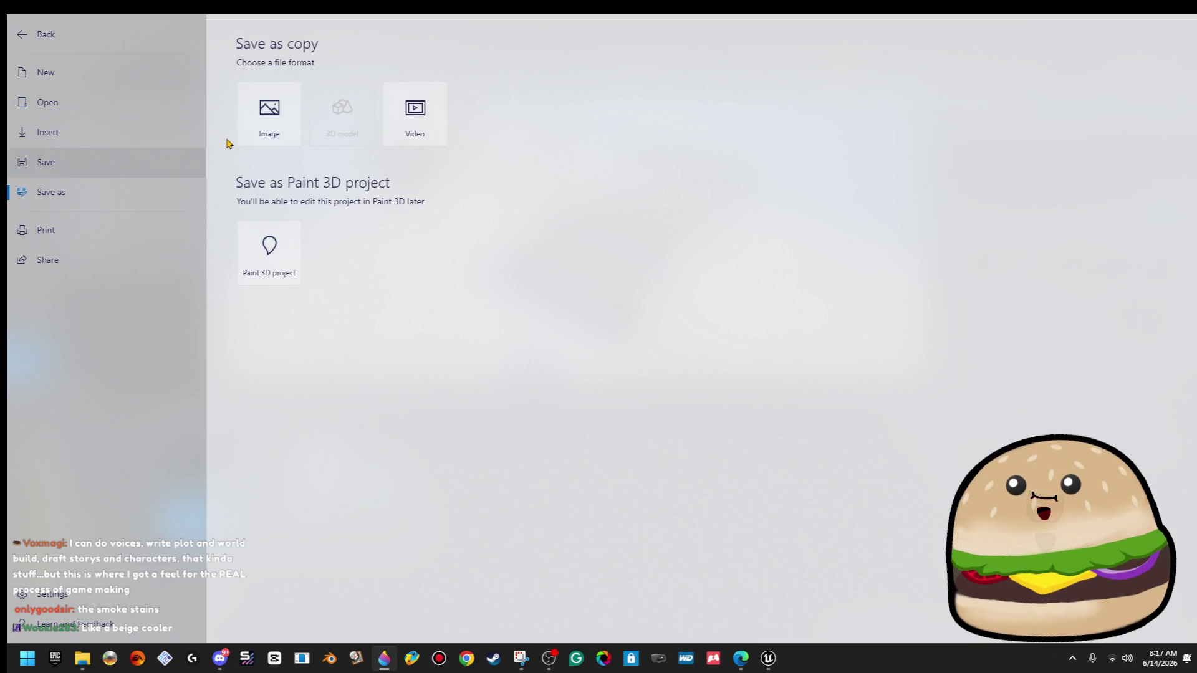
{"action": "left_click", "coordinate": [253, 125]}
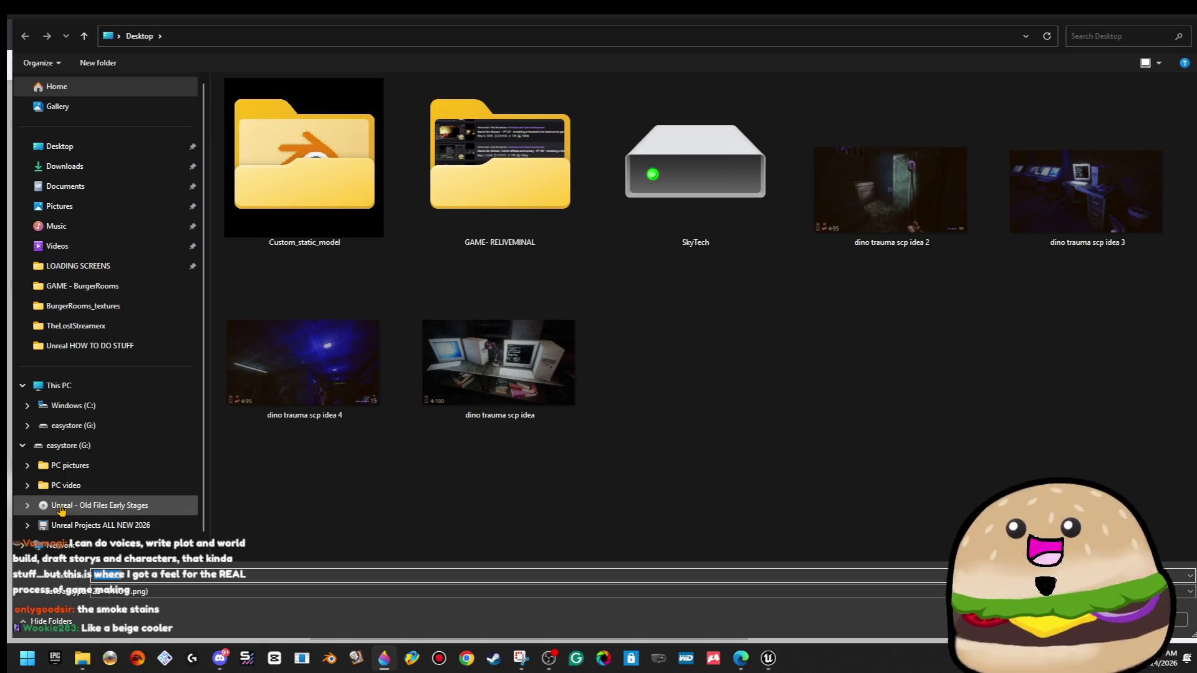
{"action": "left_click", "coordinate": [79, 146]}
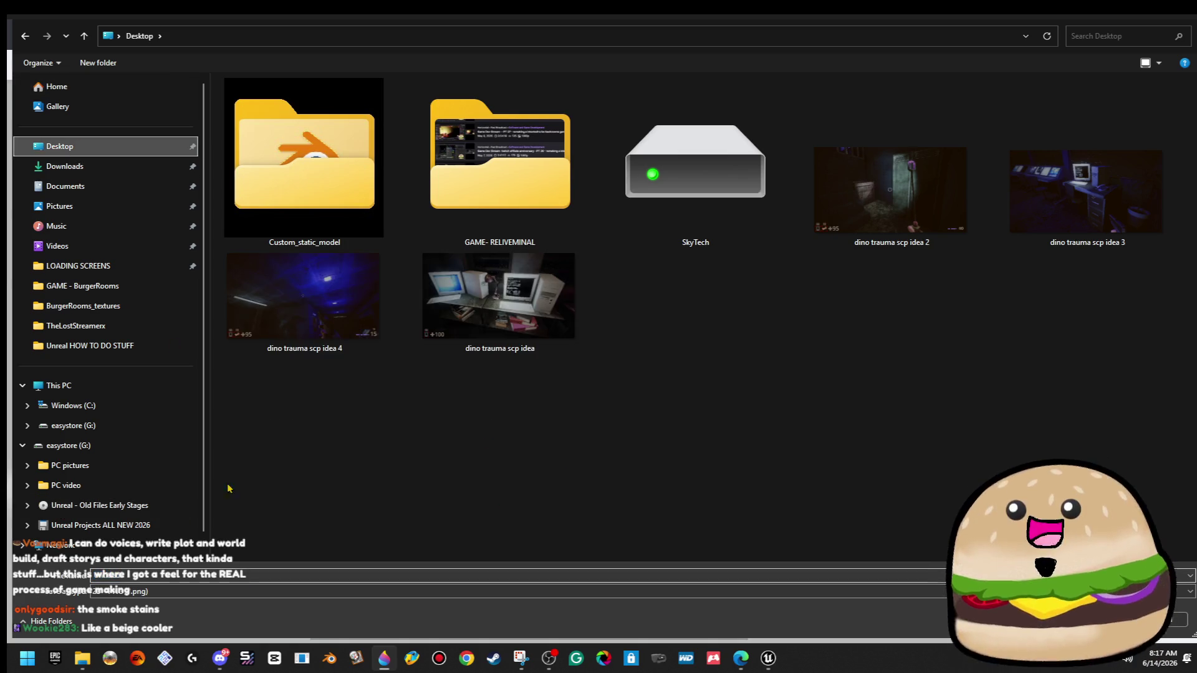
{"action": "type", "text": "black"}
{"action": "type", "text": "eyboard"}
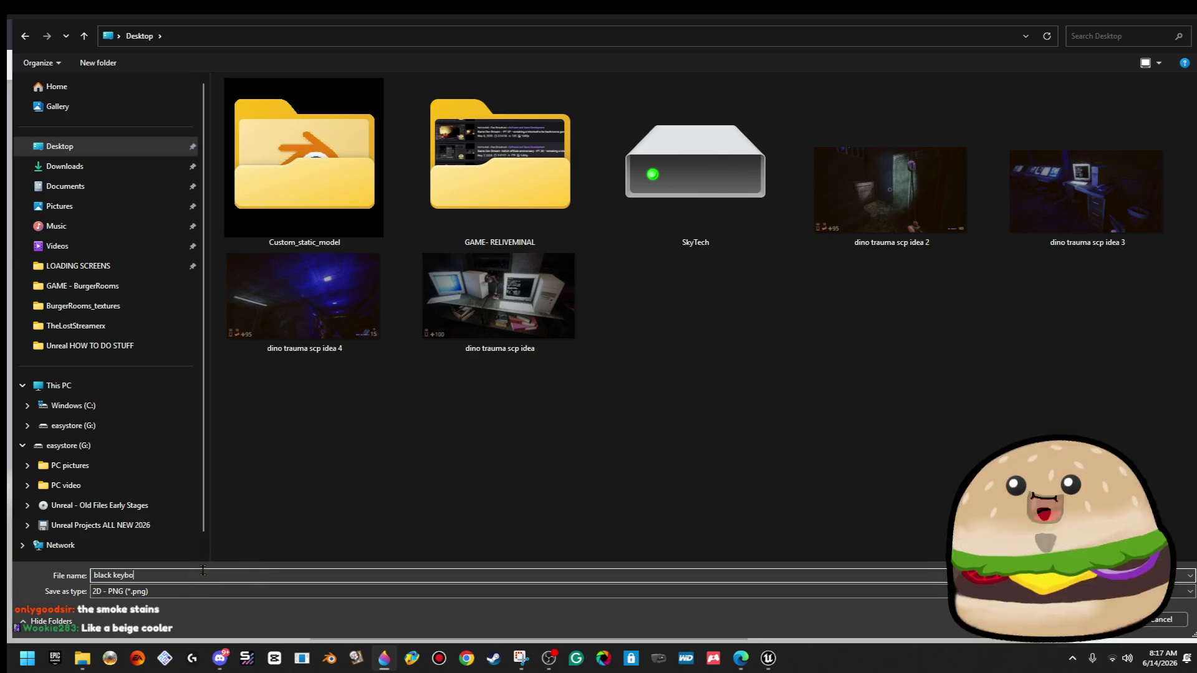
{"action": "key", "text": "Return"}
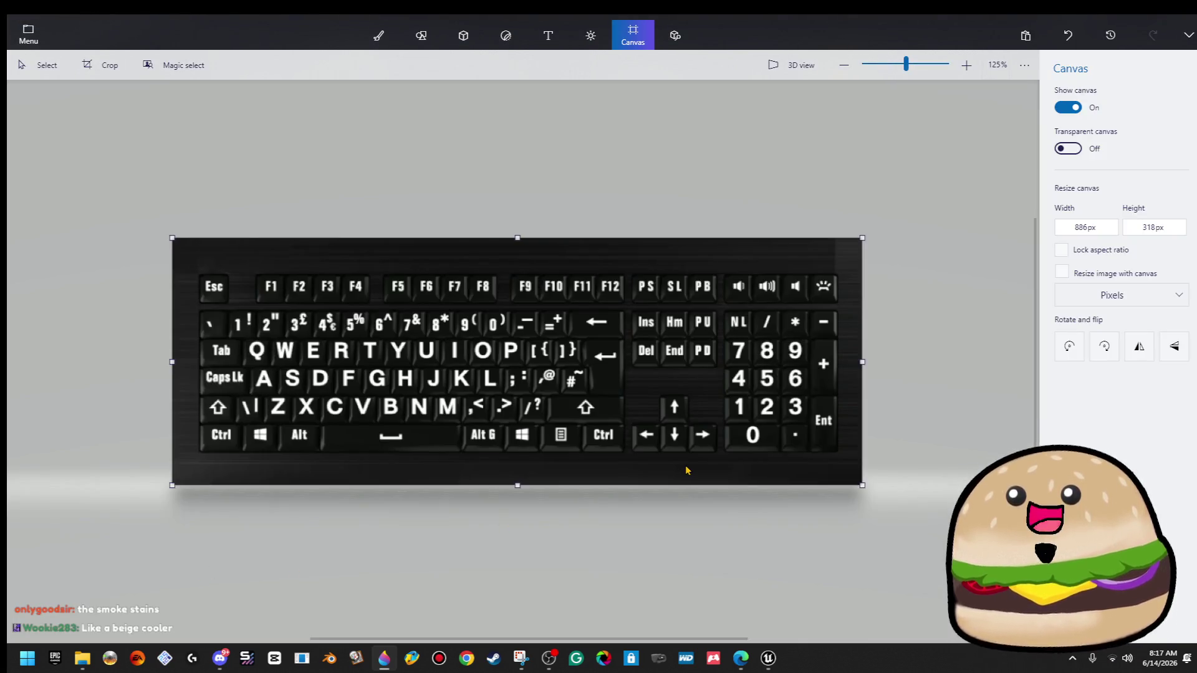
Paste the beige keyboard image and fit the canvas to it at 3468 × 1251 px.
{"action": "key", "text": "ctrl+v"}
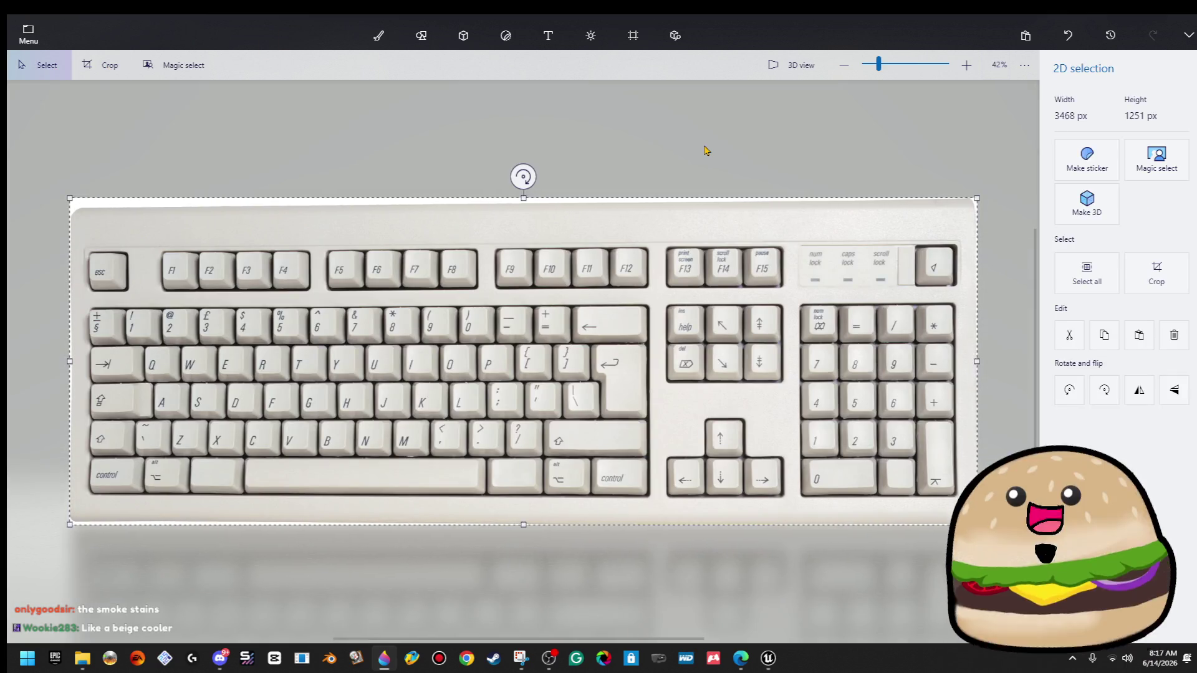
{"action": "key", "text": "c"}
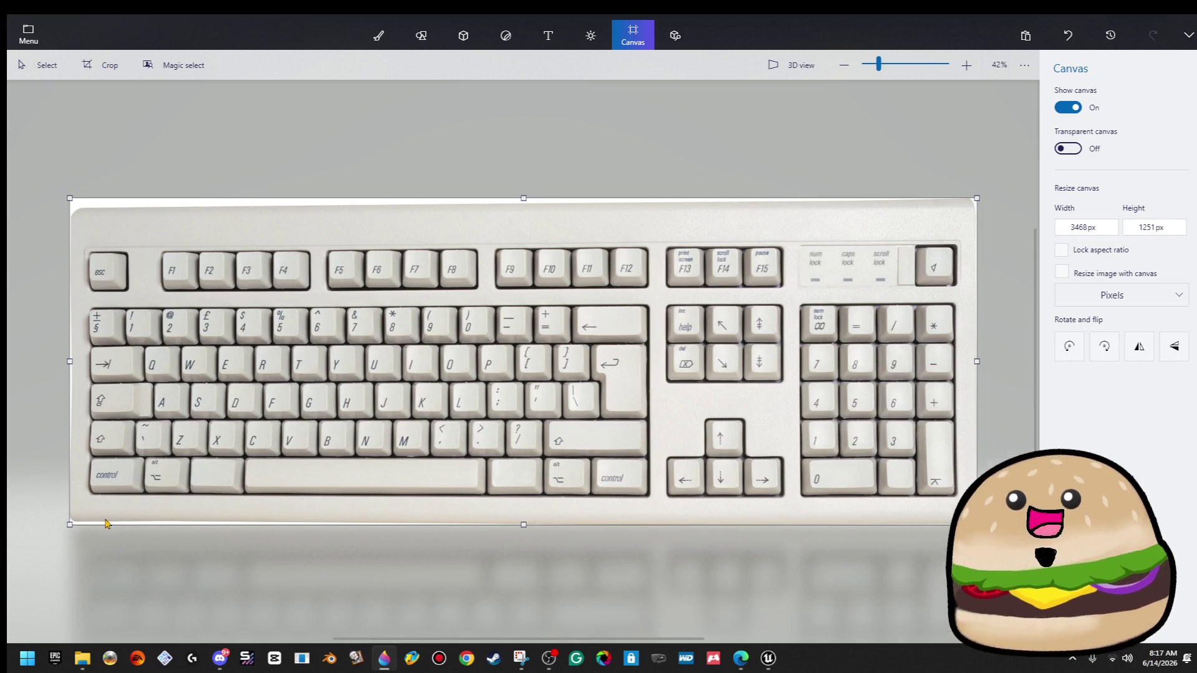
{"action": "left_click_drag", "start_coordinate": [86, 511], "coordinate": [976, 499]}
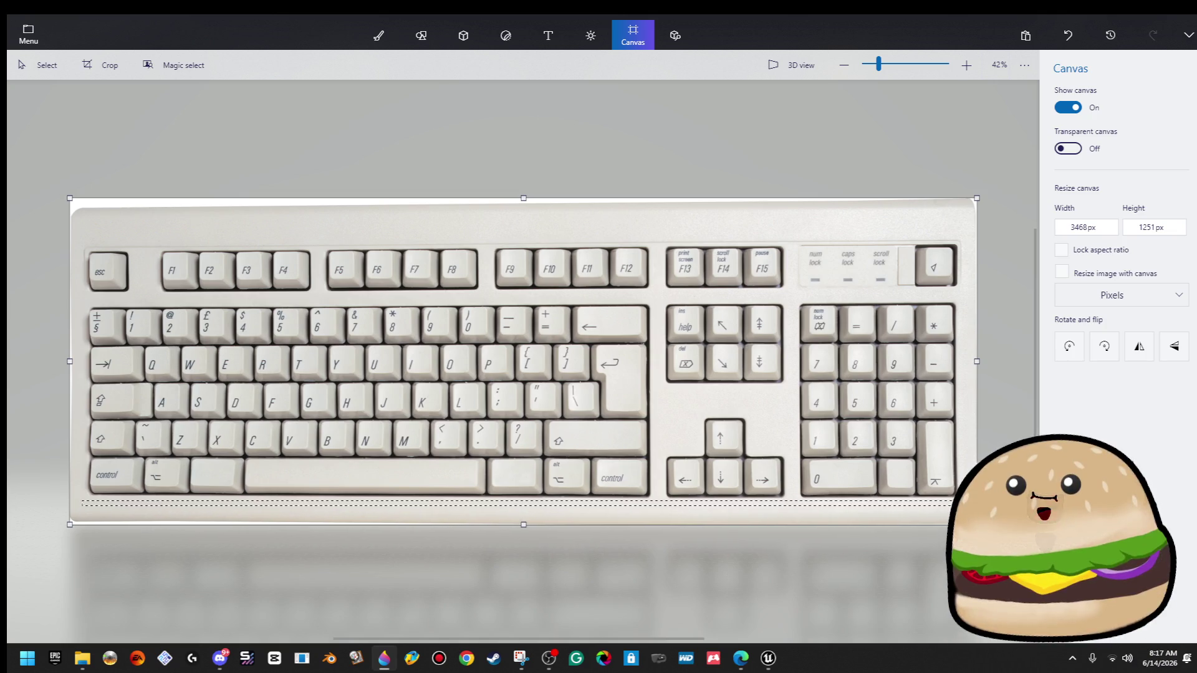
{"action": "left_click", "coordinate": [539, 529]}
{"action": "left_click", "coordinate": [633, 35]}
Stretch thin strips along the keyboard's right, top and left edges, undoing one bad stretch.
{"action": "mouse_move", "coordinate": [966, 515]}
{"action": "left_mouse_down"}
{"action": "mouse_move", "coordinate": [976, 187]}
{"action": "mouse_move", "coordinate": [969, 206]}
{"action": "mouse_move", "coordinate": [997, 165]}
{"action": "left_mouse_up"}
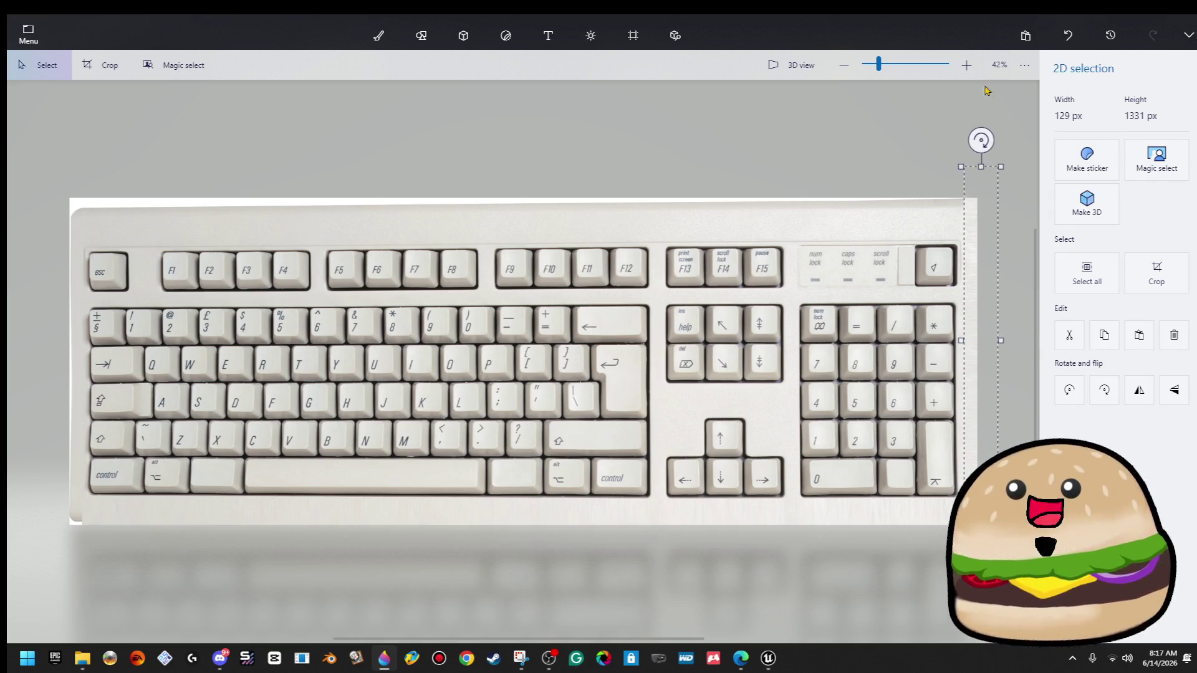
{"action": "left_click", "coordinate": [970, 229]}
{"action": "mouse_move", "coordinate": [971, 229]}
{"action": "left_mouse_down"}
{"action": "mouse_move", "coordinate": [18, 234]}
{"action": "mouse_move", "coordinate": [78, 235]}
{"action": "mouse_move", "coordinate": [38, 200]}
{"action": "mouse_move", "coordinate": [93, 521]}
{"action": "mouse_move", "coordinate": [92, 535]}
{"action": "mouse_move", "coordinate": [91, 497]}
{"action": "mouse_move", "coordinate": [78, 503]}
{"action": "mouse_move", "coordinate": [16, 632]}
{"action": "left_mouse_up"}
{"action": "left_click", "coordinate": [76, 229]}
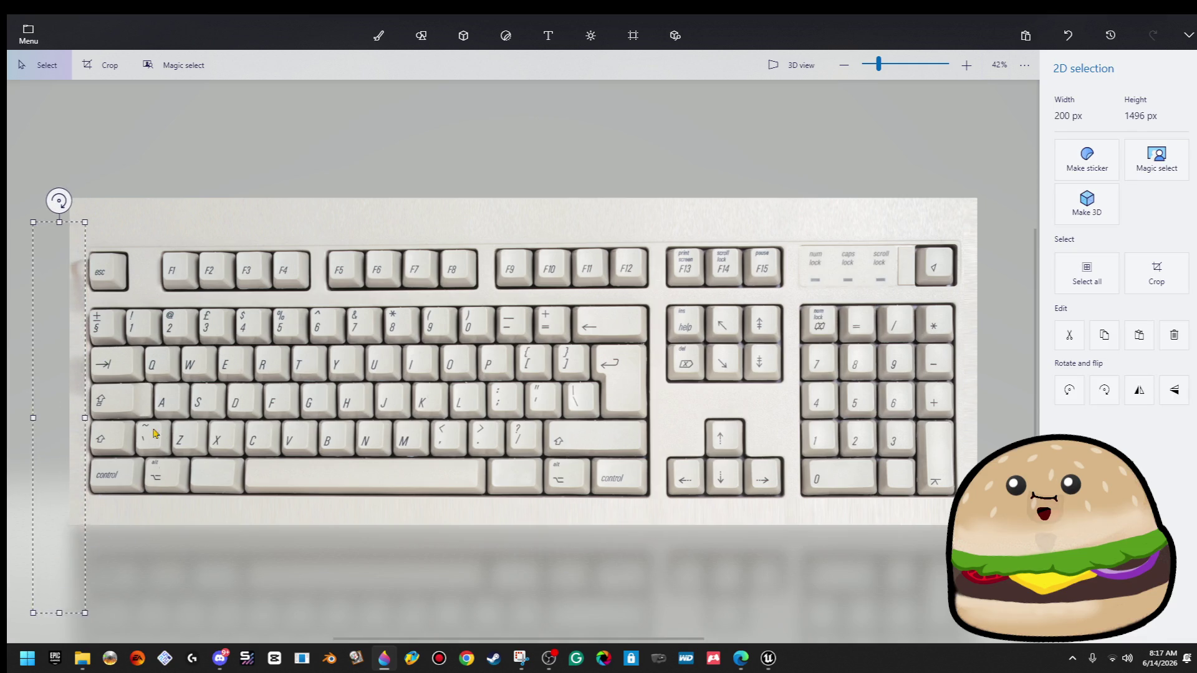
{"action": "left_click", "coordinate": [115, 247]}
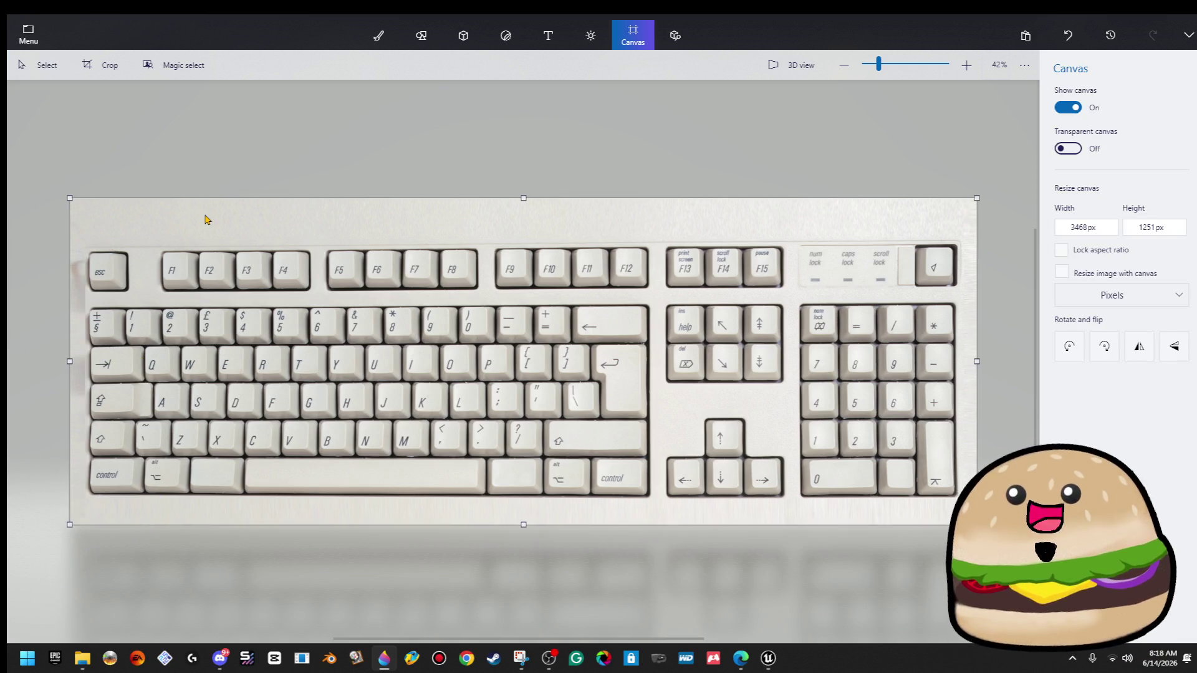
{"action": "key", "text": "ctrl+z"}
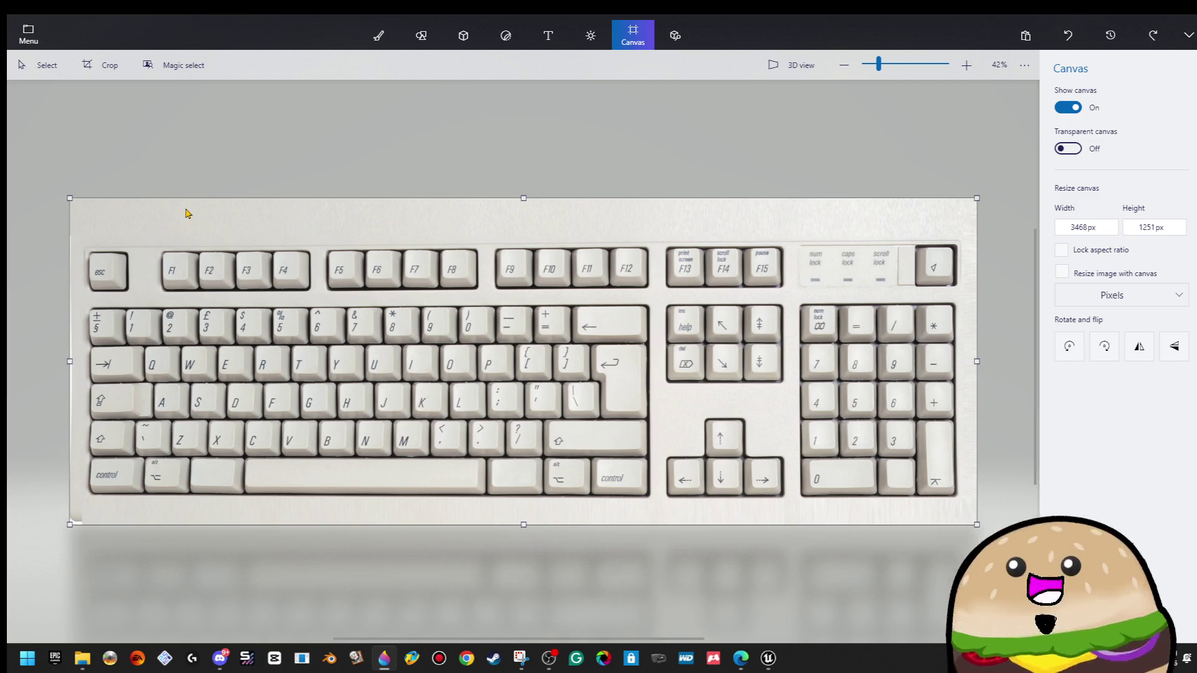
{"action": "mouse_move", "coordinate": [80, 230]}
{"action": "left_mouse_down"}
{"action": "mouse_move", "coordinate": [77, 250]}
{"action": "mouse_move", "coordinate": [58, 254]}
{"action": "mouse_move", "coordinate": [23, 635]}
{"action": "left_mouse_up"}
{"action": "left_click", "coordinate": [212, 429]}
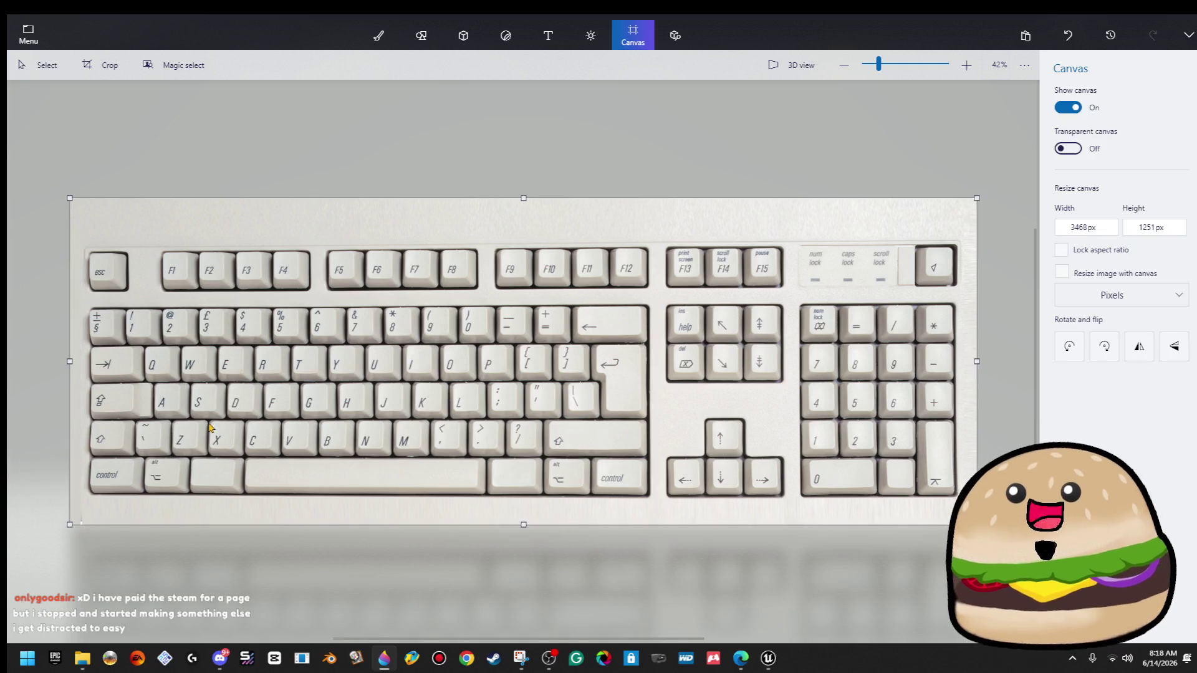
{"action": "left_click_drag", "start_coordinate": [100, 521], "coordinate": [120, 526]}
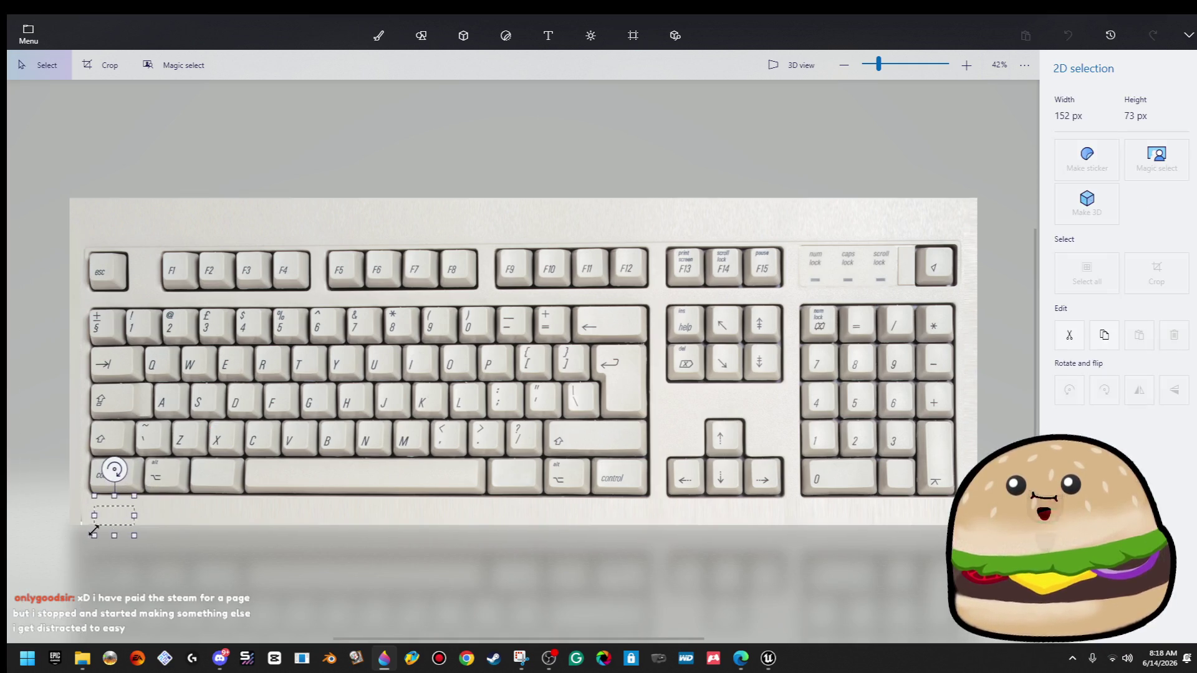
Enlarge the canvas outward from its corners to 3531 × 1305 px.
{"action": "left_click", "coordinate": [211, 430]}
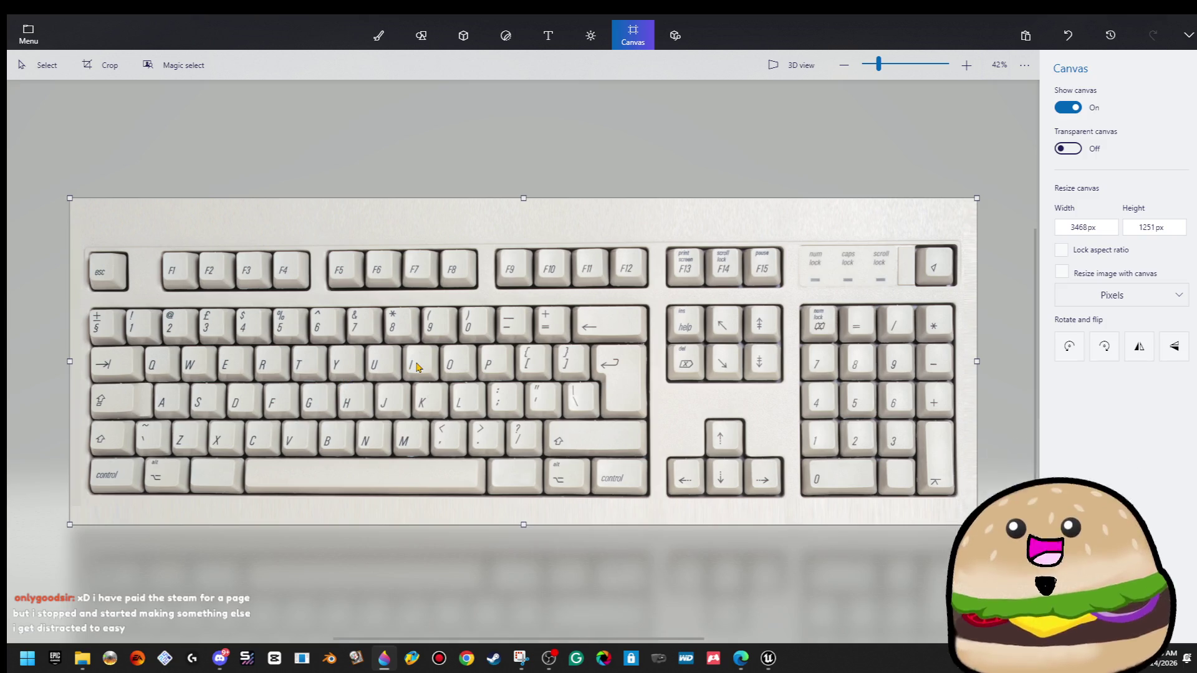
{"action": "scroll", "coordinate": [416, 367], "scroll_direction": "down", "scroll_amount": 1}
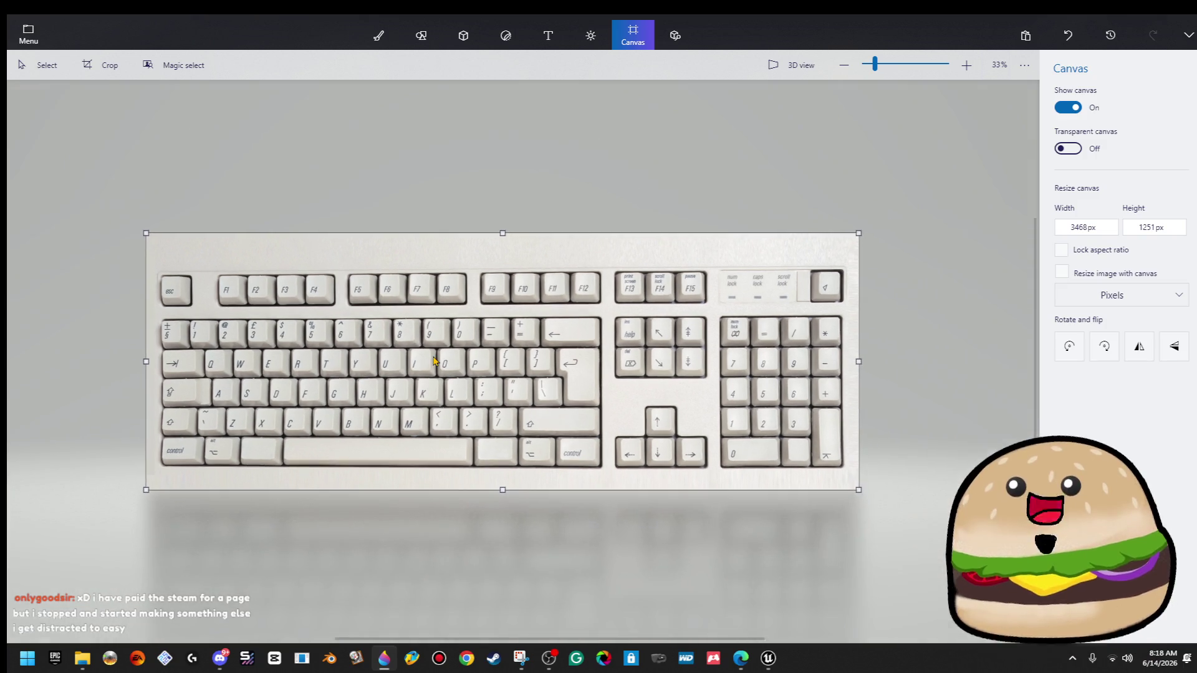
{"action": "scroll", "coordinate": [848, 246], "scroll_direction": "up", "scroll_amount": 3}
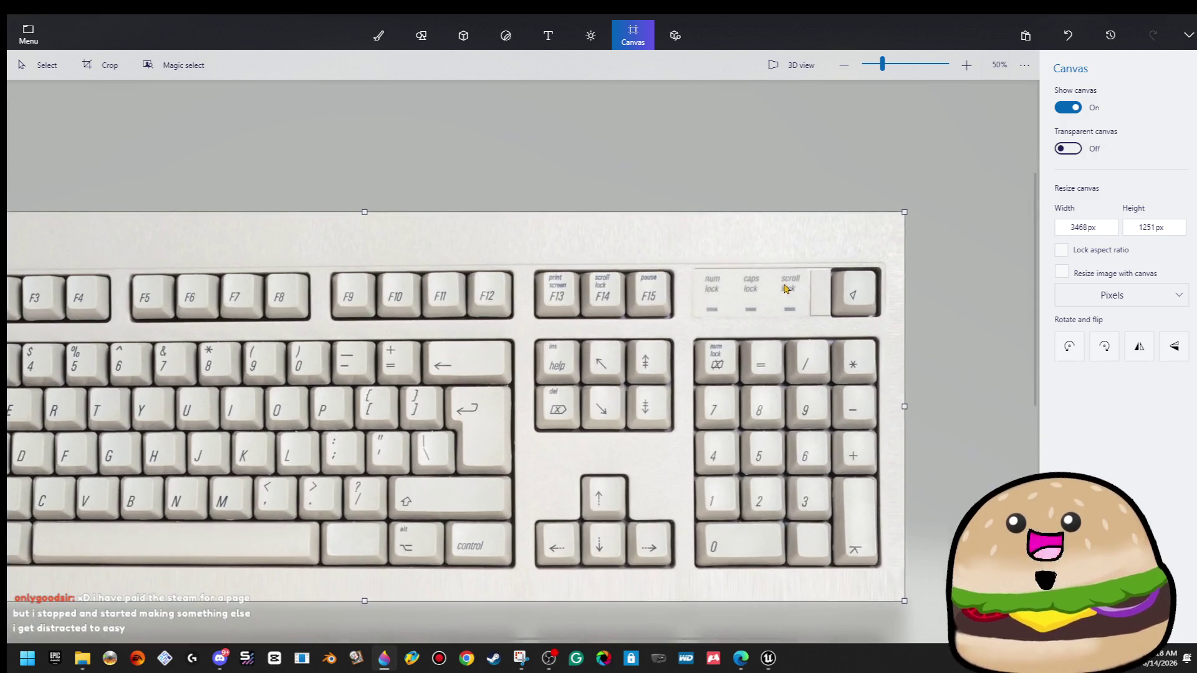
{"action": "scroll", "coordinate": [795, 296], "scroll_direction": "down", "scroll_amount": 2}
{"action": "scroll", "coordinate": [838, 270], "scroll_direction": "up", "scroll_amount": 2}
{"action": "scroll", "coordinate": [837, 270], "scroll_direction": "down", "scroll_amount": 3}
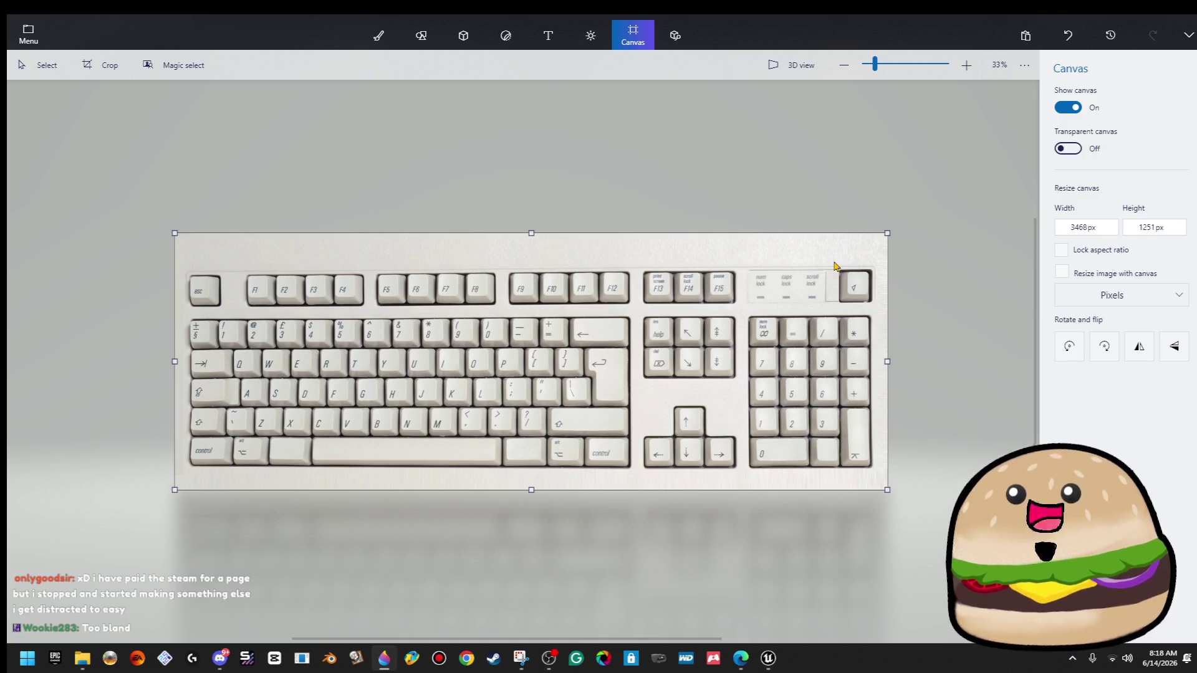
{"action": "left_click_drag", "start_coordinate": [889, 493], "coordinate": [892, 494]}
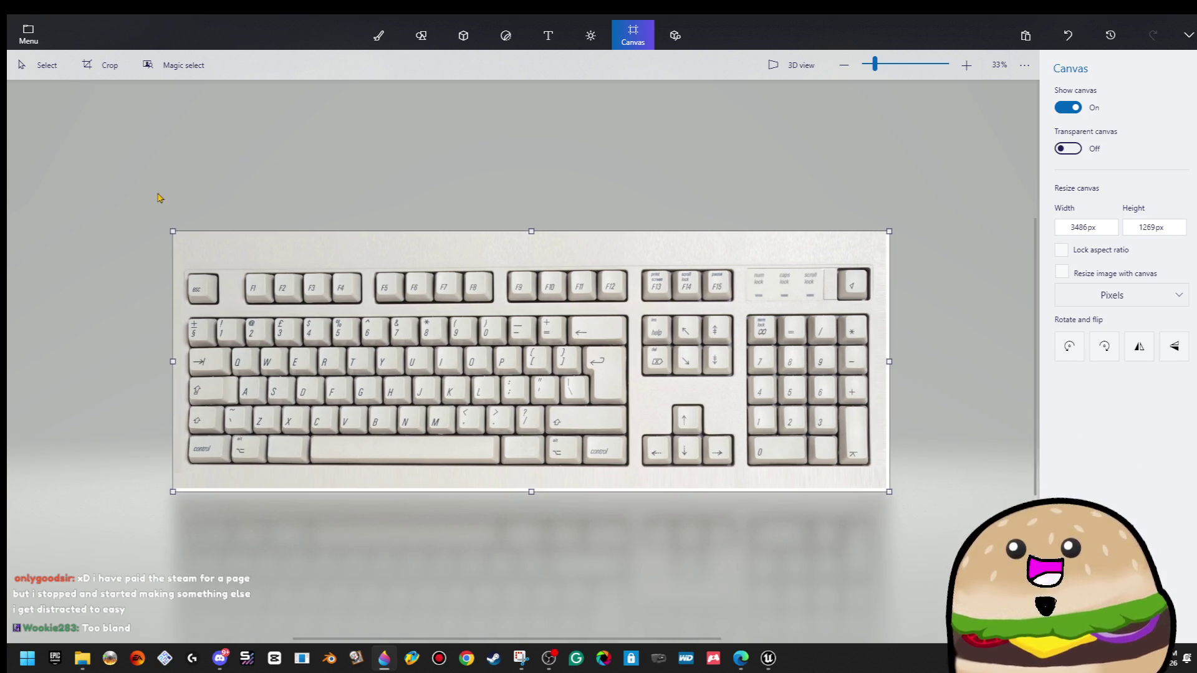
{"action": "left_click_drag", "start_coordinate": [171, 227], "coordinate": [165, 225]}
{"action": "left_click_drag", "start_coordinate": [895, 494], "coordinate": [897, 495]}
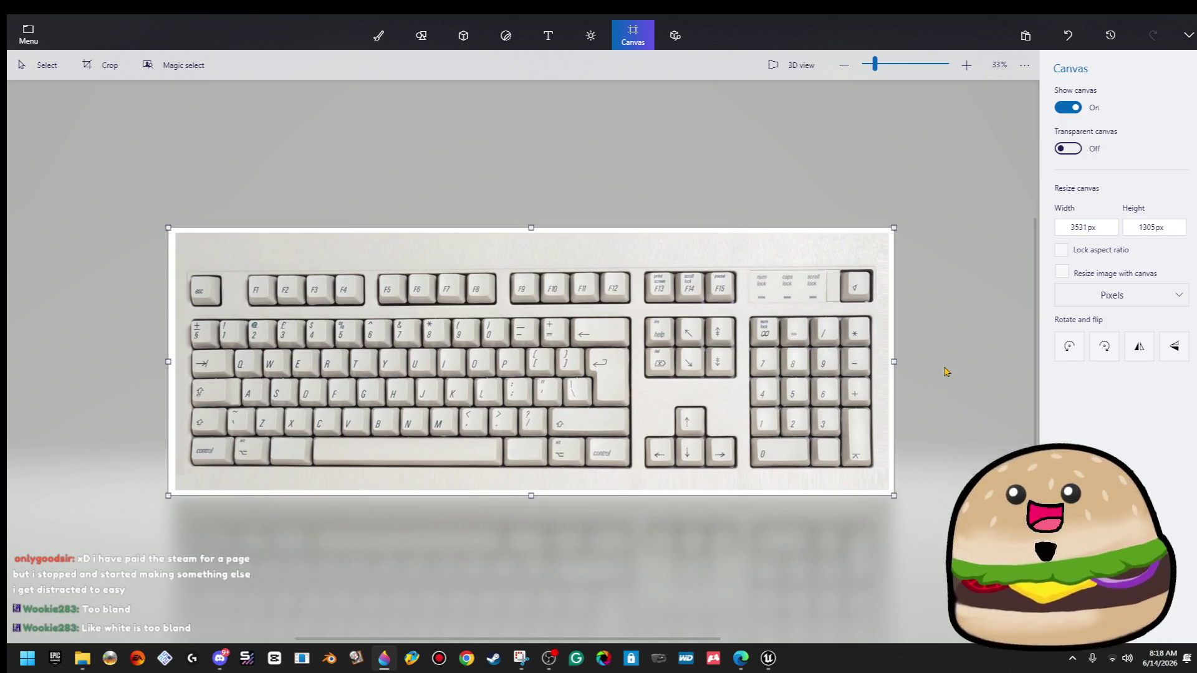
Stretch the keyboard's top, bottom and right edge strips out to the new canvas borders.
{"action": "mouse_move", "coordinate": [866, 249]}
{"action": "left_mouse_down"}
{"action": "mouse_move", "coordinate": [144, 267]}
{"action": "mouse_move", "coordinate": [166, 230]}
{"action": "mouse_move", "coordinate": [106, 148]}
{"action": "mouse_move", "coordinate": [105, 159]}
{"action": "left_mouse_up"}
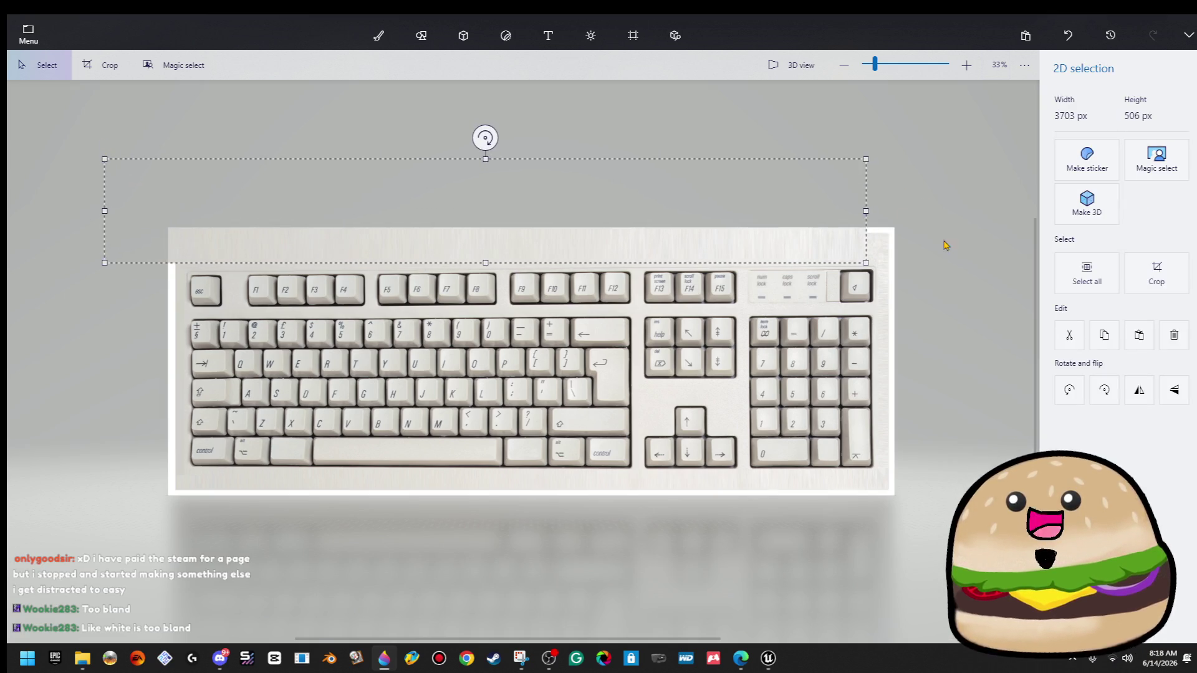
{"action": "left_click_drag", "start_coordinate": [864, 211], "coordinate": [898, 213]}
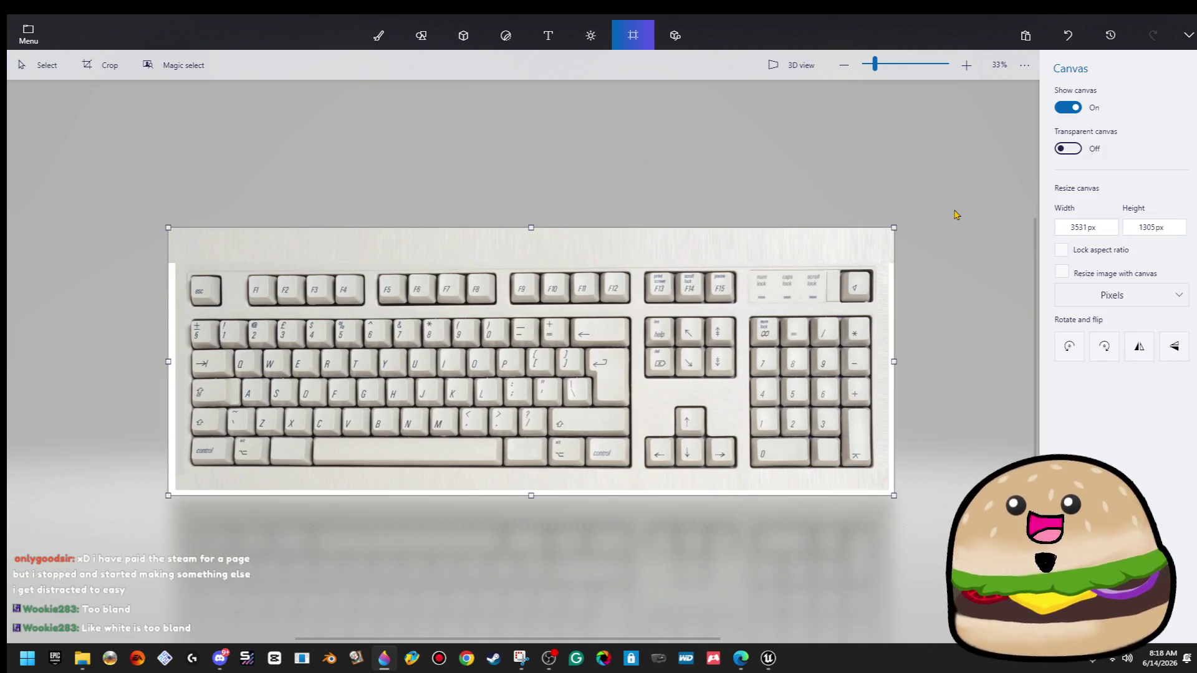
{"action": "mouse_move", "coordinate": [877, 480]}
{"action": "left_mouse_down"}
{"action": "mouse_move", "coordinate": [202, 501]}
{"action": "mouse_move", "coordinate": [185, 487]}
{"action": "mouse_move", "coordinate": [13, 593]}
{"action": "left_mouse_up"}
{"action": "left_click_drag", "start_coordinate": [881, 592], "coordinate": [935, 593]}
{"action": "left_click", "coordinate": [974, 424]}
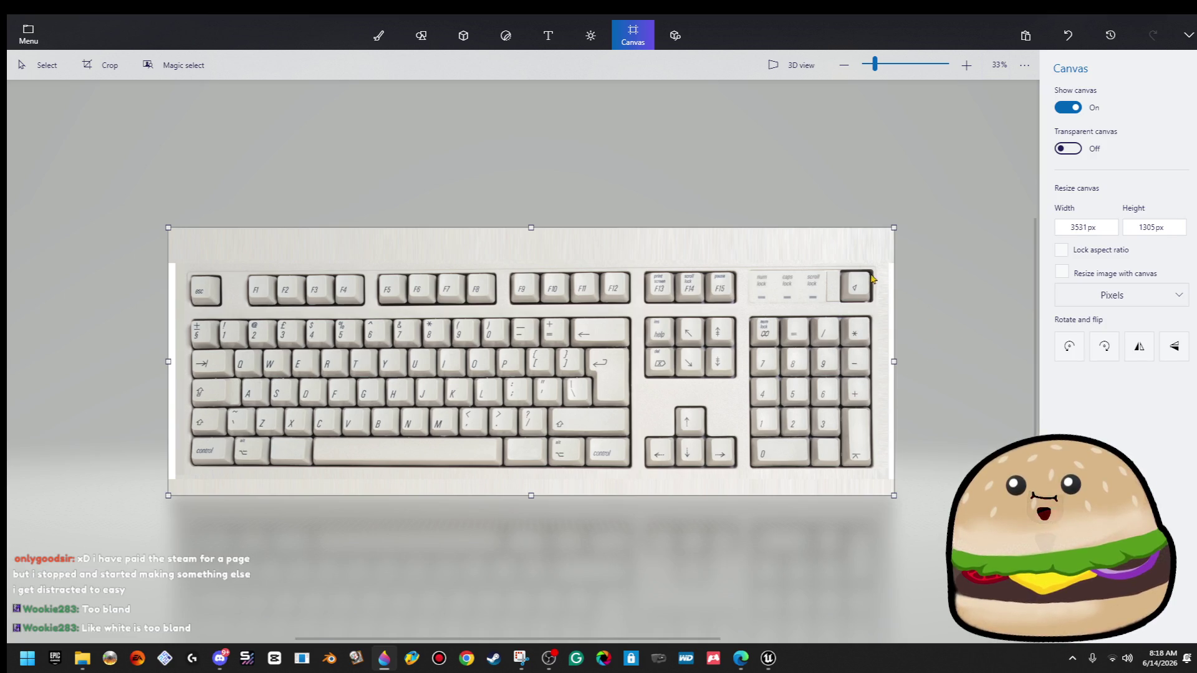
{"action": "left_click_drag", "start_coordinate": [881, 248], "coordinate": [880, 493]}
{"action": "left_click_drag", "start_coordinate": [902, 371], "coordinate": [929, 373]}
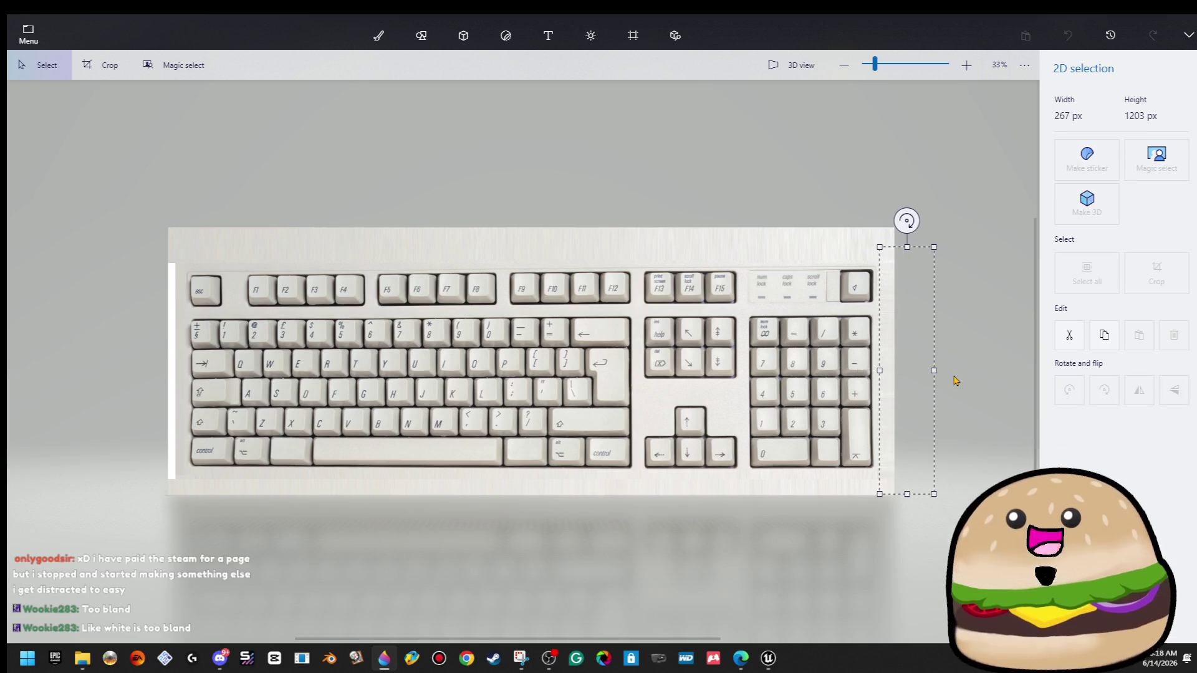
Commit the right-edge stretch and drag left-edge strips outward to fill the 3552 × 1305 px canvas.
{"action": "key", "text": "ctrl+w"}
{"action": "left_click_drag", "start_coordinate": [181, 492], "coordinate": [182, 238]}
{"action": "left_click_drag", "start_coordinate": [179, 370], "coordinate": [147, 358]}
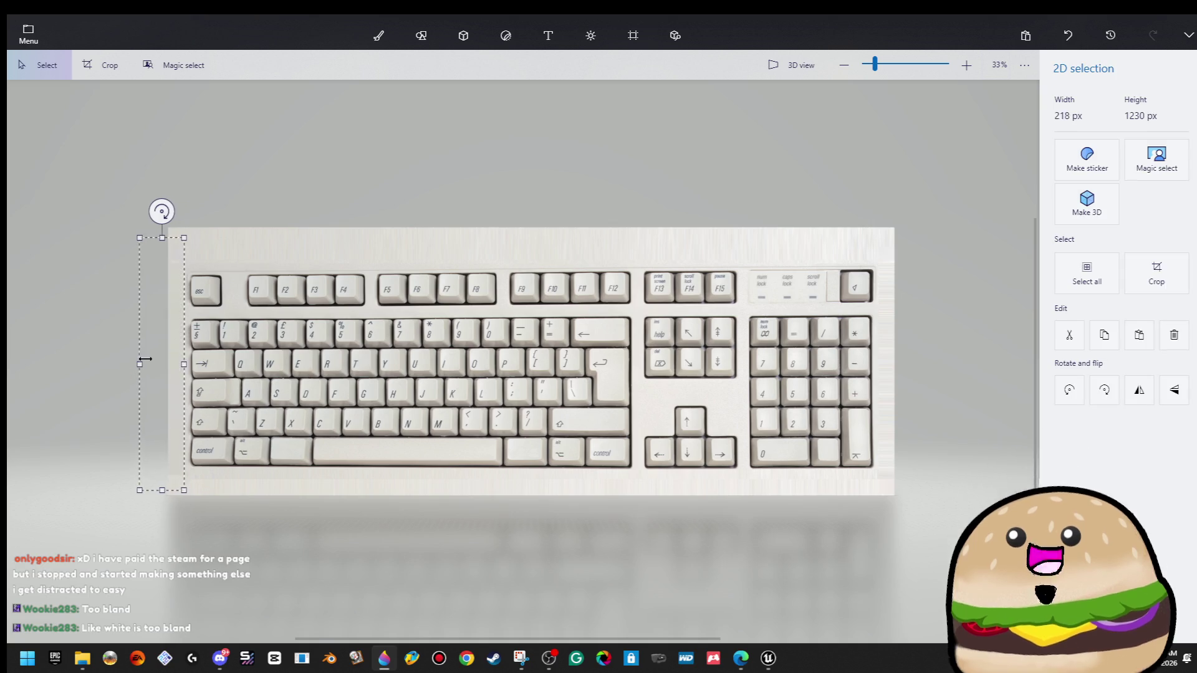
{"action": "key", "text": "ctrl+w"}
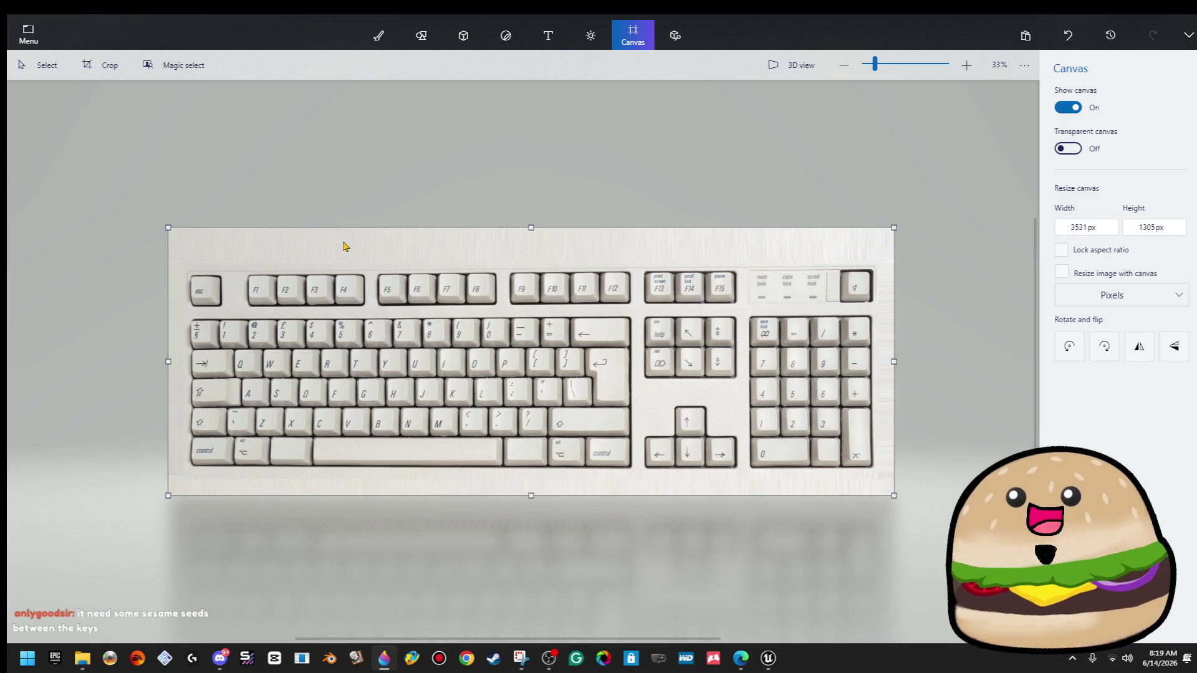
{"action": "mouse_move", "coordinate": [168, 228]}
{"action": "left_mouse_down"}
{"action": "mouse_move", "coordinate": [161, 235]}
{"action": "mouse_move", "coordinate": [134, 187]}
{"action": "left_mouse_up"}
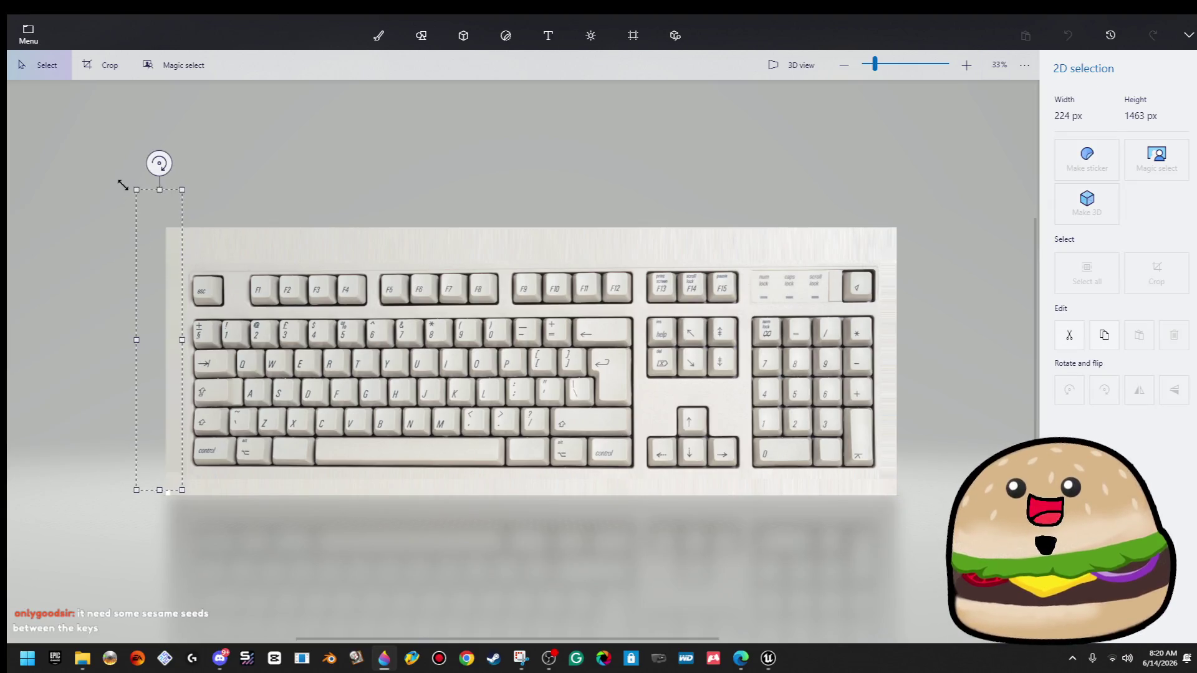
{"action": "left_click_drag", "start_coordinate": [156, 491], "coordinate": [159, 513]}
{"action": "left_click", "coordinate": [262, 452]}
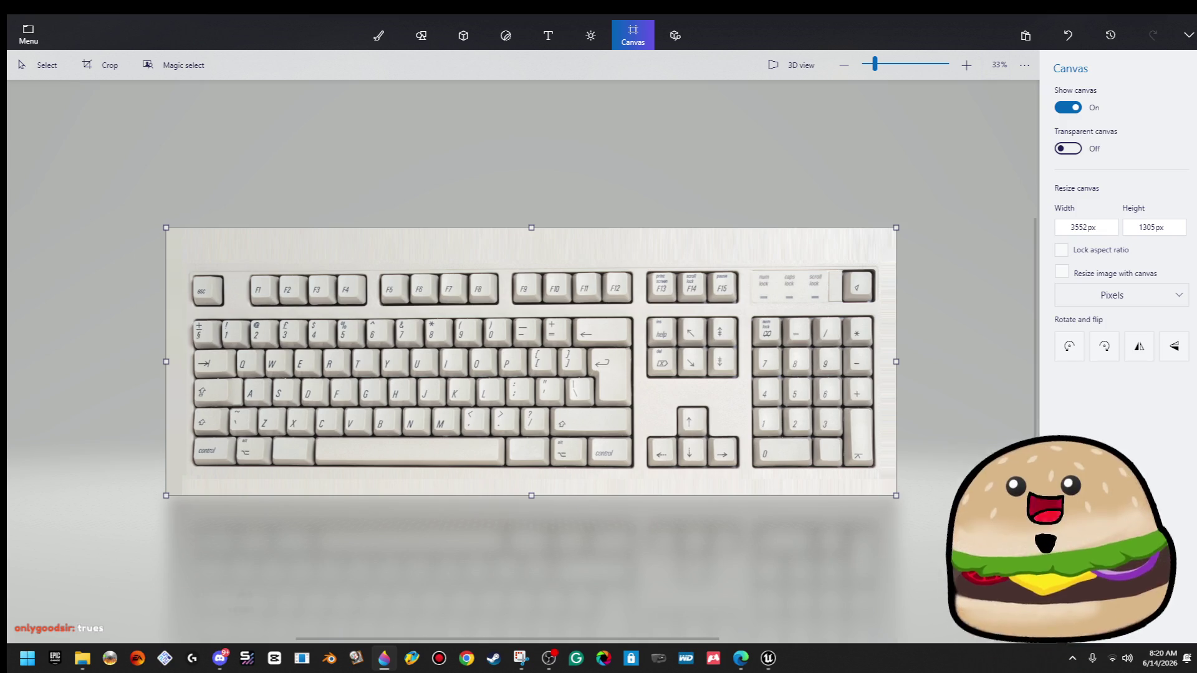
Nudge the canvas left, top and bottom edges inward to 3543 × 1287 px.
{"action": "key", "text": "alt+Tab"}
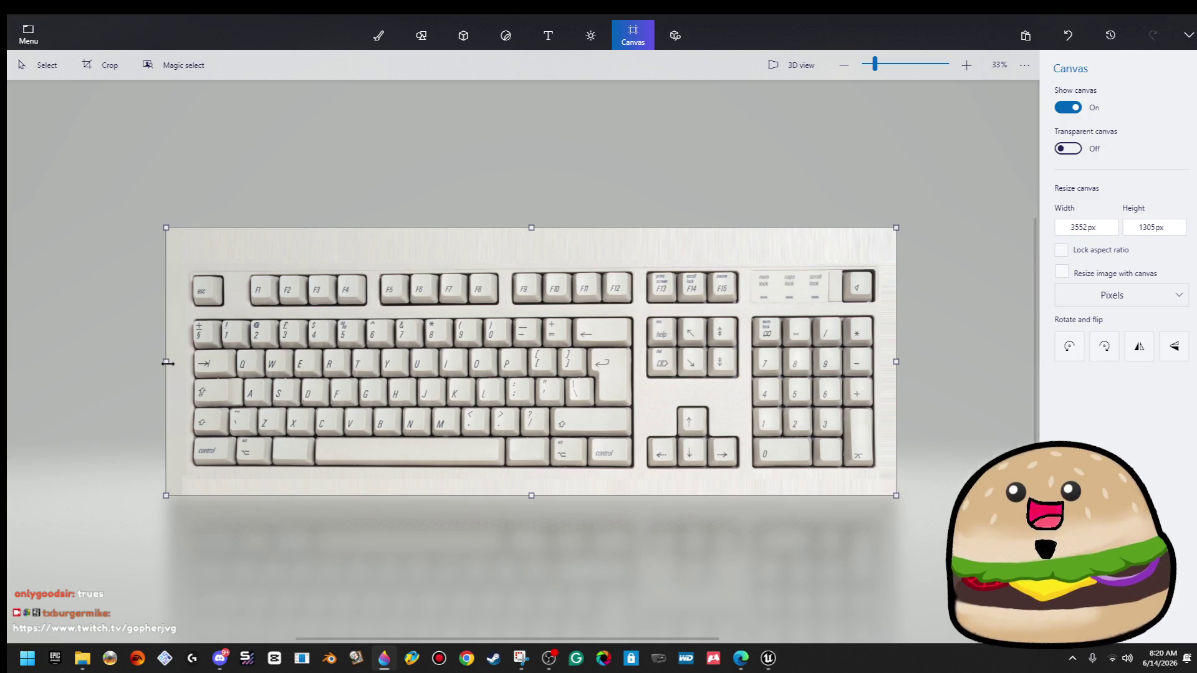
{"action": "left_click_drag", "start_coordinate": [167, 362], "coordinate": [169, 364]}
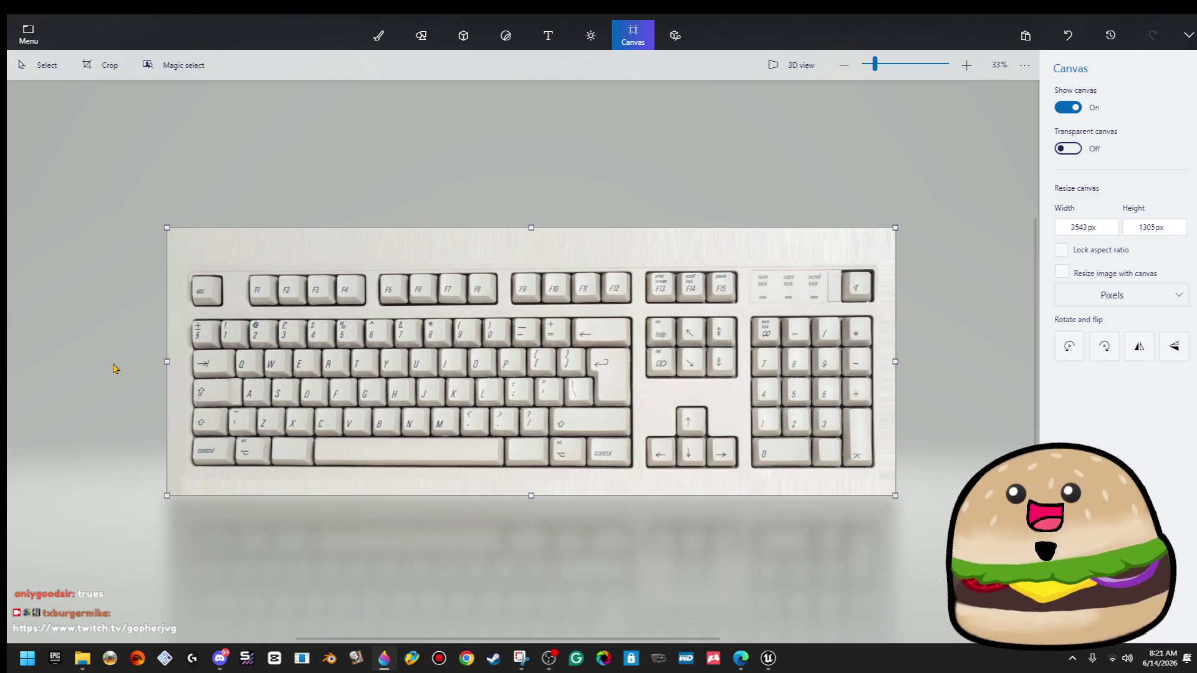
{"action": "left_click_drag", "start_coordinate": [529, 227], "coordinate": [529, 229]}
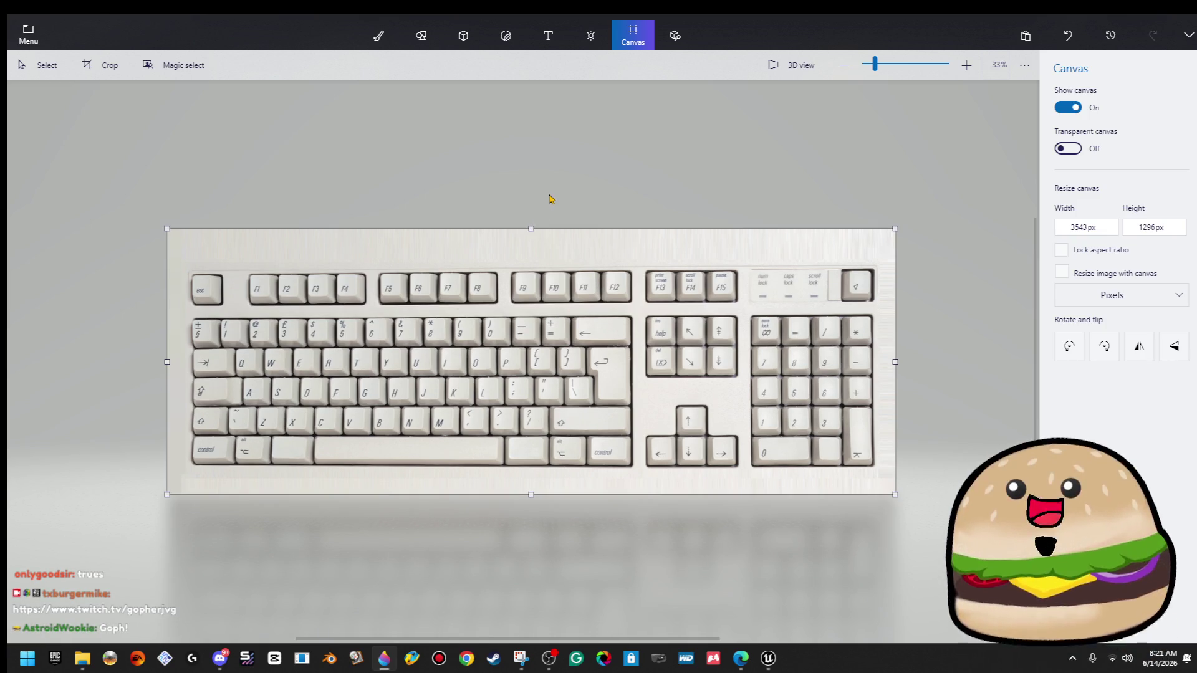
{"action": "left_click_drag", "start_coordinate": [528, 494], "coordinate": [528, 493]}
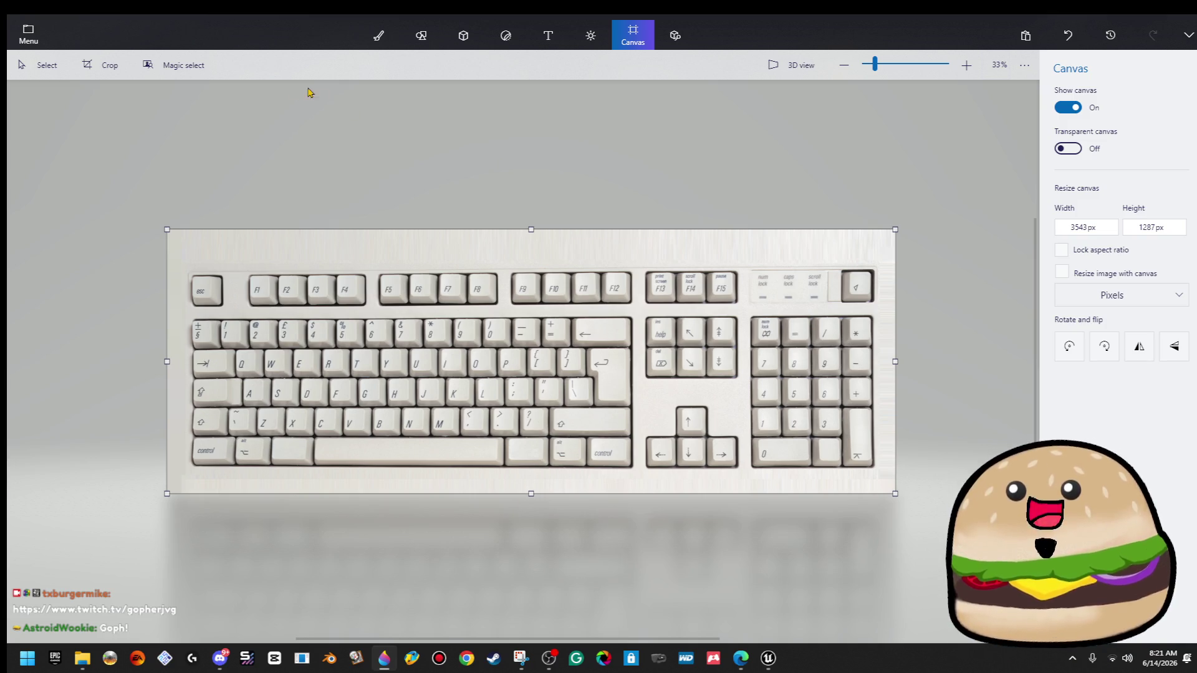
{"action": "left_click", "coordinate": [23, 36]}
Save a PNG copy named 'white beige keyboard', renamed from the black keyboard file.
{"action": "left_click", "coordinate": [56, 192]}
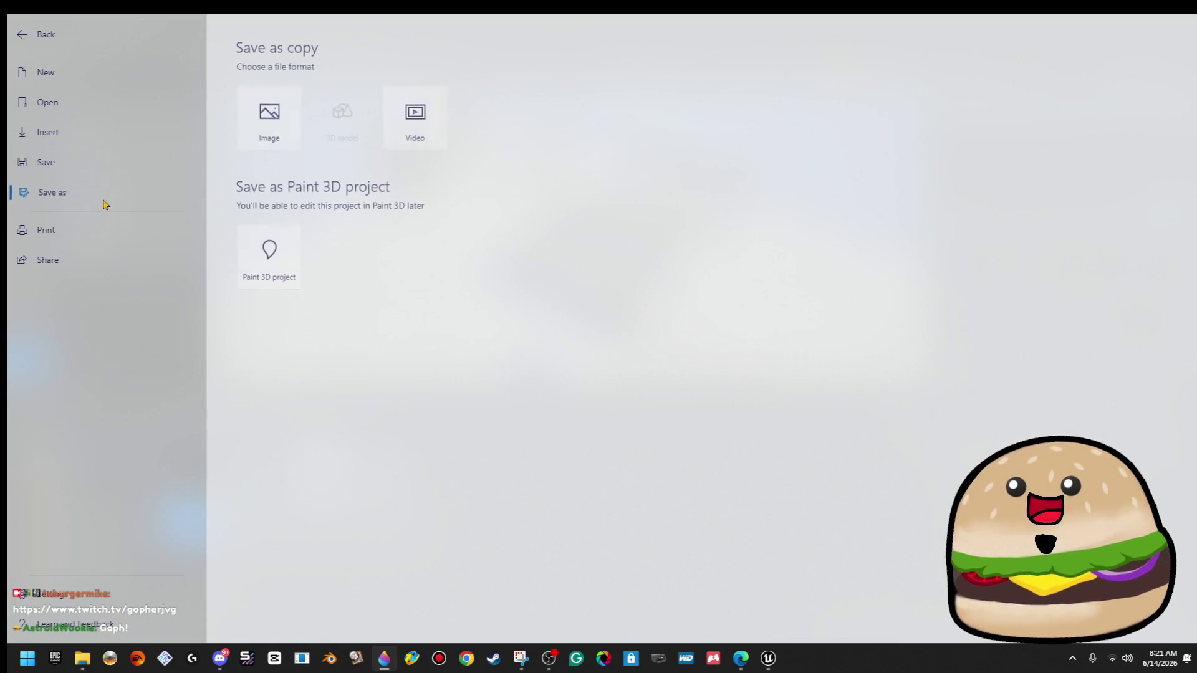
{"action": "key", "text": "Escape"}
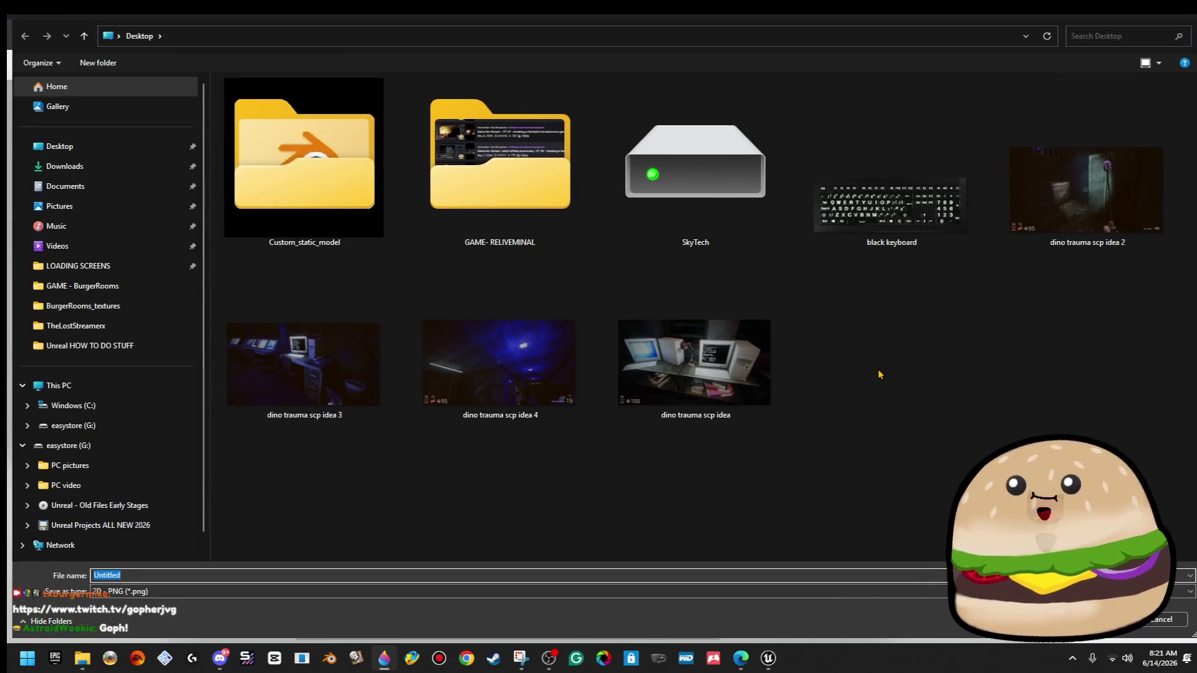
{"action": "left_click", "coordinate": [897, 198]}
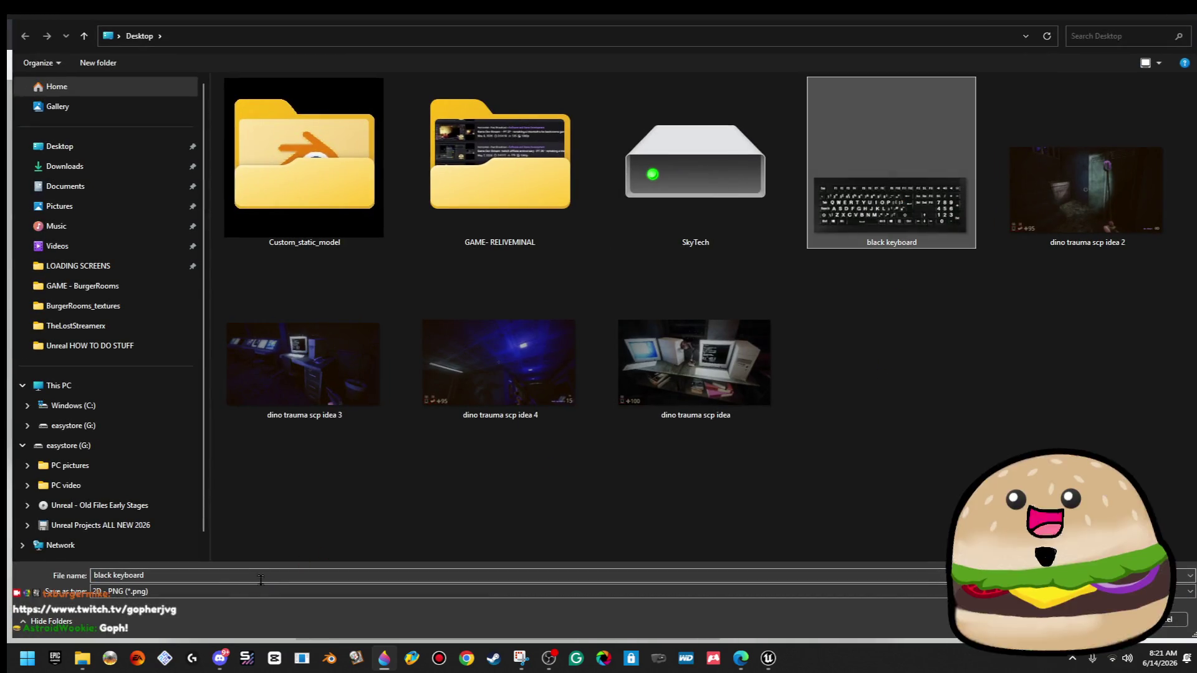
{"action": "double_click", "coordinate": [94, 575]}
{"action": "type", "text": "white "}
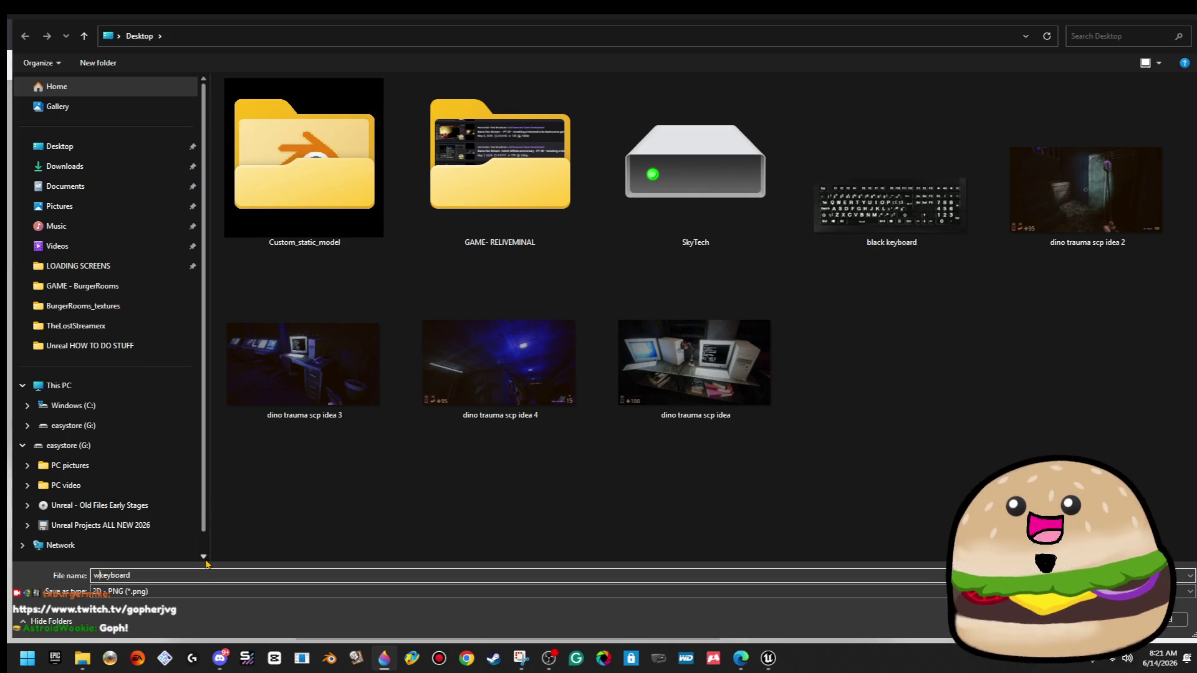
{"action": "type", "text": "beige"}
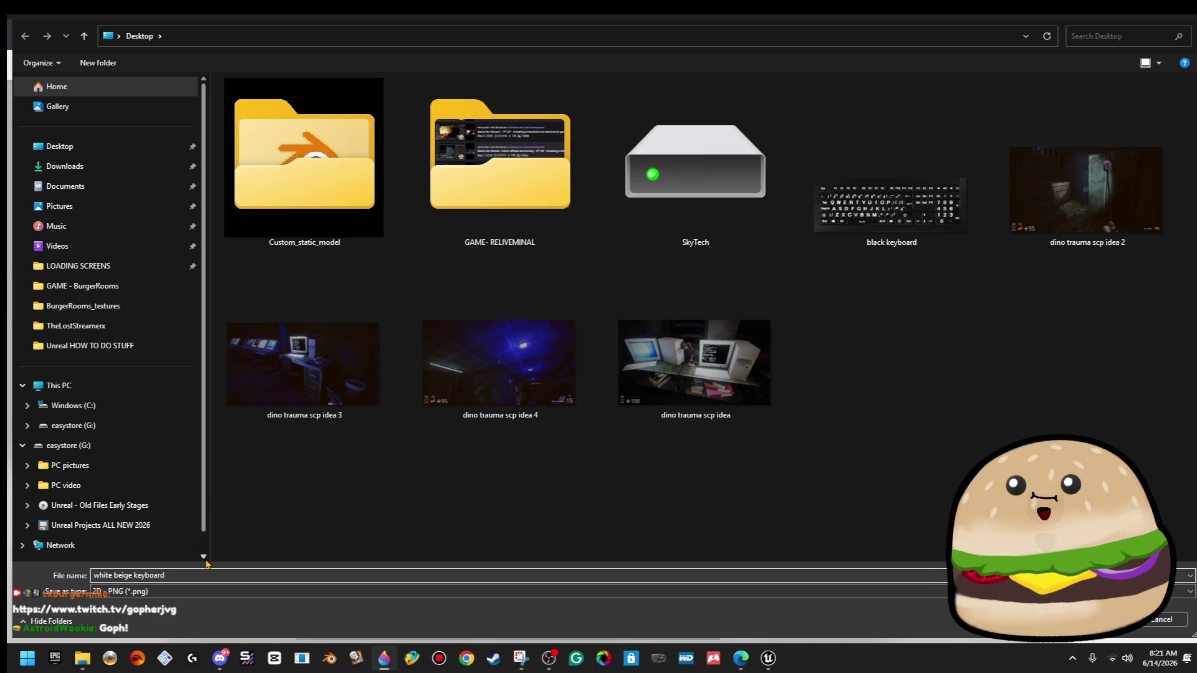
{"action": "key", "text": "Return"}
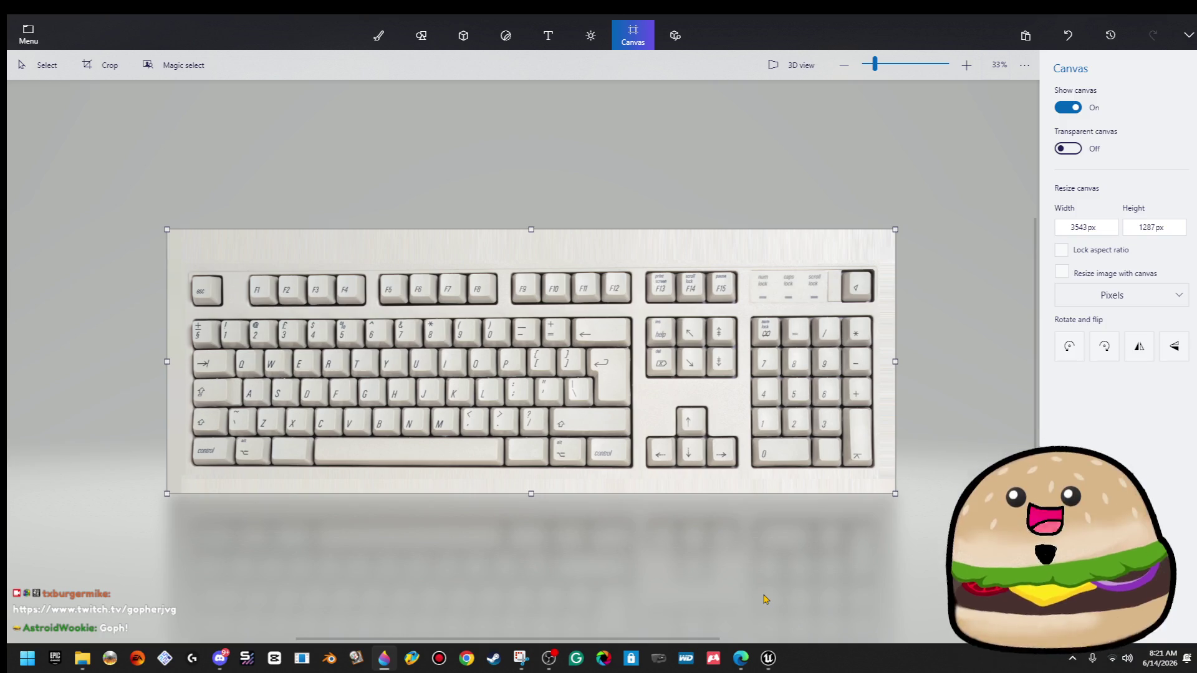
Search Google Images for 'computer tower beige front', refining from 'computer tower front view'.
{"action": "mouse_move", "coordinate": [741, 661]}
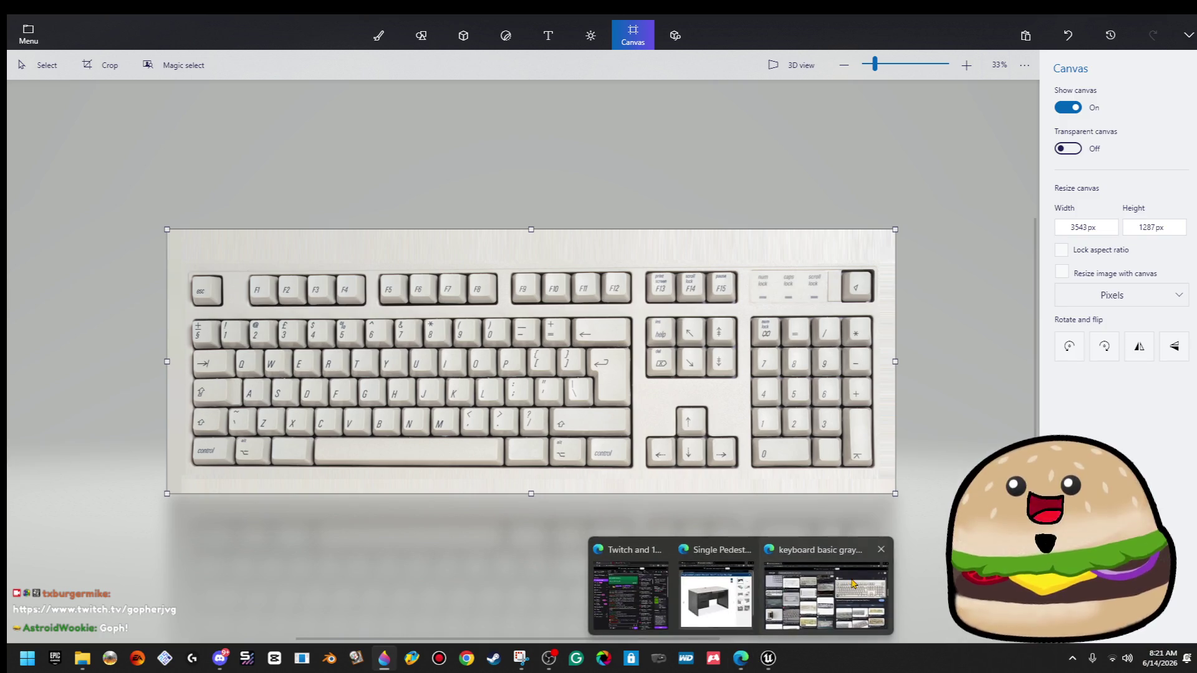
{"action": "left_click", "coordinate": [853, 583]}
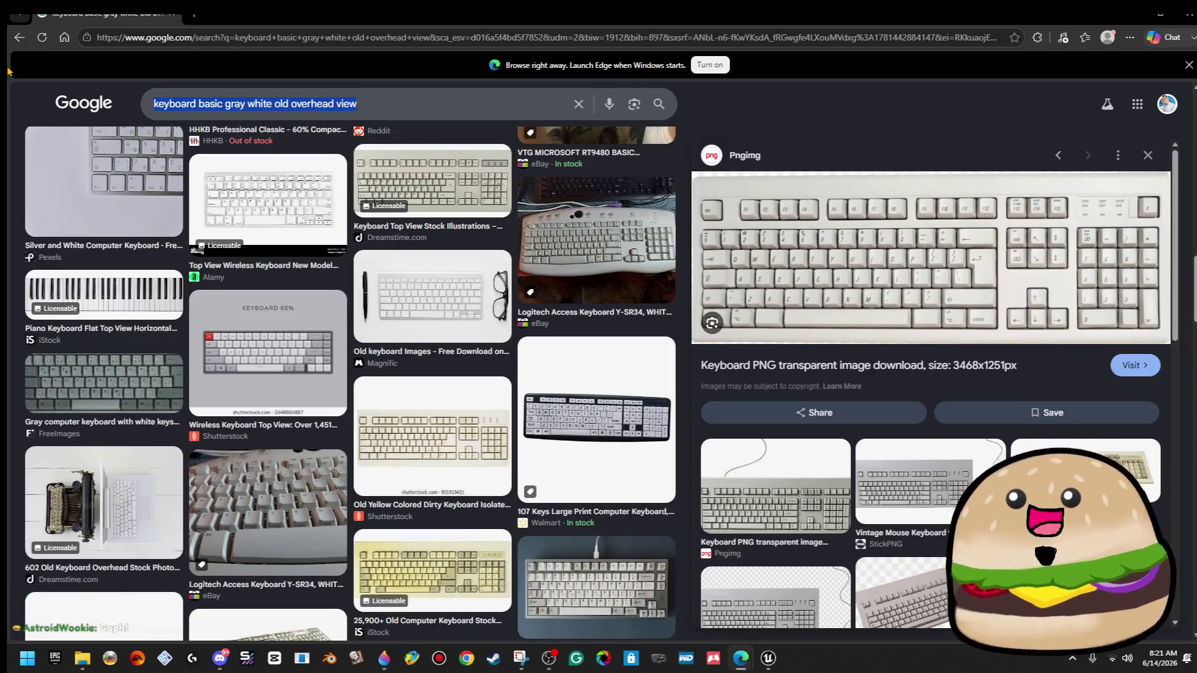
{"action": "type", "text": "white be"}
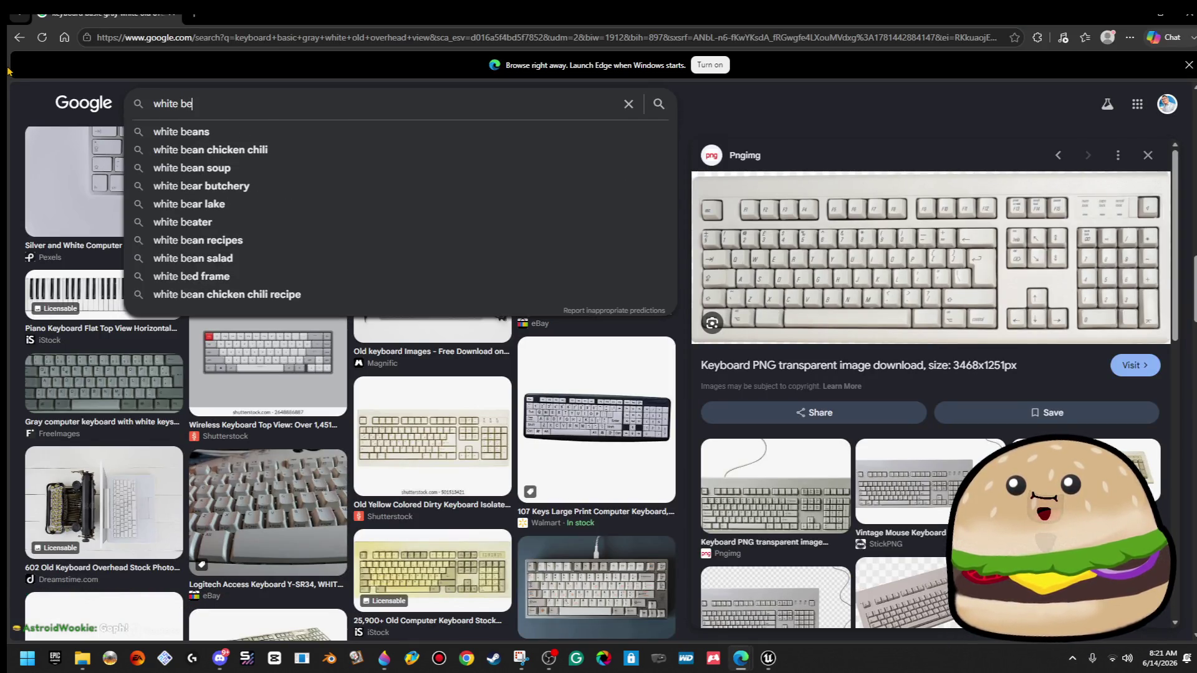
{"action": "key", "text": "BackSpace"}
{"action": "type", "text": "ie"}
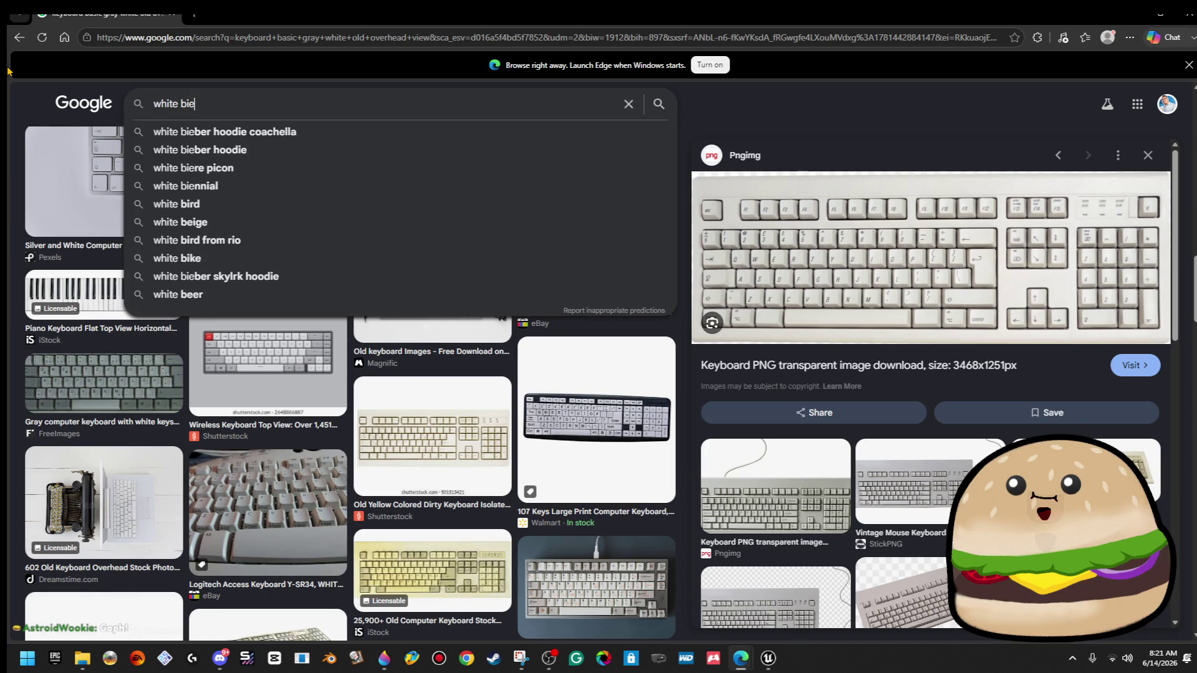
{"action": "key", "text": "BackSpace"}
{"action": "key", "text": "BackSpace"}
{"action": "key", "text": "BackSpace"}
{"action": "type", "text": "computer tower front v"}
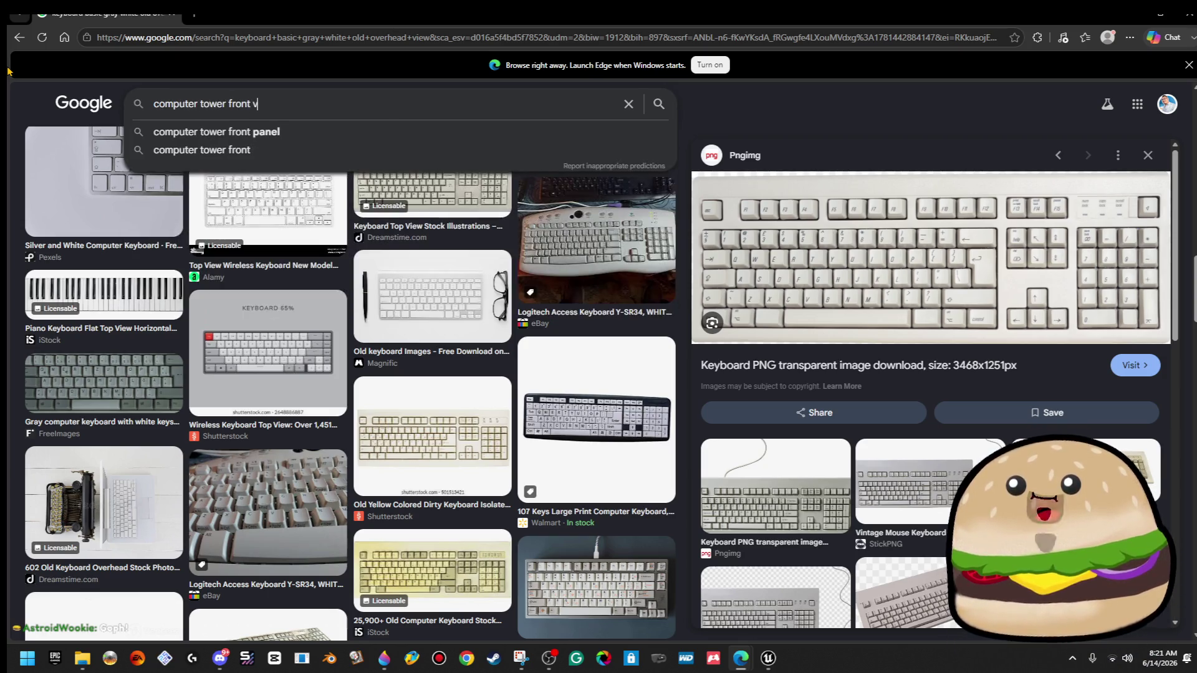
{"action": "type", "text": "iew"}
{"action": "key", "text": "Return"}
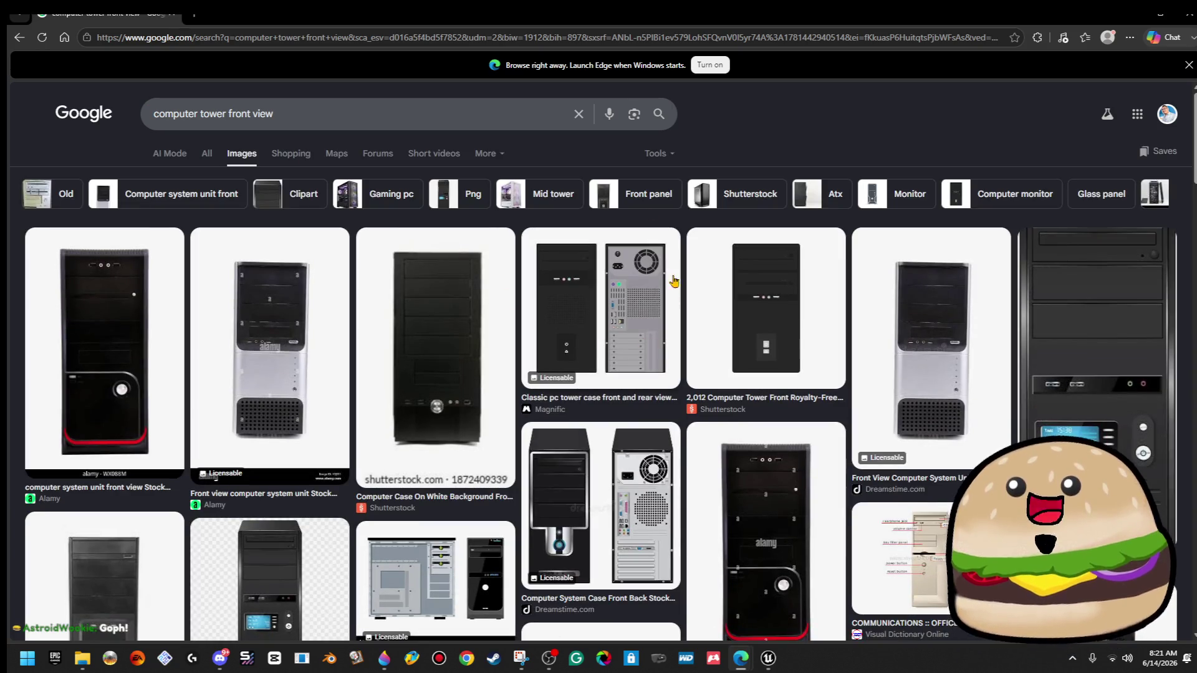
{"action": "left_click", "coordinate": [577, 114]}
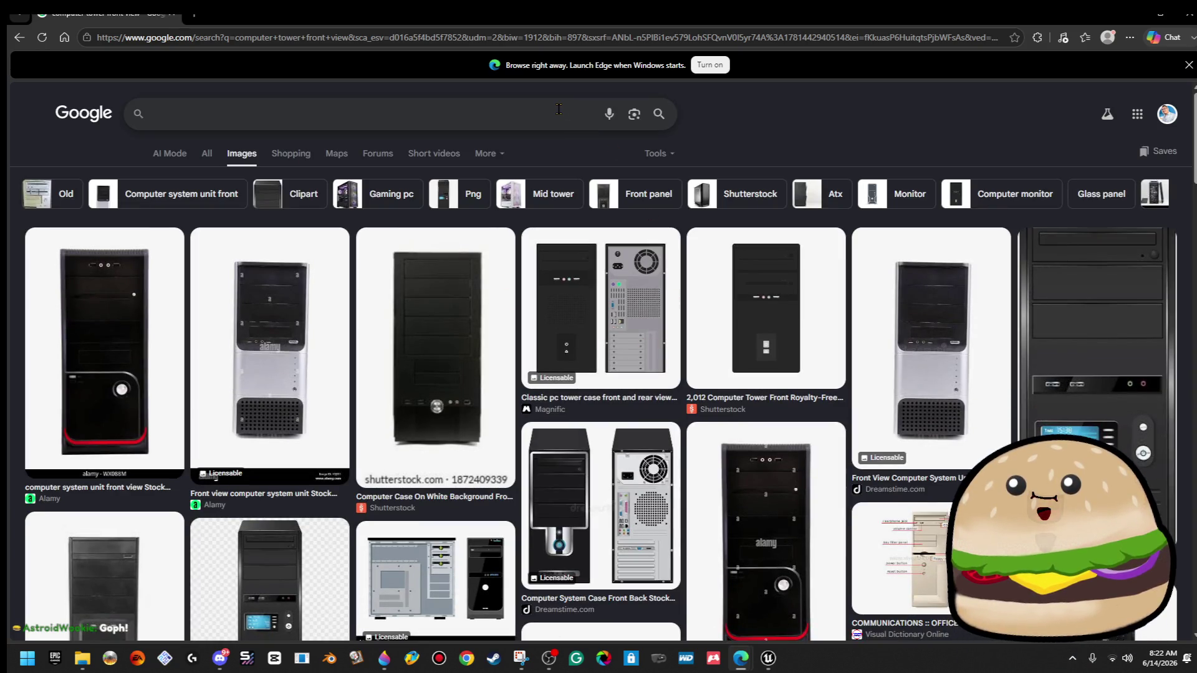
{"action": "type", "text": "compuit"}
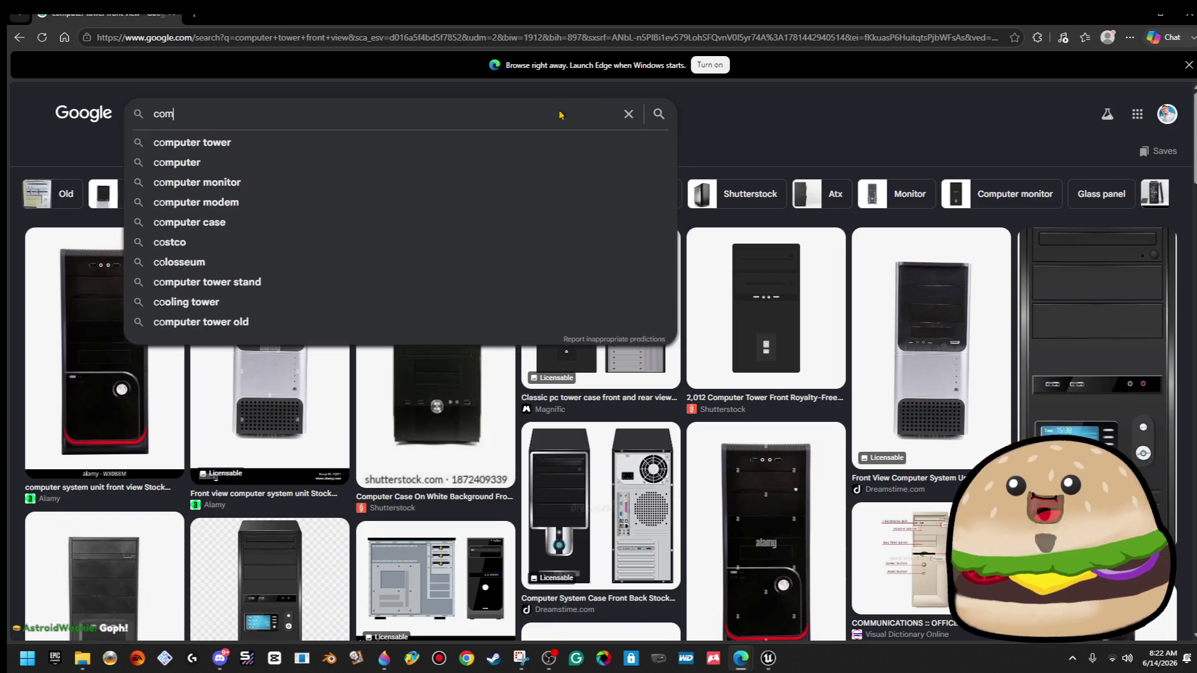
{"action": "key", "text": "BackSpace"}
{"action": "key", "text": "BackSpace"}
{"action": "type", "text": "t"}
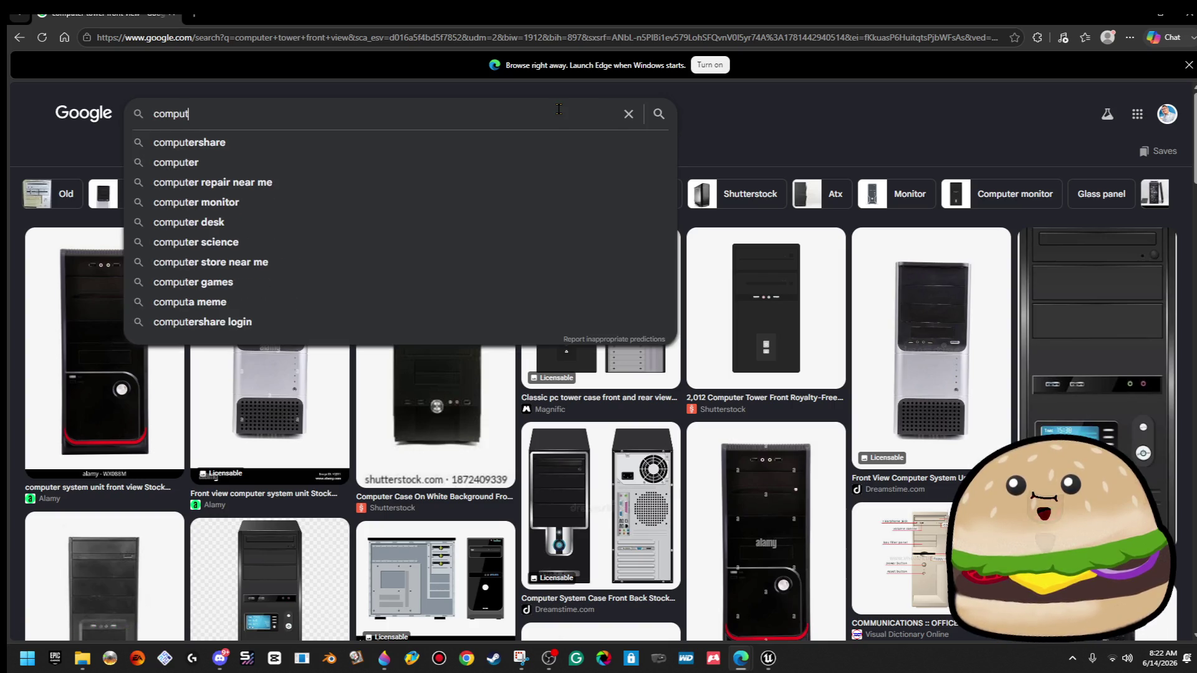
{"action": "type", "text": "er tower "}
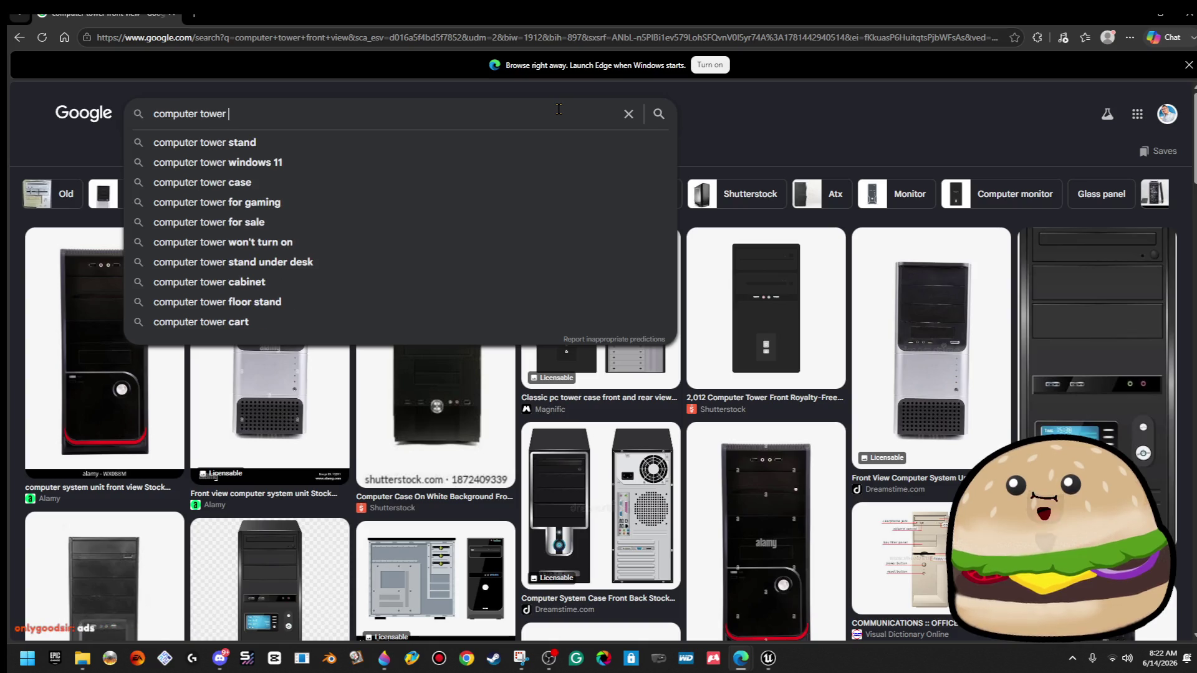
{"action": "type", "text": "beige"}
{"action": "key", "text": "Return"}
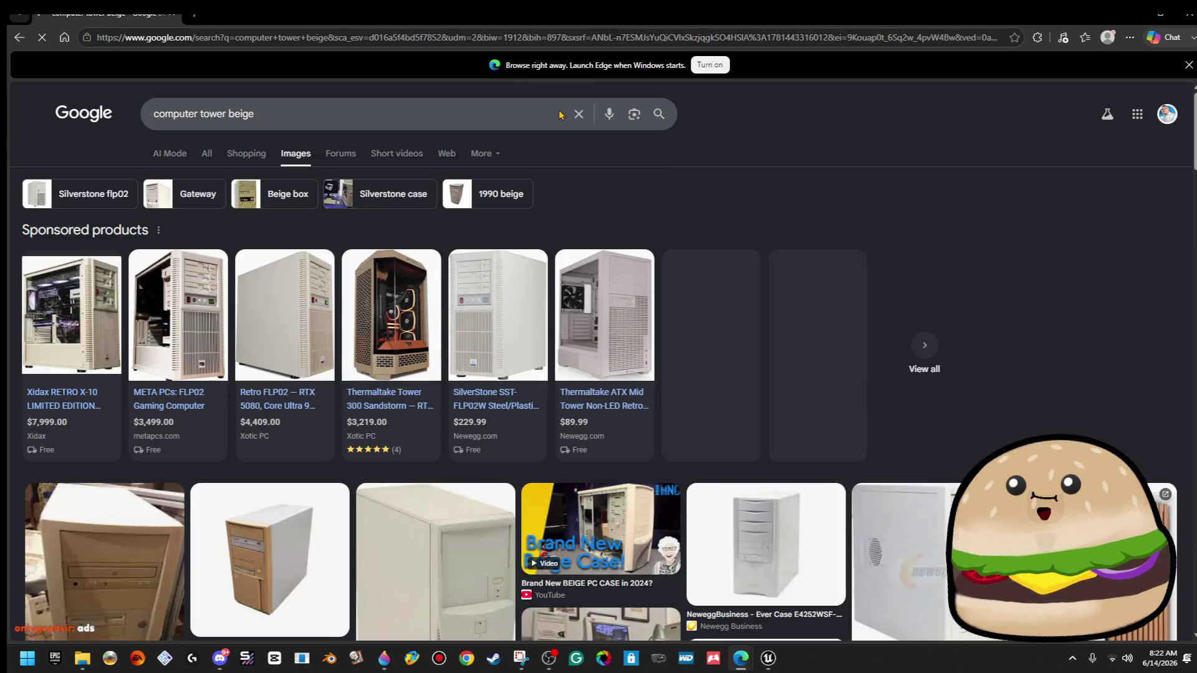
{"action": "left_click", "coordinate": [405, 112]}
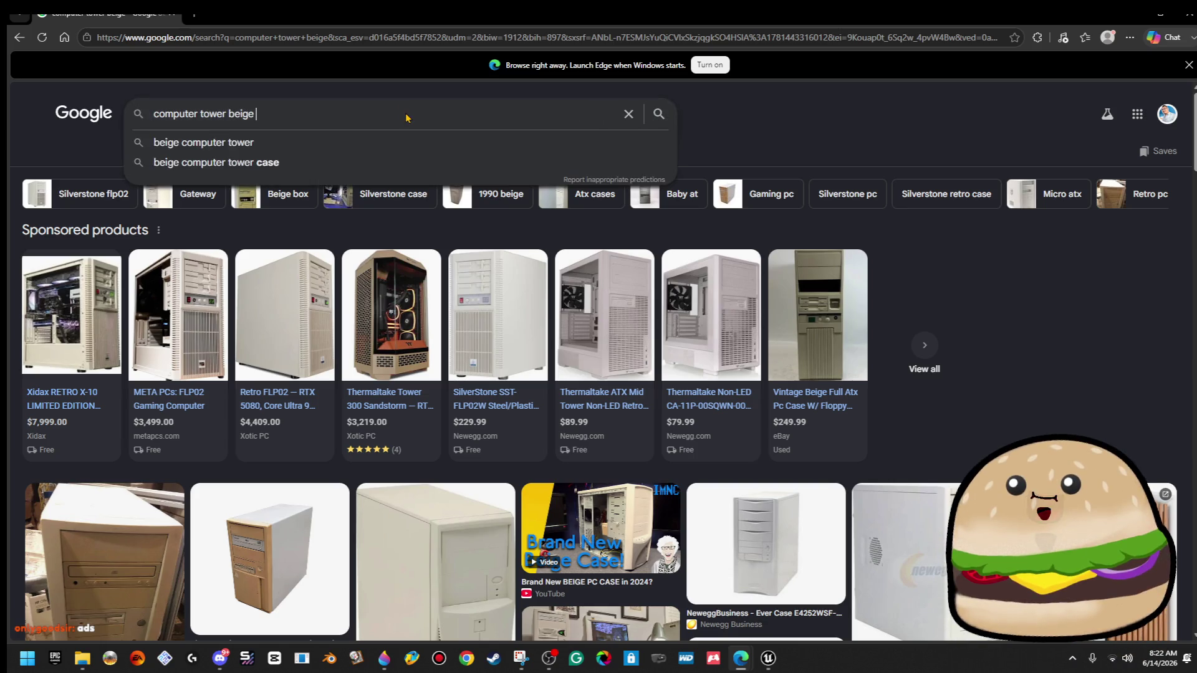
{"action": "type", "text": "front"}
{"action": "key", "text": "Return"}
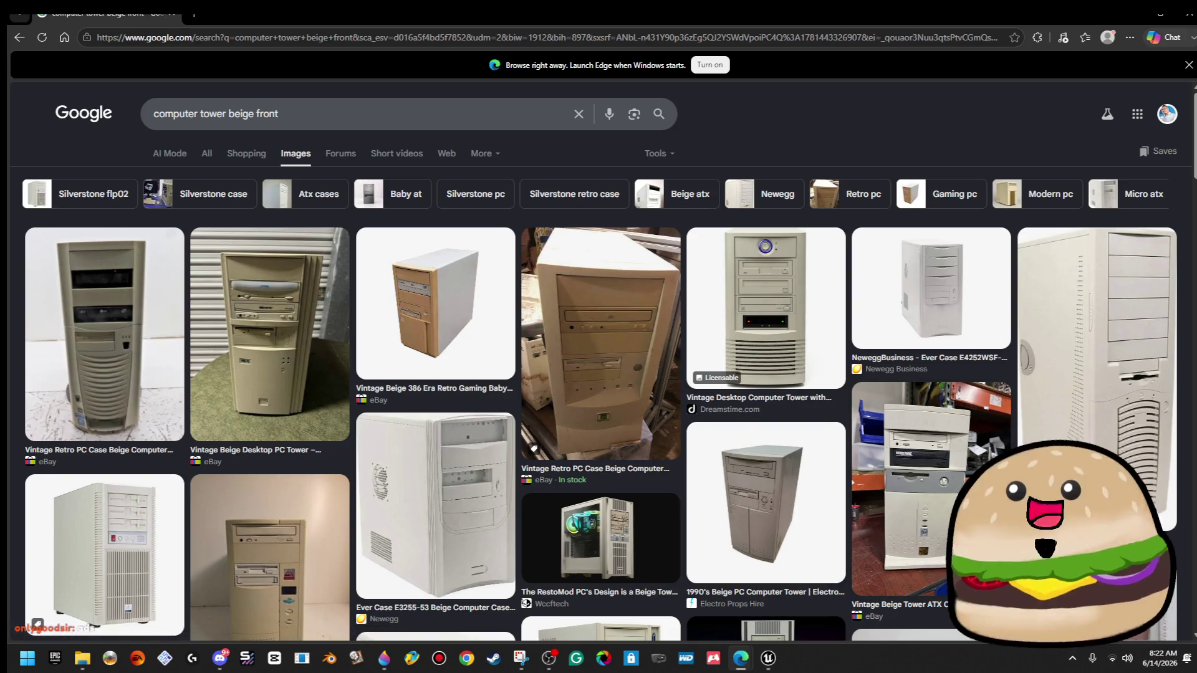
Open the vintage beige desktop tower's Dreamstime source page from the results, then close it.
{"action": "scroll", "coordinate": [705, 503], "scroll_direction": "down", "scroll_amount": 3}
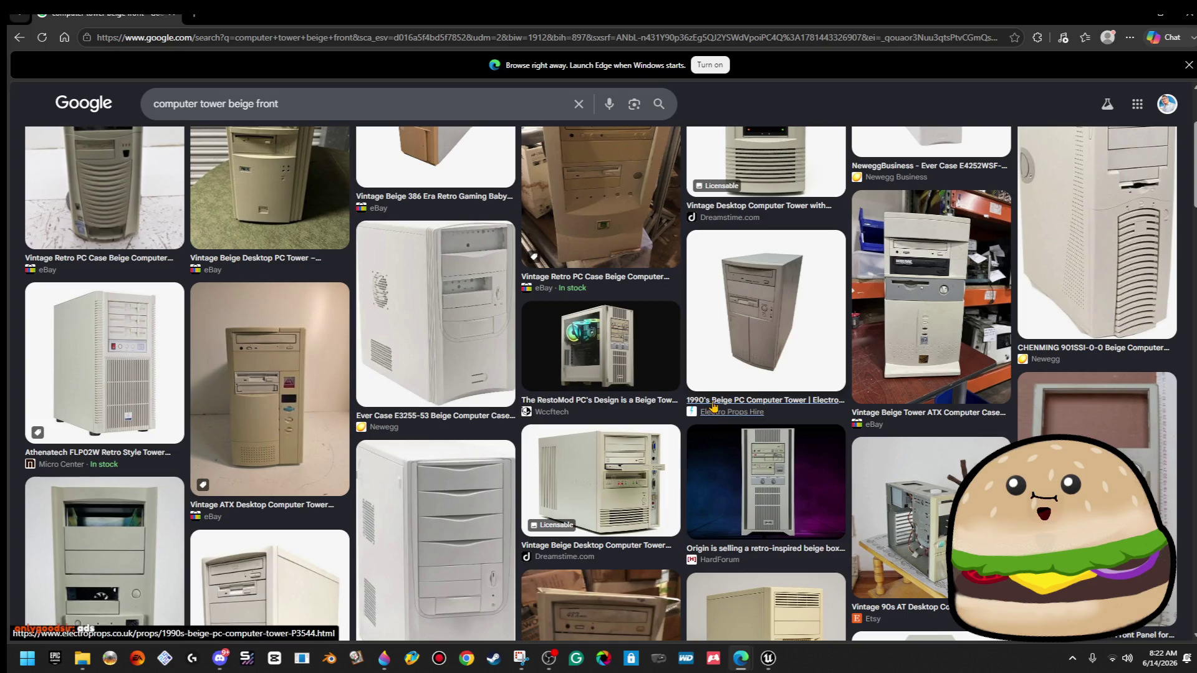
{"action": "scroll", "coordinate": [723, 405], "scroll_direction": "down", "scroll_amount": 5}
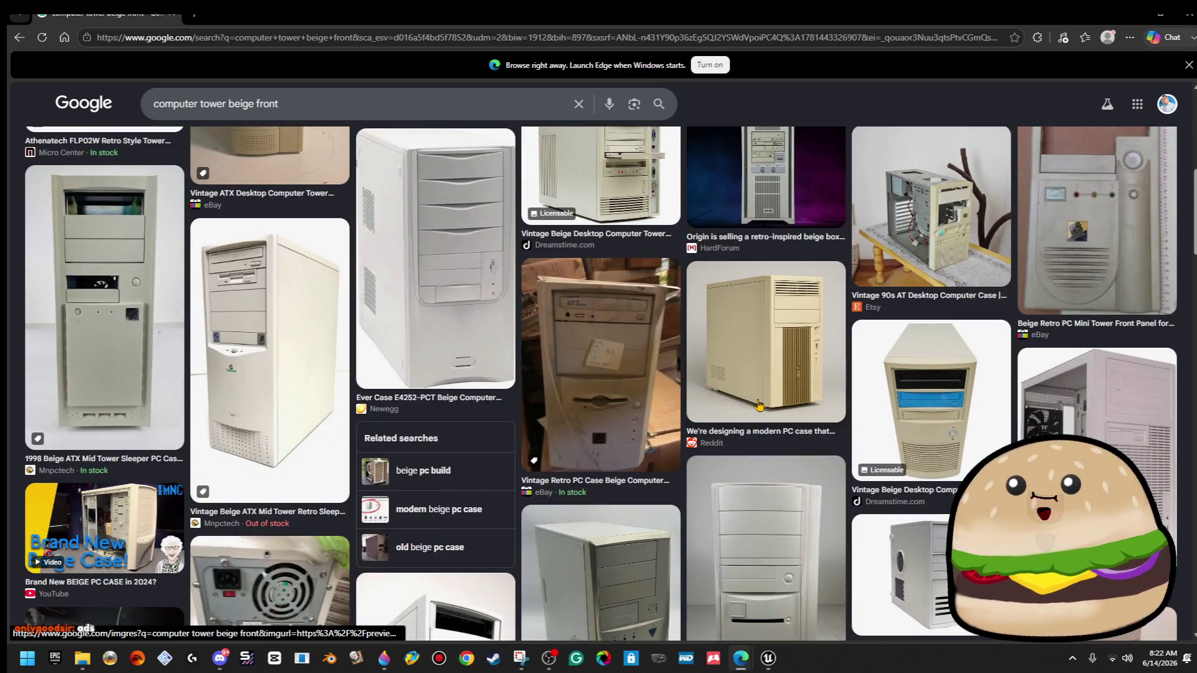
{"action": "scroll", "coordinate": [911, 410], "scroll_direction": "down", "scroll_amount": 8}
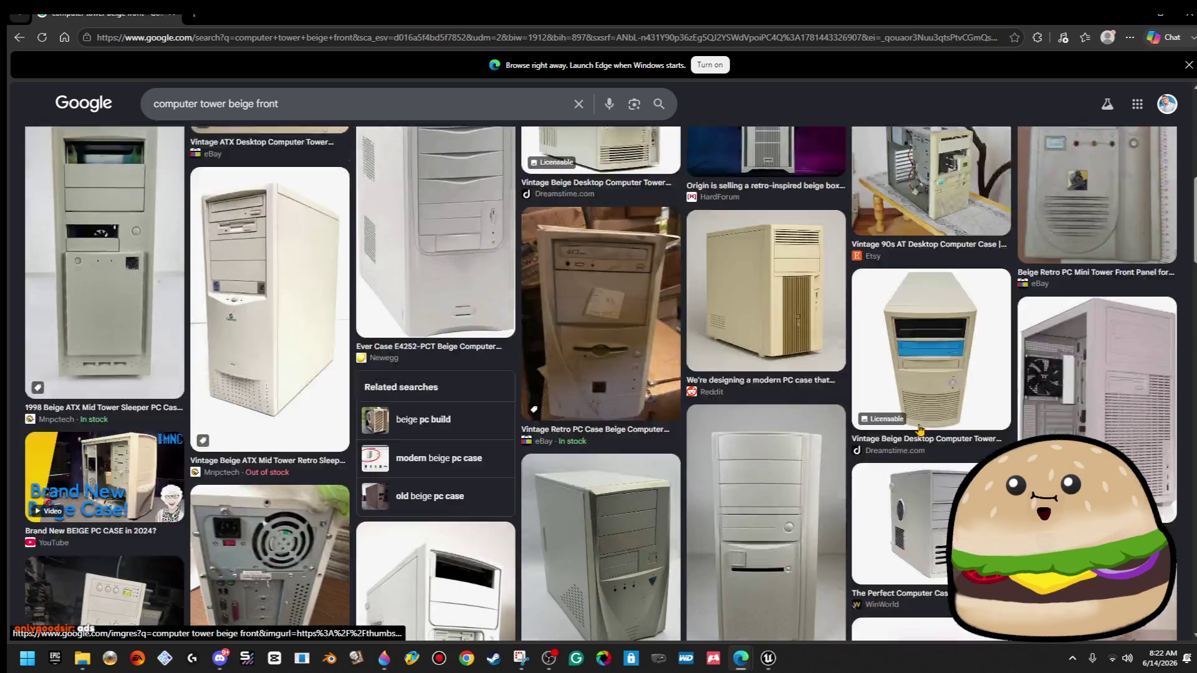
{"action": "scroll", "coordinate": [927, 428], "scroll_direction": "down", "scroll_amount": 7}
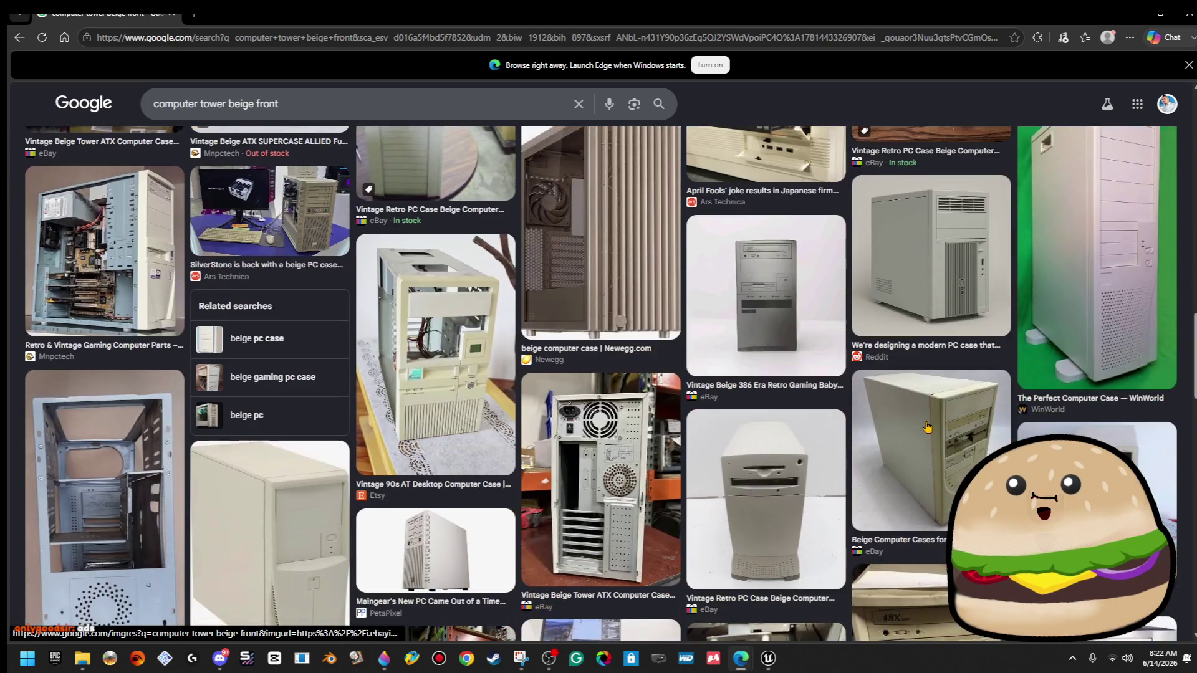
{"action": "scroll", "coordinate": [927, 427], "scroll_direction": "down", "scroll_amount": 5}
{"action": "scroll", "coordinate": [927, 428], "scroll_direction": "down", "scroll_amount": 12}
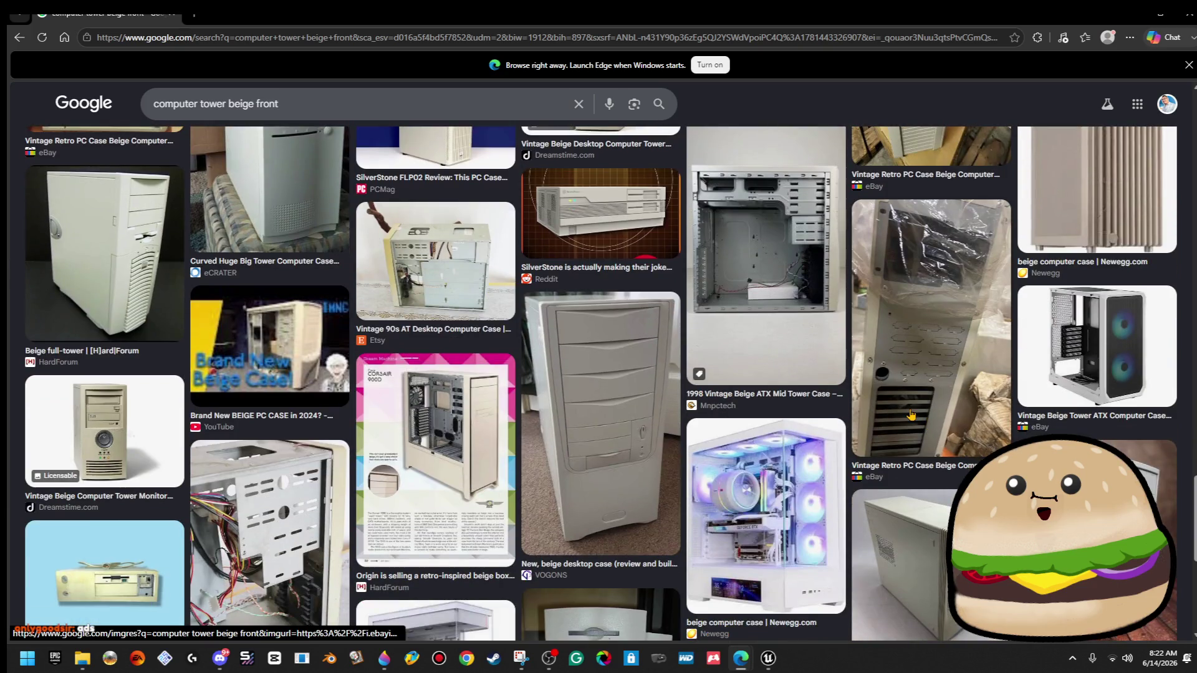
{"action": "scroll", "coordinate": [910, 415], "scroll_direction": "down", "scroll_amount": 7}
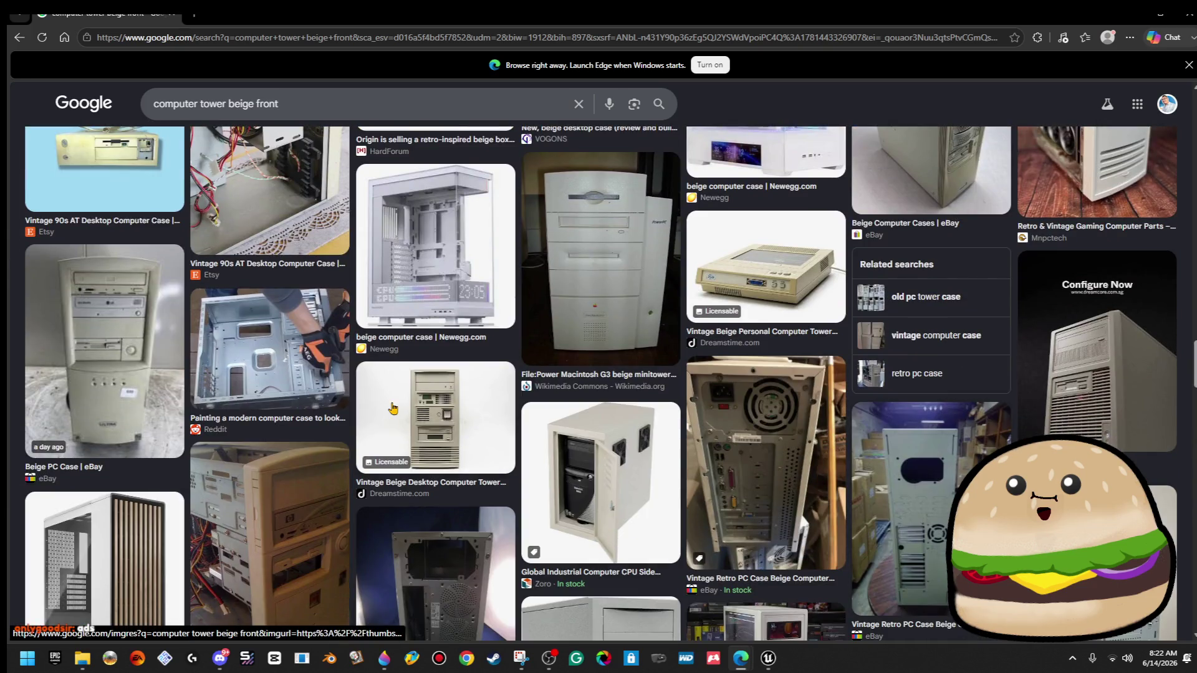
{"action": "left_click", "coordinate": [393, 408]}
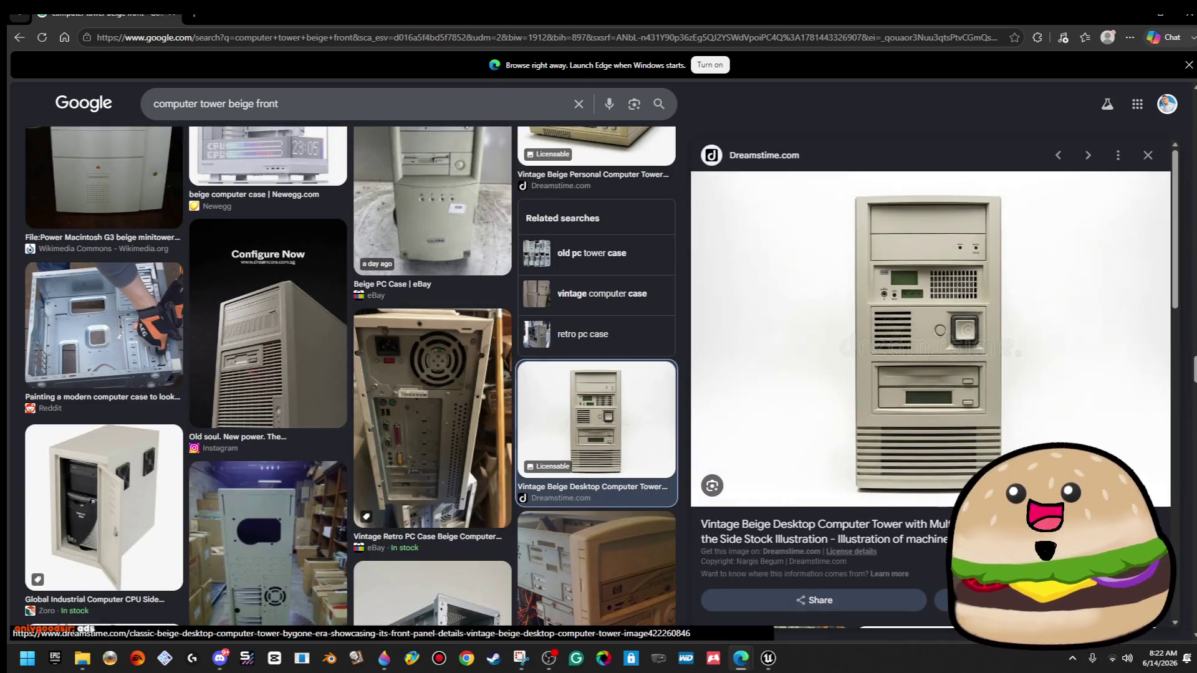
{"action": "left_click", "coordinate": [810, 536]}
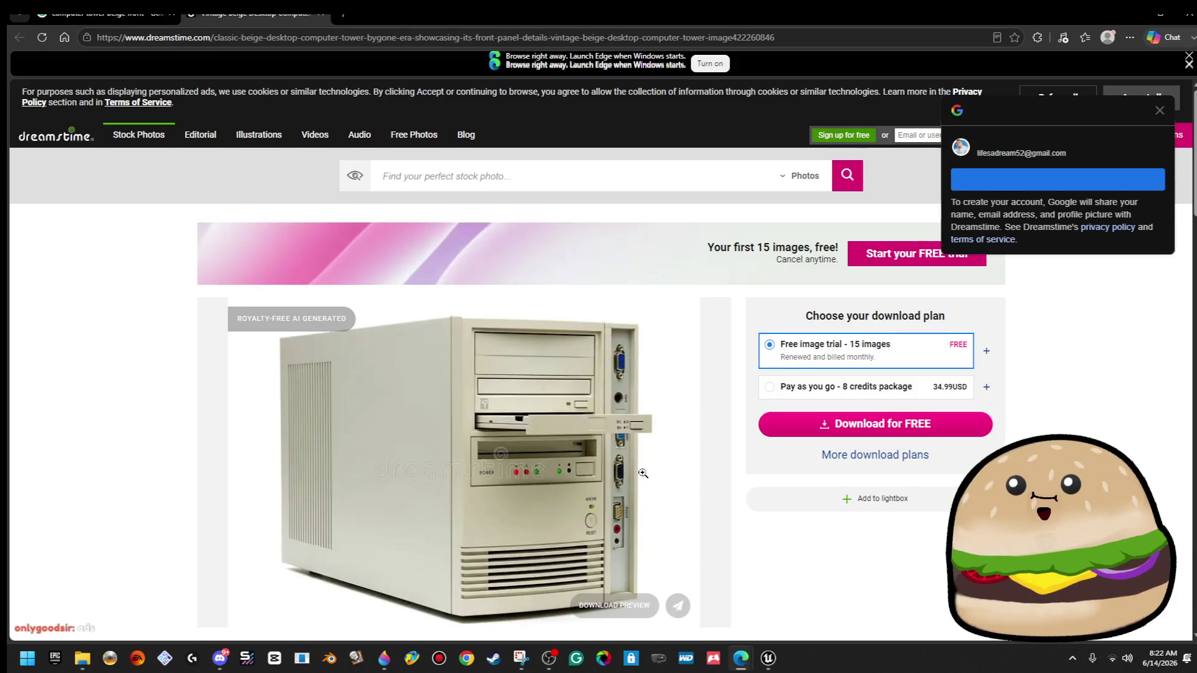
{"action": "scroll", "coordinate": [643, 474], "scroll_direction": "down", "scroll_amount": 3}
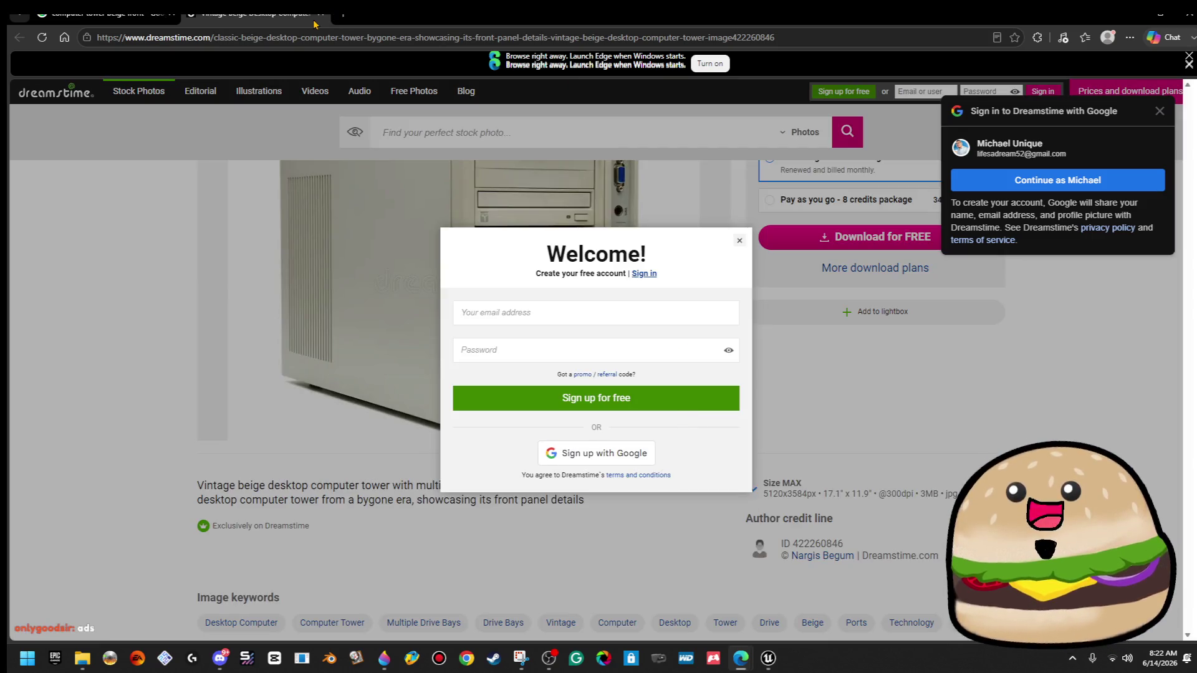
{"action": "left_click", "coordinate": [320, 14]}
Preview another Dreamstime beige tower thumbnail in the results.
{"action": "scroll", "coordinate": [681, 391], "scroll_direction": "down", "scroll_amount": 5}
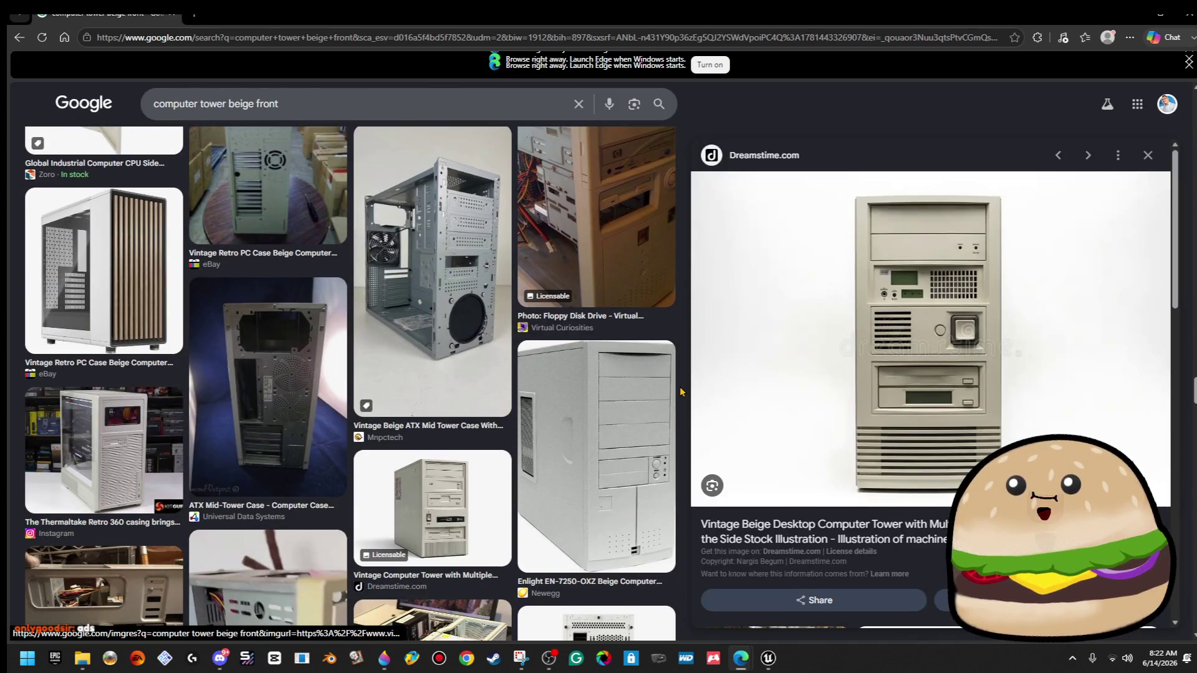
{"action": "scroll", "coordinate": [682, 392], "scroll_direction": "down", "scroll_amount": 10}
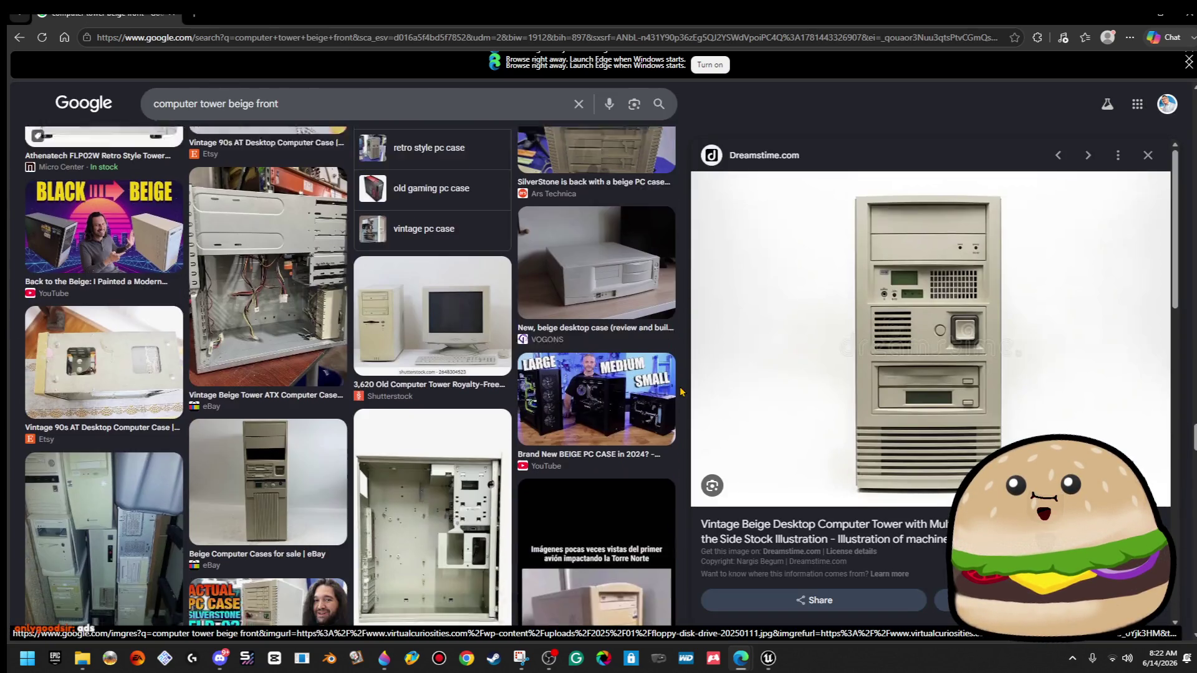
{"action": "scroll", "coordinate": [682, 392], "scroll_direction": "down", "scroll_amount": 1}
{"action": "scroll", "coordinate": [682, 391], "scroll_direction": "up", "scroll_amount": 6}
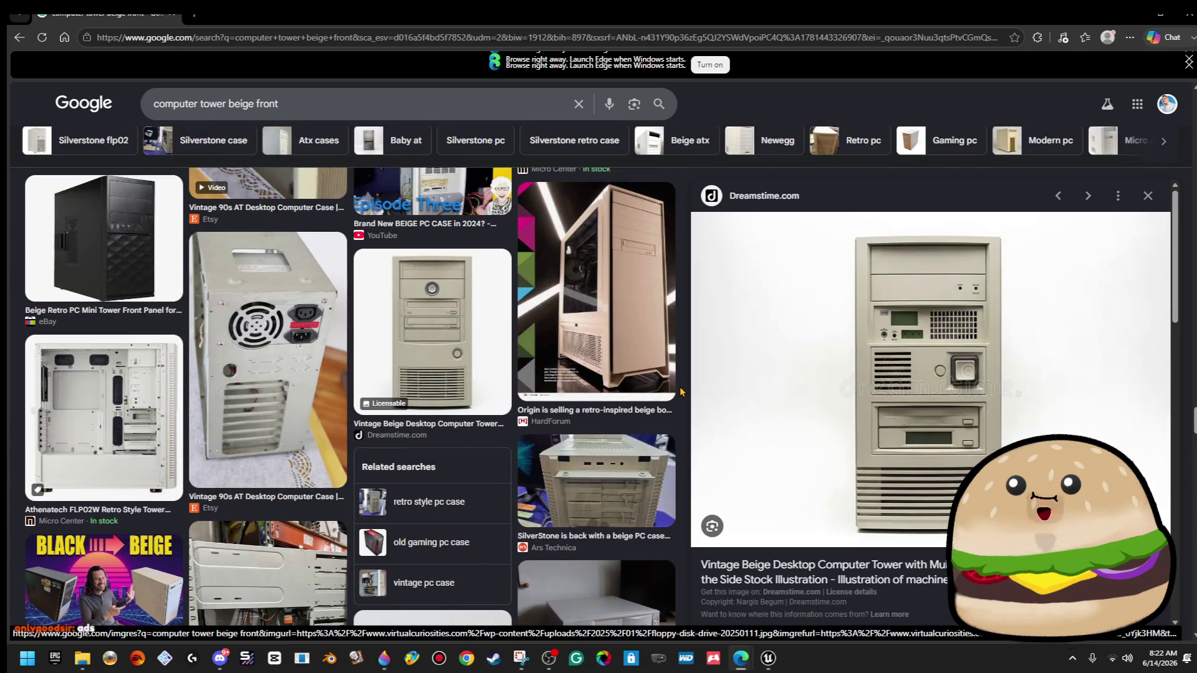
{"action": "left_click", "coordinate": [458, 290]}
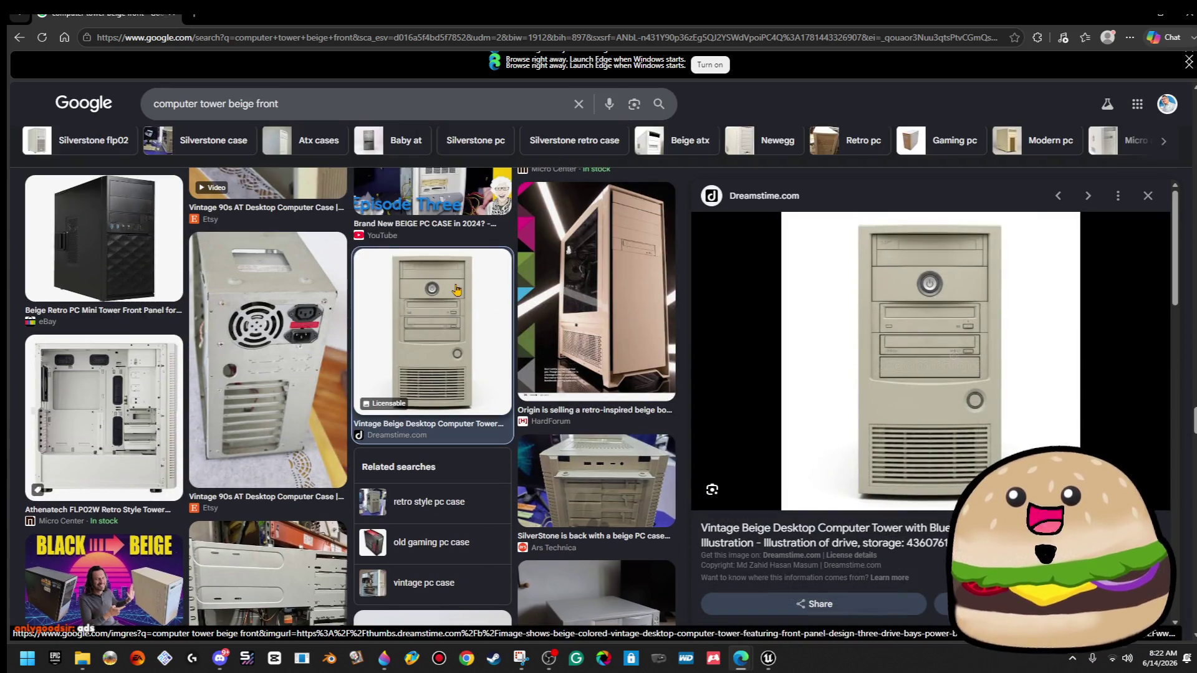
Open the beige tower's Dreamstime stock page and view its image enlarged.
{"action": "left_click", "coordinate": [1101, 425]}
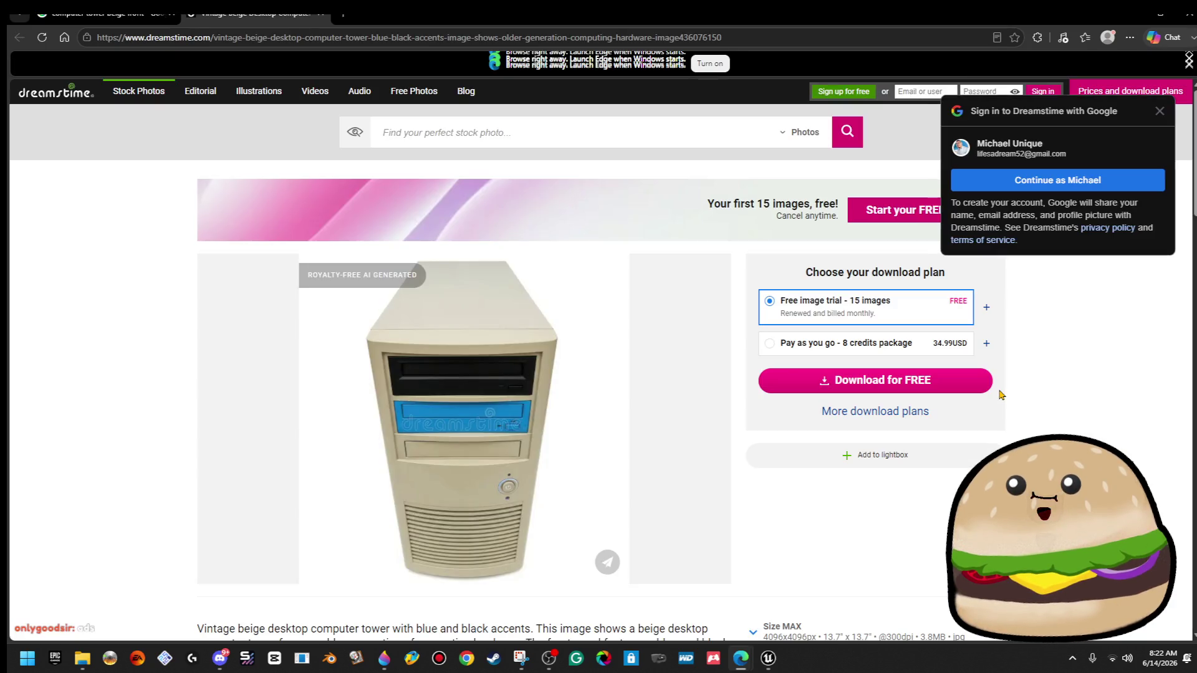
{"action": "scroll", "coordinate": [609, 459], "scroll_direction": "down", "scroll_amount": 15}
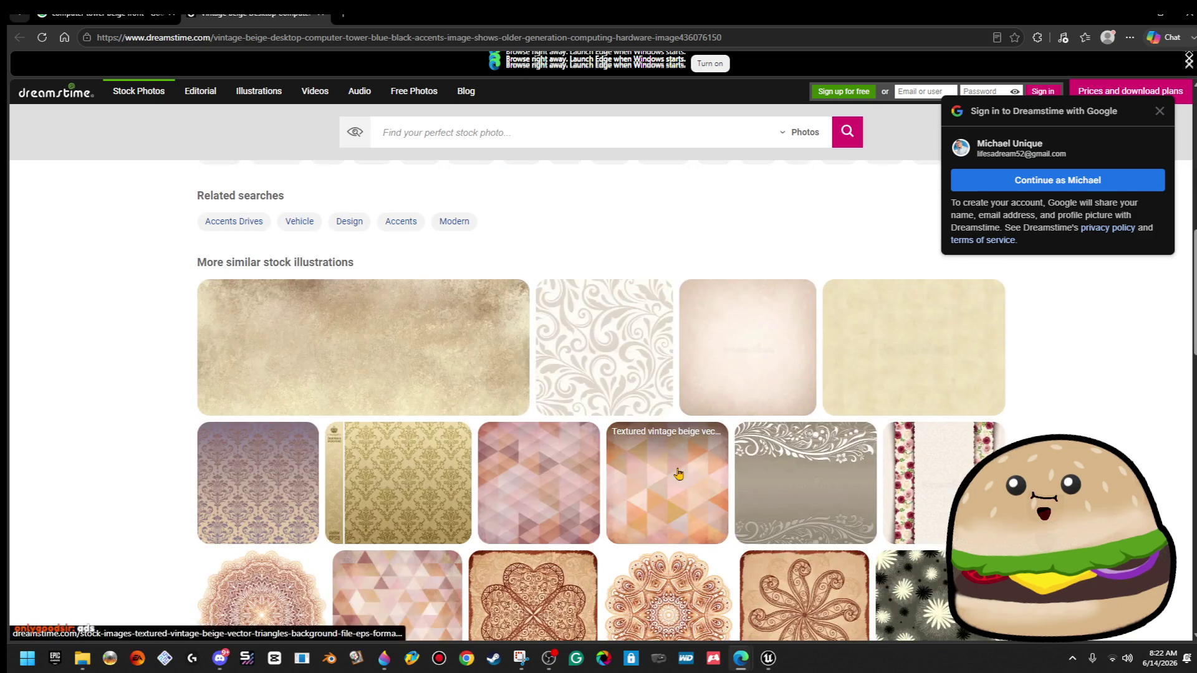
{"action": "scroll", "coordinate": [682, 467], "scroll_direction": "up", "scroll_amount": 15}
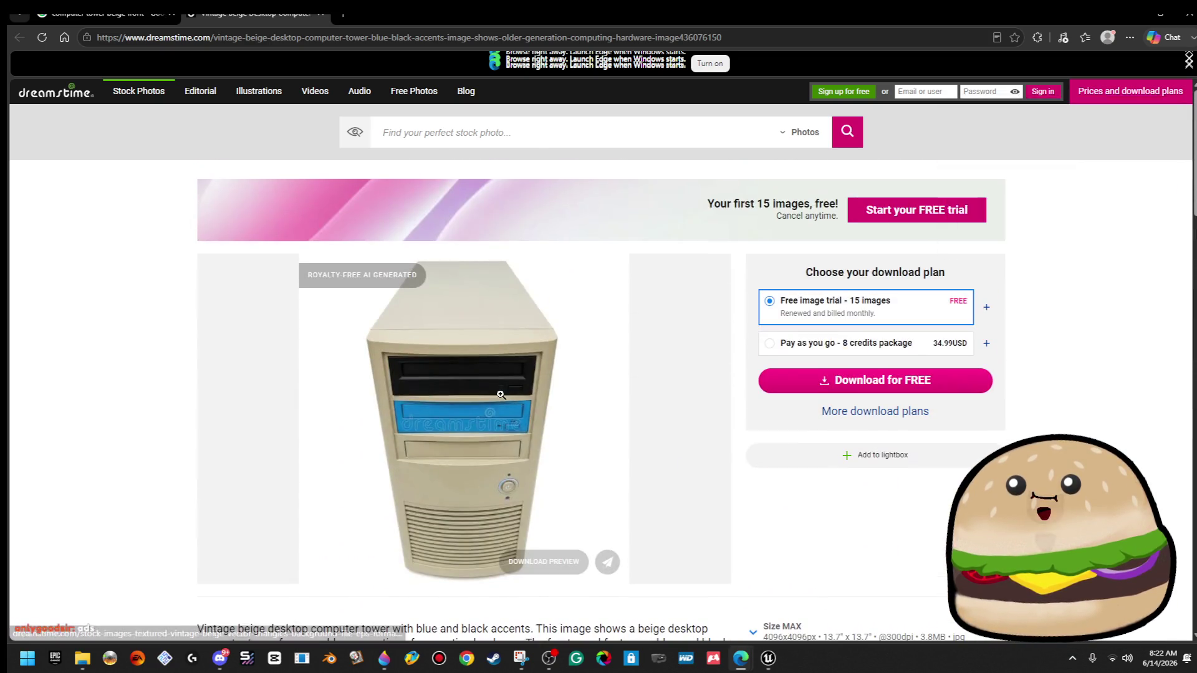
{"action": "left_click", "coordinate": [562, 416]}
{"action": "left_click", "coordinate": [562, 416]}
{"action": "left_click", "coordinate": [67, 388]}
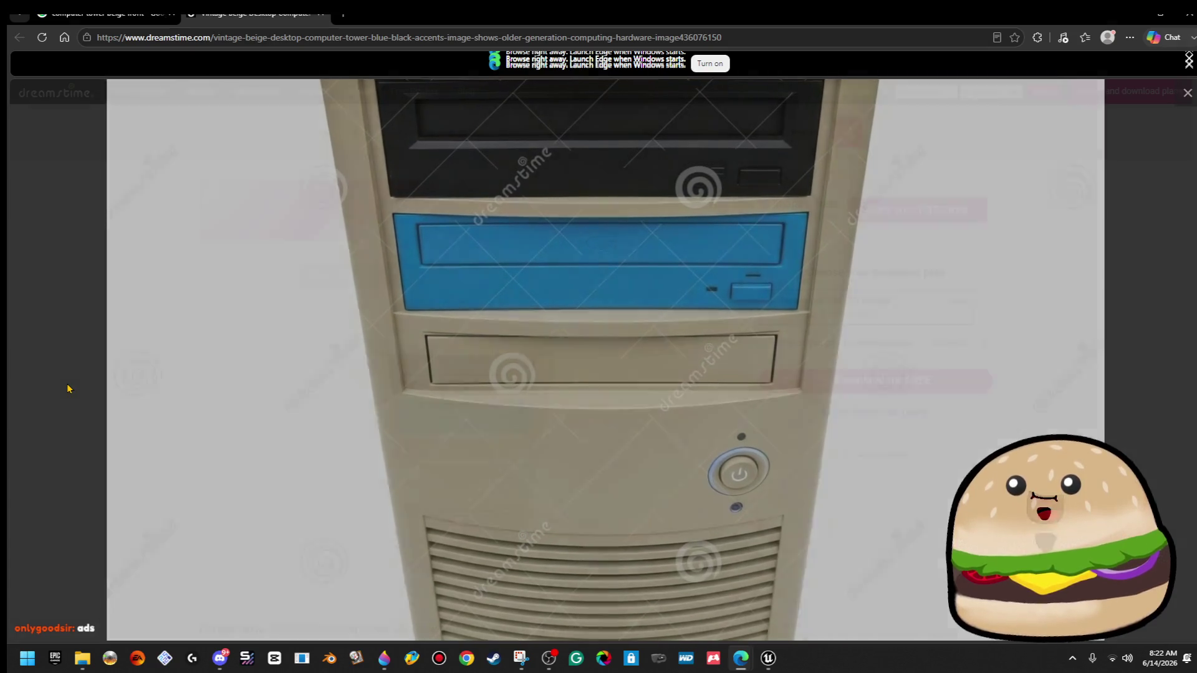
Enlarge the front-view beige tower image, bring up its copy options, and return to Paint 3D.
{"action": "scroll", "coordinate": [97, 422], "scroll_direction": "down", "scroll_amount": 20}
{"action": "scroll", "coordinate": [251, 446], "scroll_direction": "up", "scroll_amount": 6}
{"action": "scroll", "coordinate": [251, 447], "scroll_direction": "up", "scroll_amount": 3}
{"action": "scroll", "coordinate": [935, 262], "scroll_direction": "down", "scroll_amount": 2}
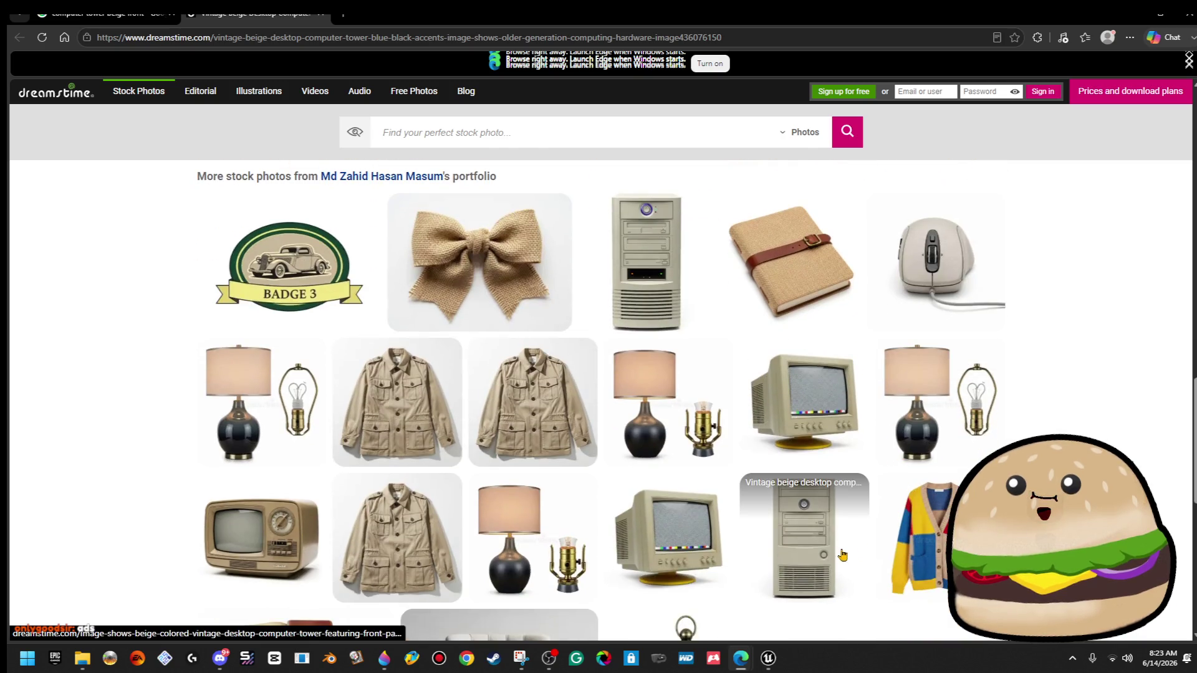
{"action": "left_click", "coordinate": [804, 521]}
{"action": "left_click", "coordinate": [465, 409]}
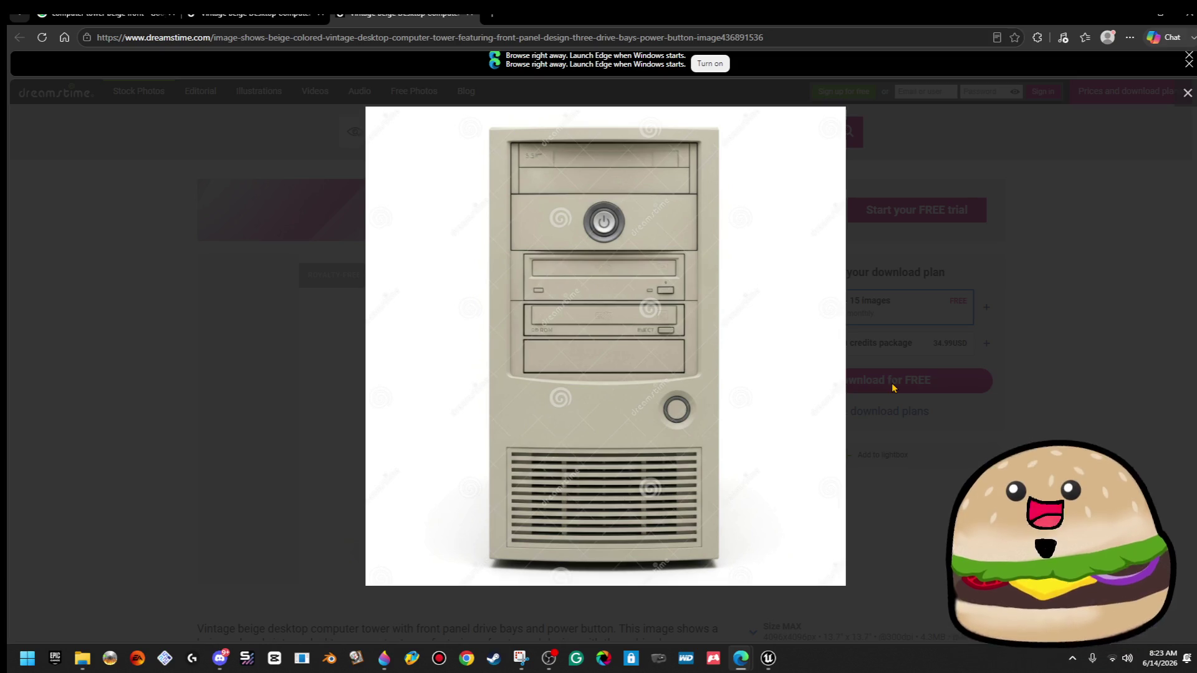
{"action": "right_click", "coordinate": [665, 290]}
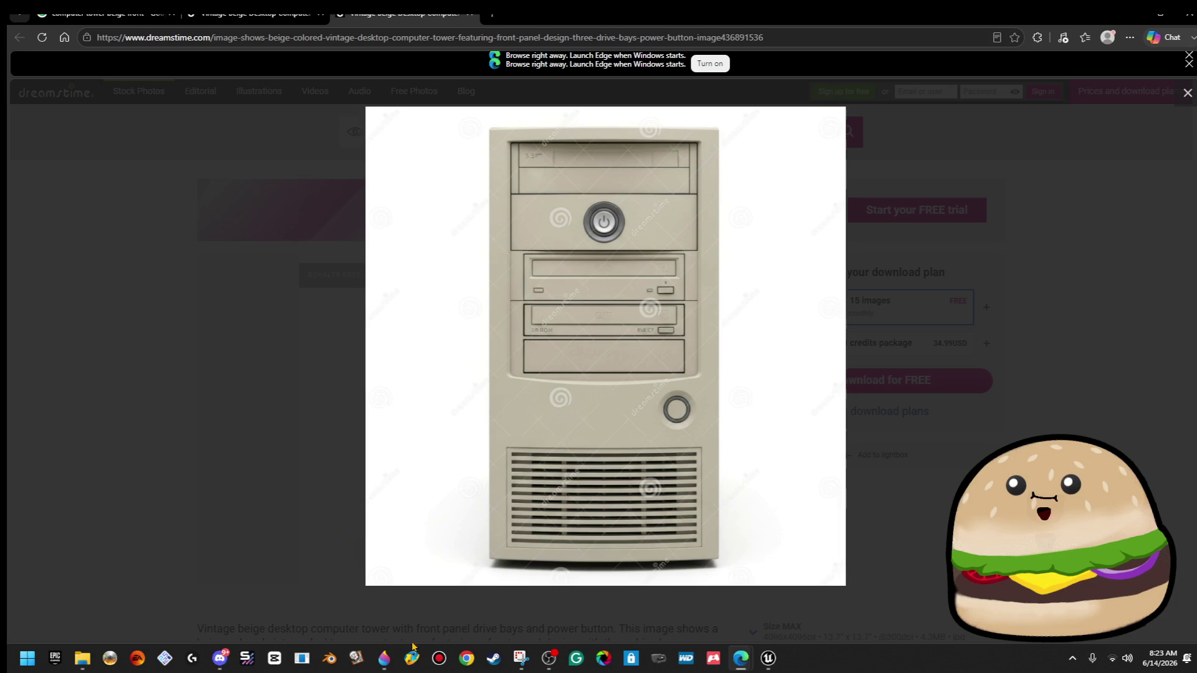
{"action": "left_click", "coordinate": [386, 656]}
{"action": "scroll", "coordinate": [406, 221], "scroll_direction": "down", "scroll_amount": 5}
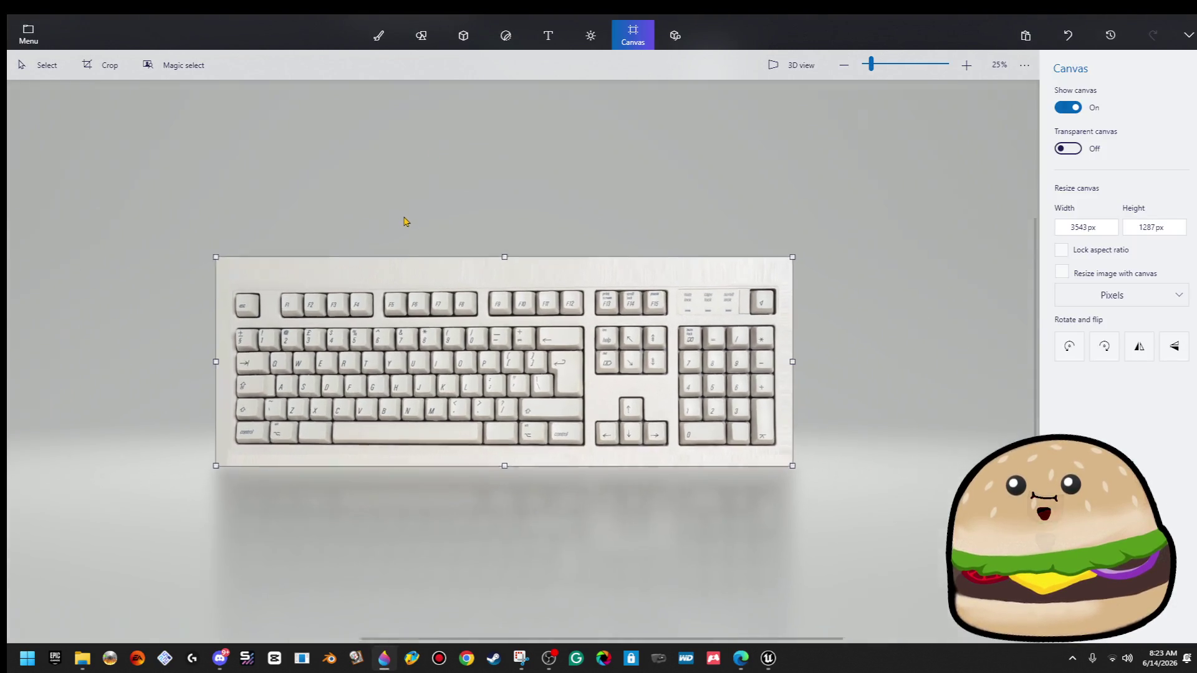
Make the keyboard a 3D object, move it right, and paste the beige tower image.
{"action": "left_click", "coordinate": [476, 395]}
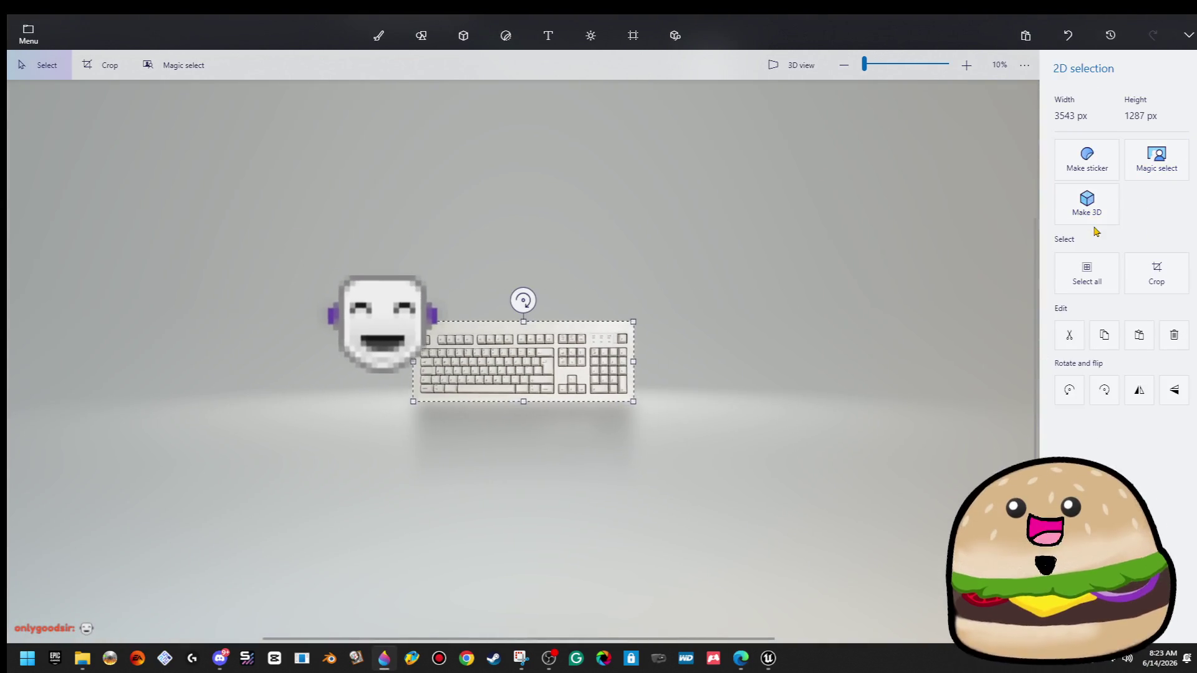
{"action": "left_click", "coordinate": [1089, 218]}
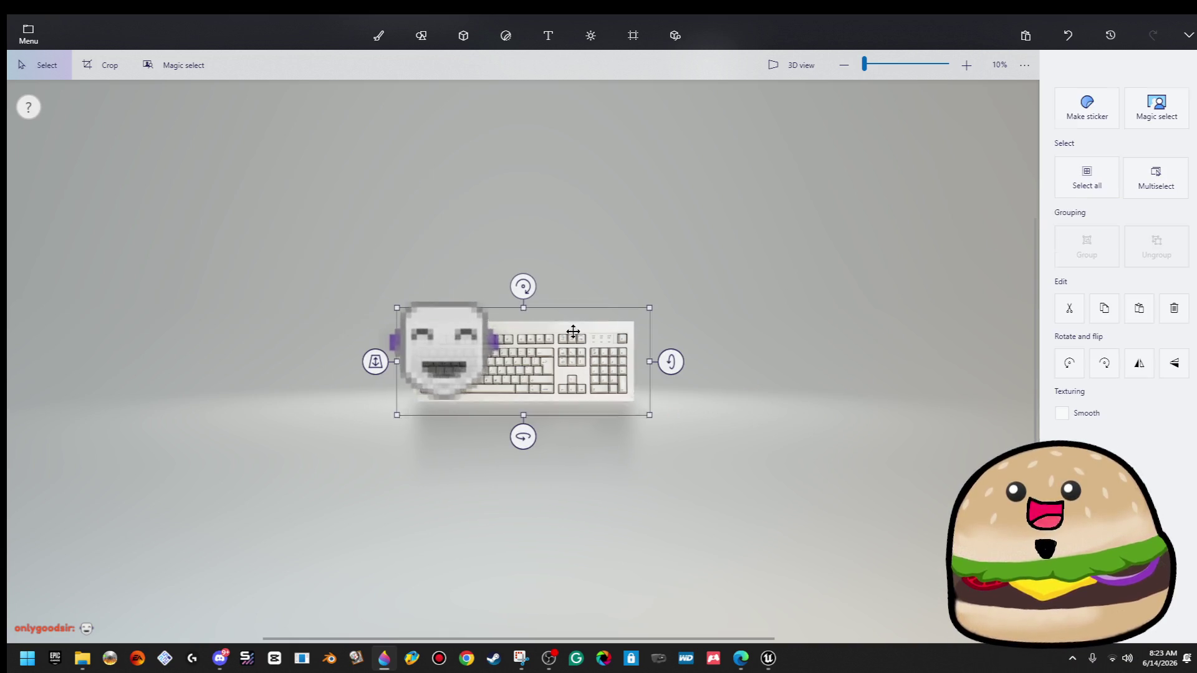
{"action": "mouse_move", "coordinate": [569, 334]}
{"action": "left_mouse_down"}
{"action": "mouse_move", "coordinate": [882, 248]}
{"action": "mouse_move", "coordinate": [871, 259]}
{"action": "left_mouse_up"}
{"action": "key", "text": "c"}
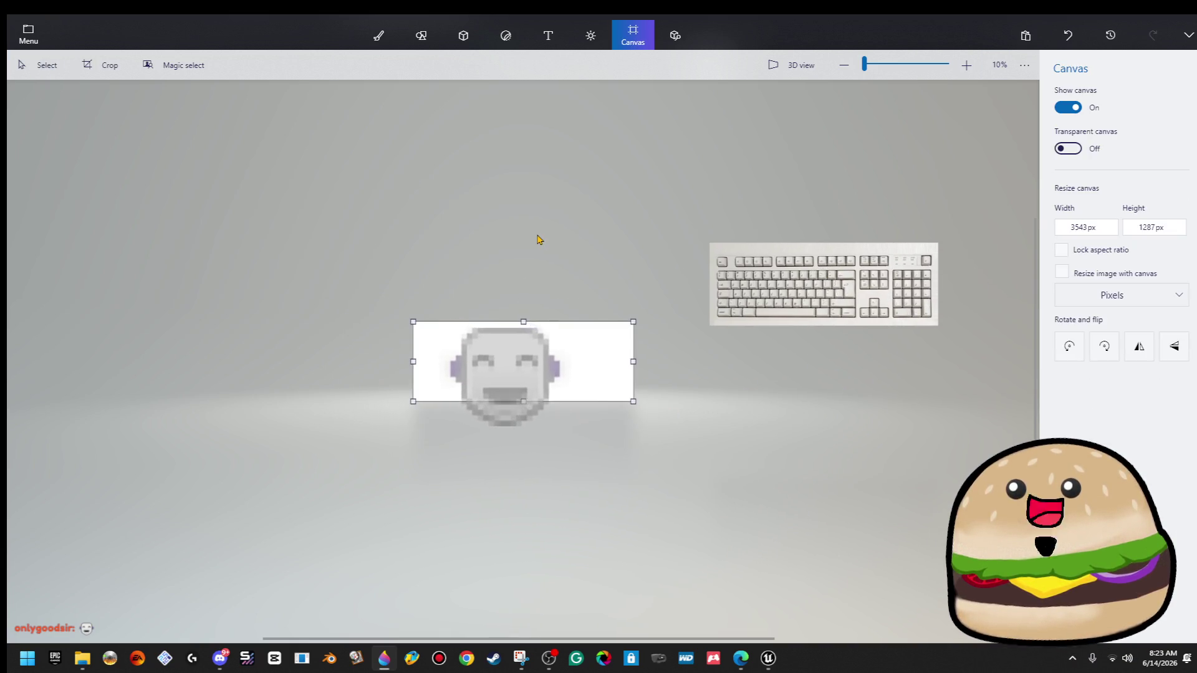
{"action": "key", "text": "ctrl+v"}
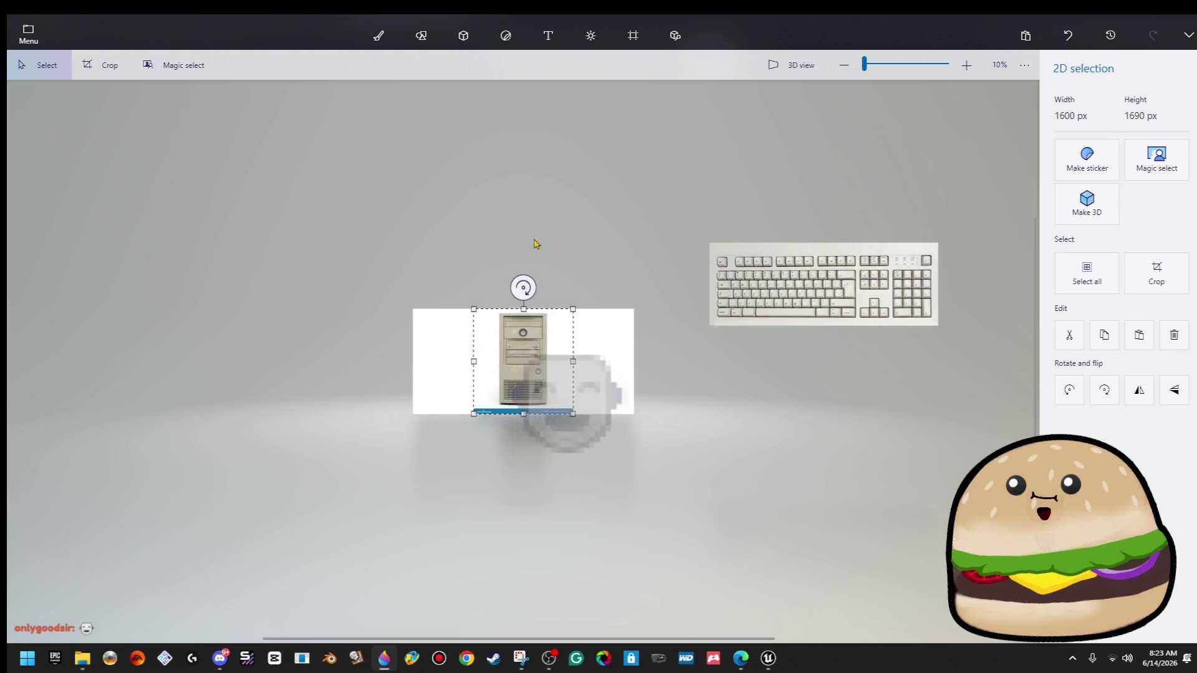
{"action": "key", "text": "c"}
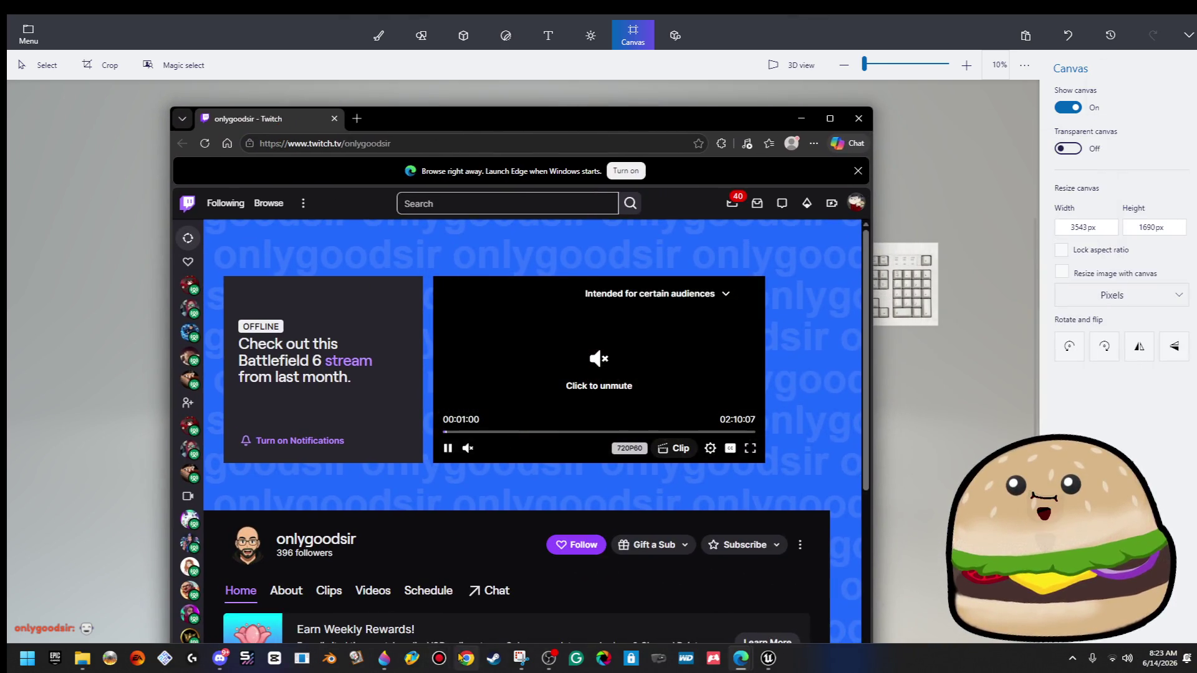
Go from the Twitch channel's About page to its linked YouTube channel.
{"action": "scroll", "coordinate": [461, 538], "scroll_direction": "down", "scroll_amount": 4}
{"action": "left_click", "coordinate": [286, 298]}
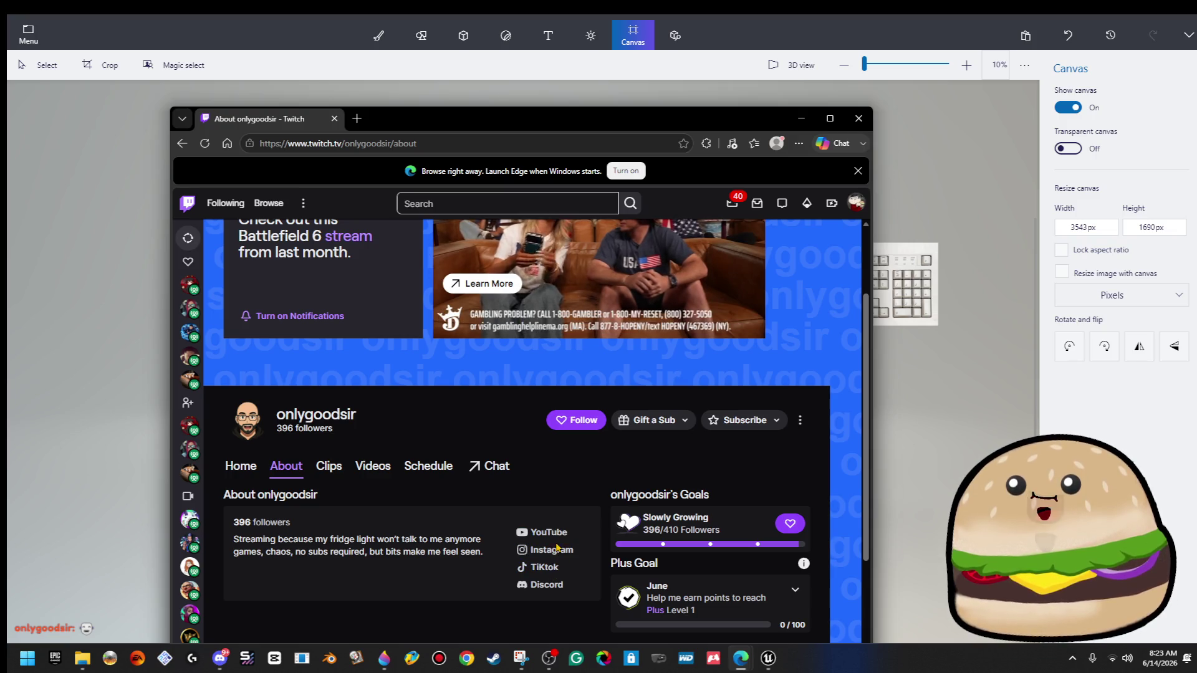
{"action": "left_click", "coordinate": [540, 533]}
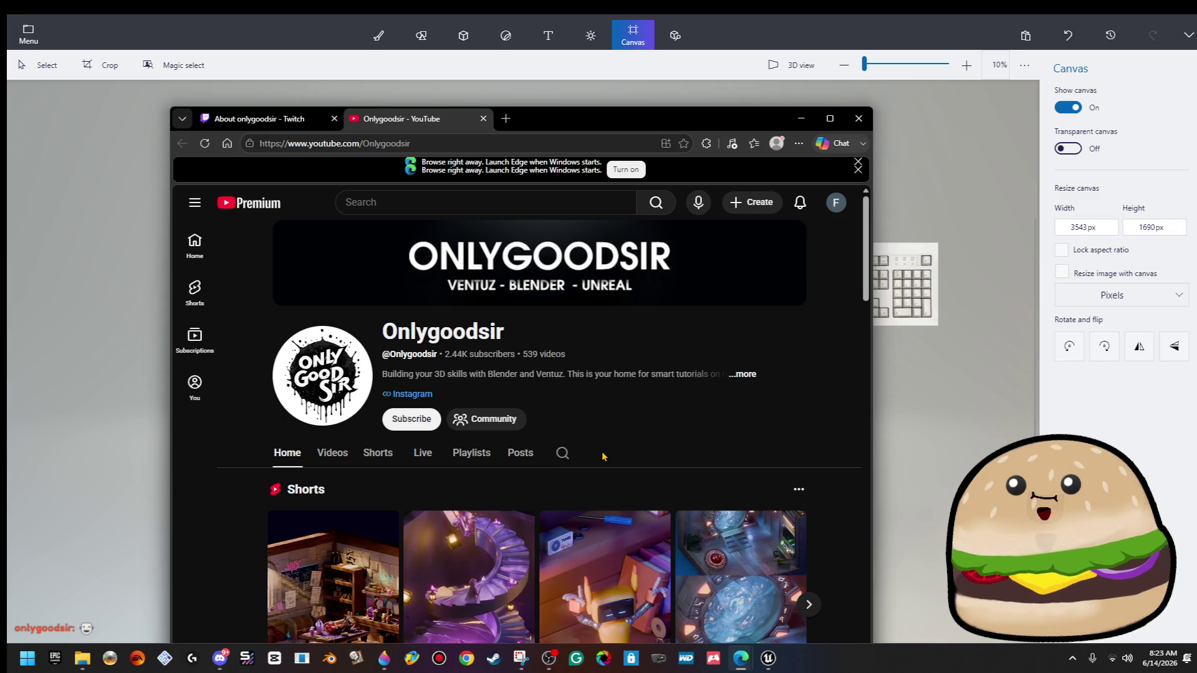
Page through the Ventuz Tutorials row and play 'Modeling cozy city assets in blender (live) - part 3'.
{"action": "scroll", "coordinate": [602, 456], "scroll_direction": "down", "scroll_amount": 5}
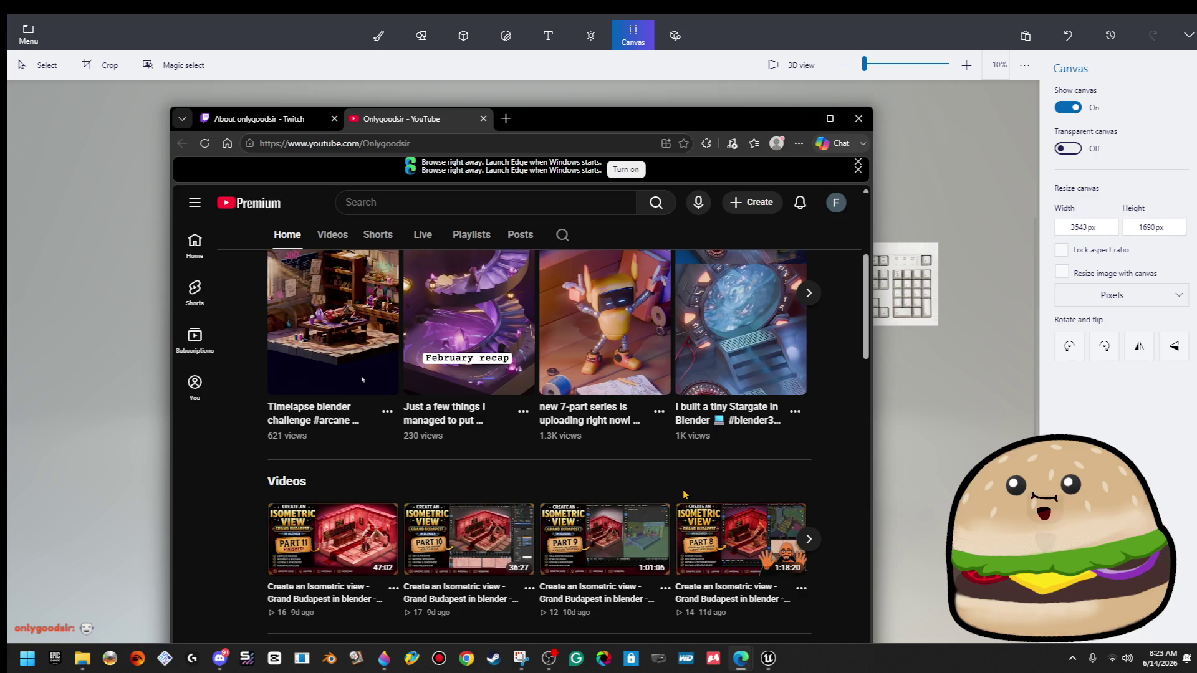
{"action": "scroll", "coordinate": [496, 582], "scroll_direction": "down", "scroll_amount": 7}
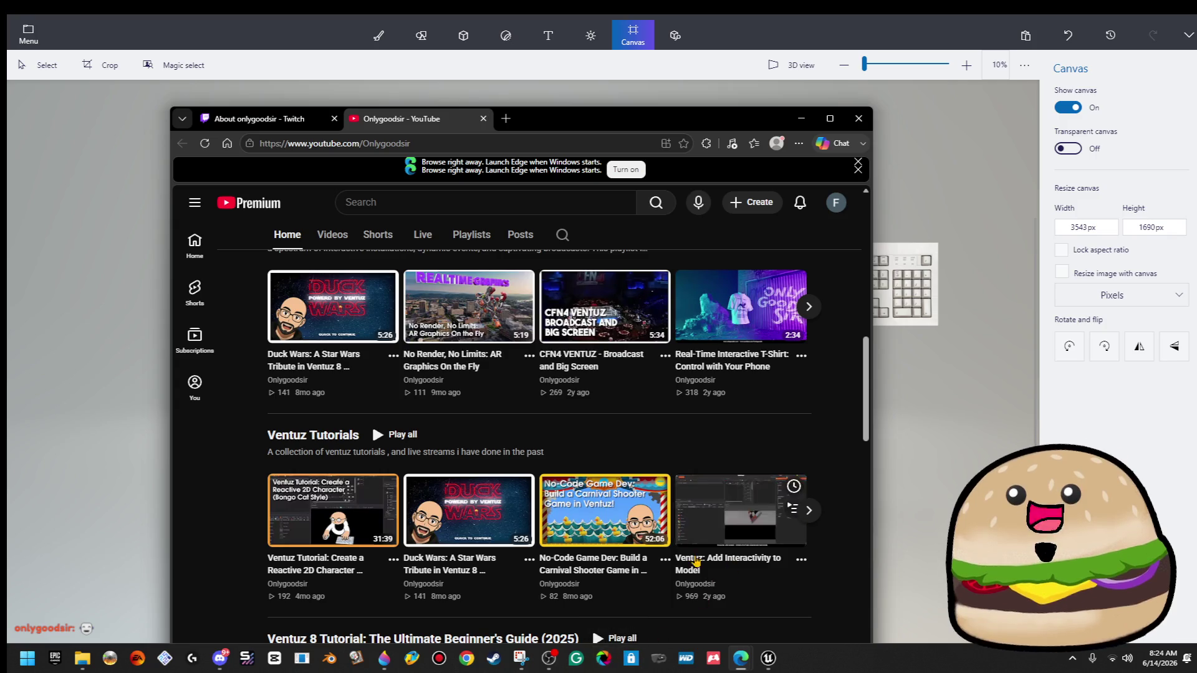
{"action": "mouse_move", "coordinate": [341, 546]}
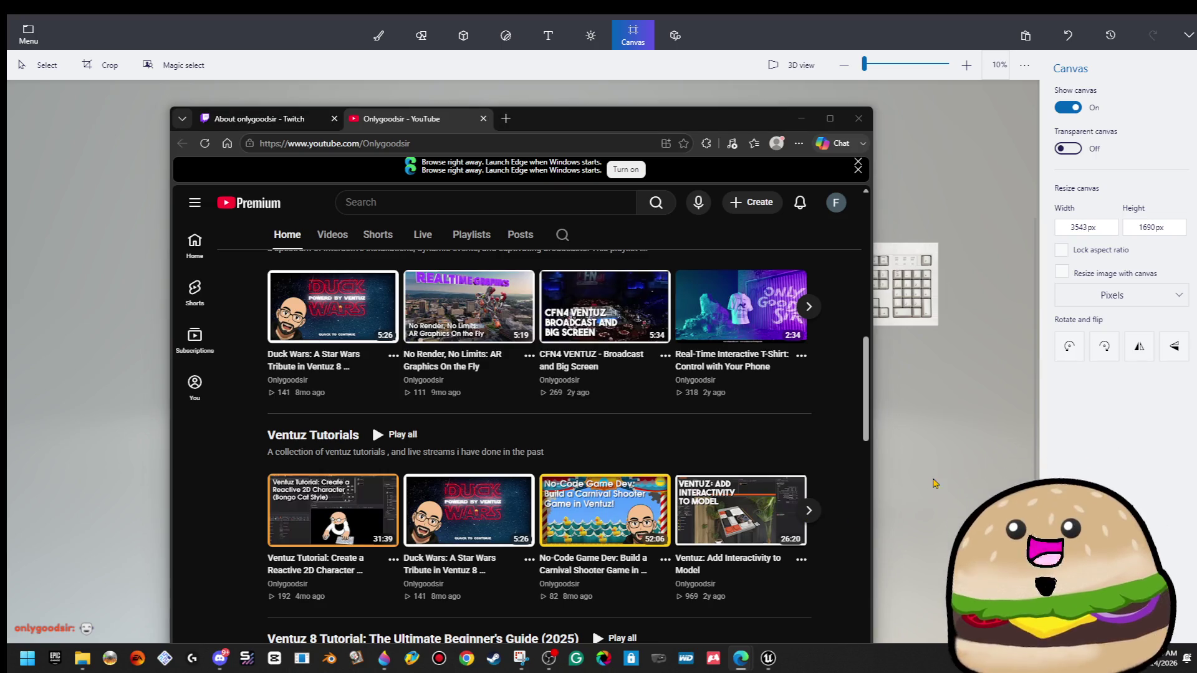
{"action": "left_click", "coordinate": [808, 516]}
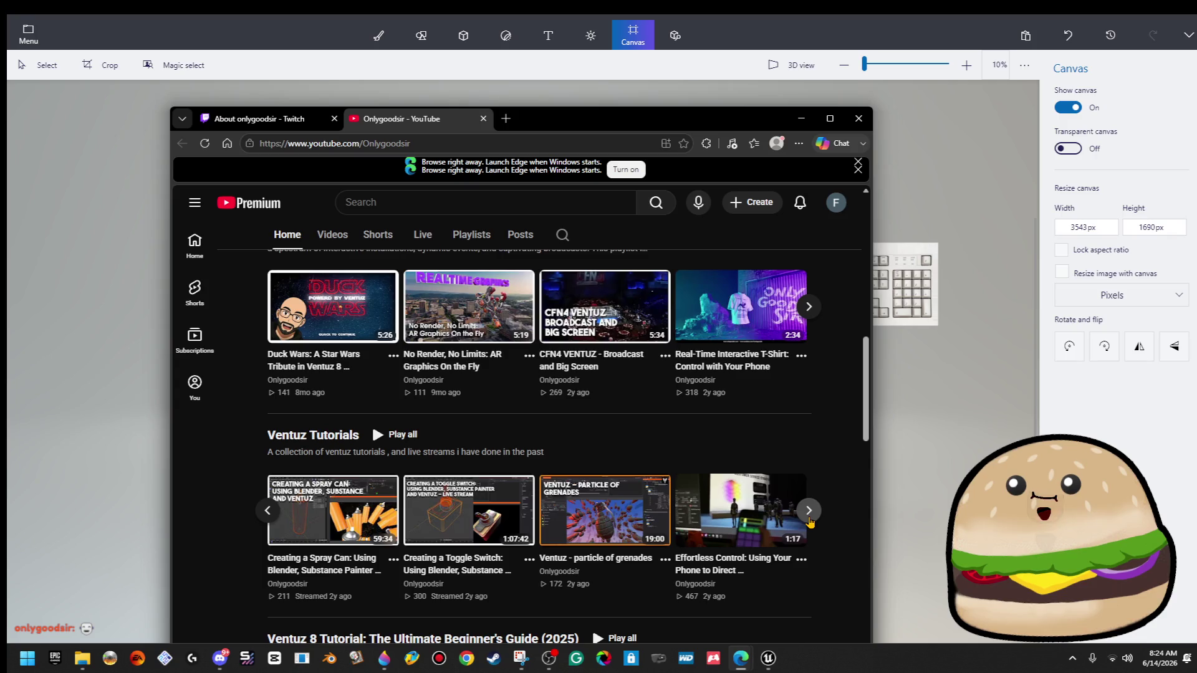
{"action": "mouse_move", "coordinate": [776, 299]}
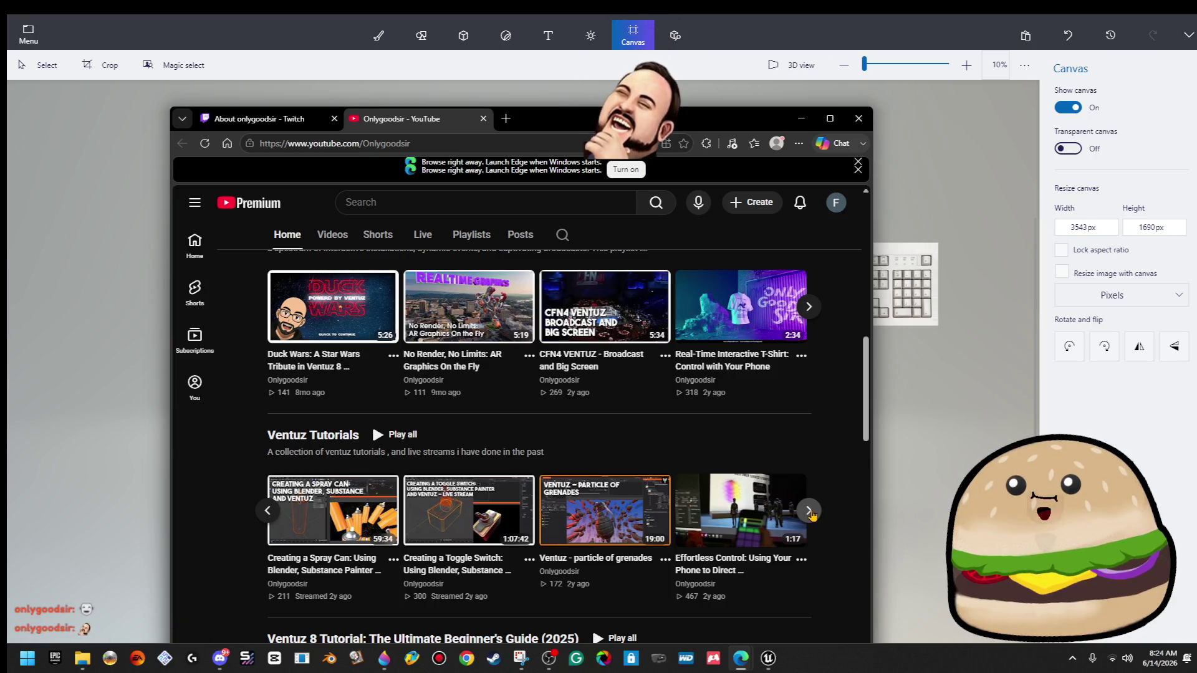
{"action": "mouse_move", "coordinate": [495, 500]}
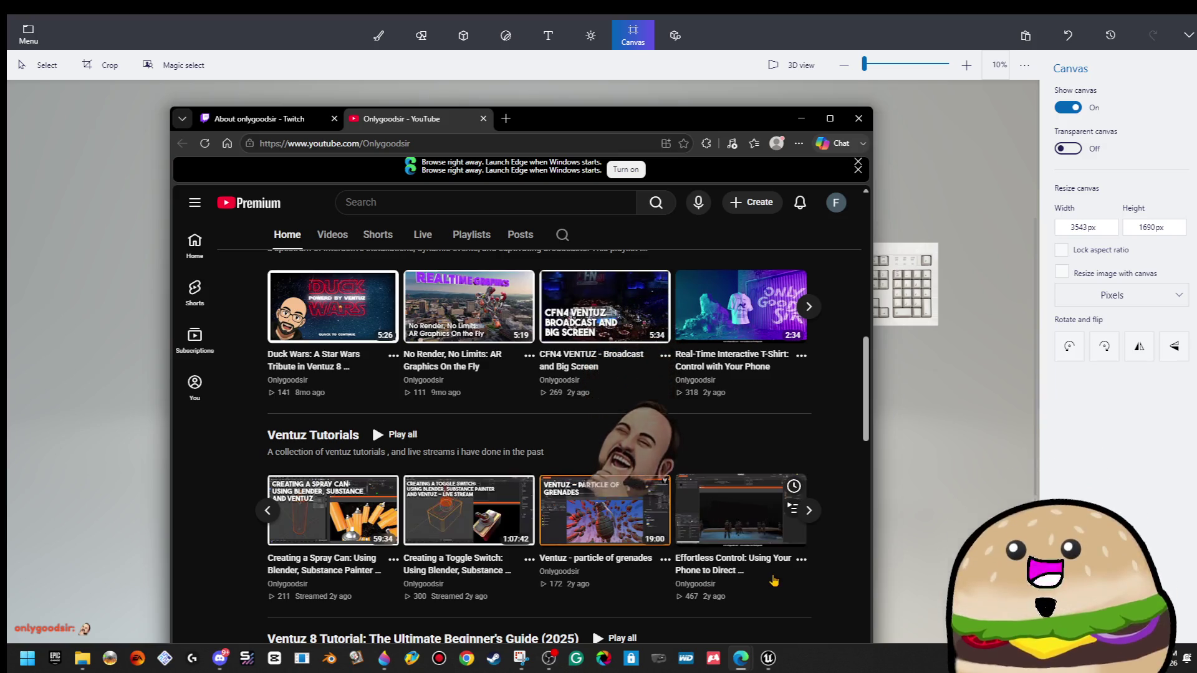
{"action": "mouse_move", "coordinate": [297, 533]}
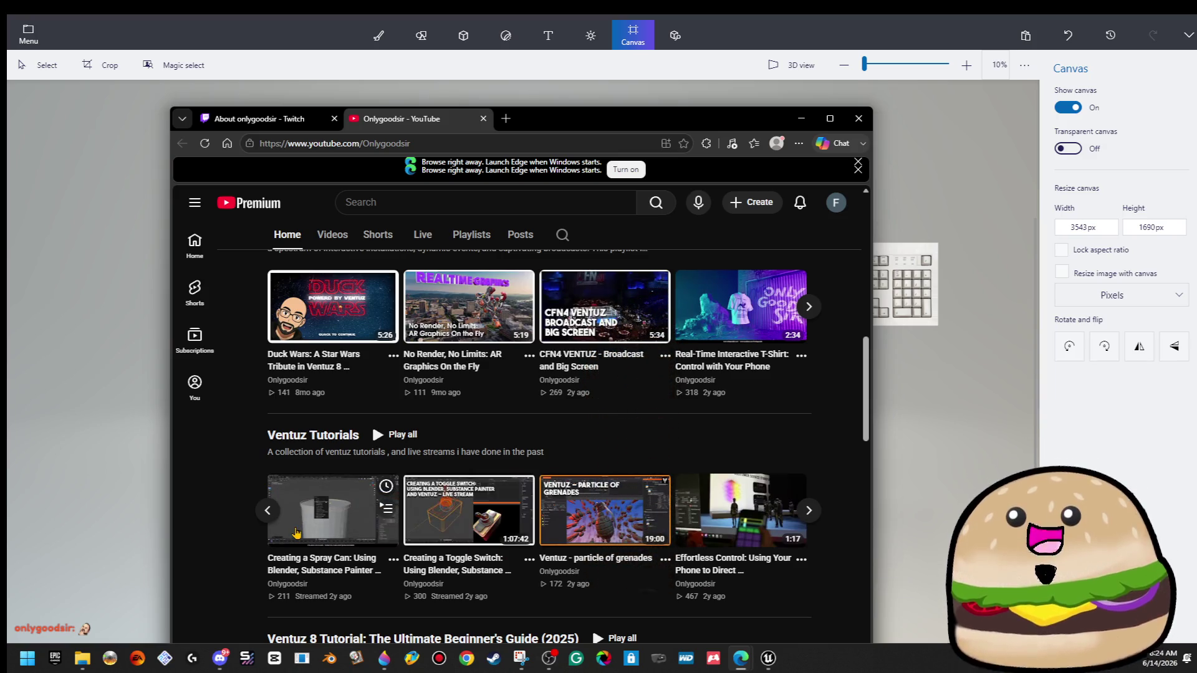
{"action": "left_click", "coordinate": [809, 511]}
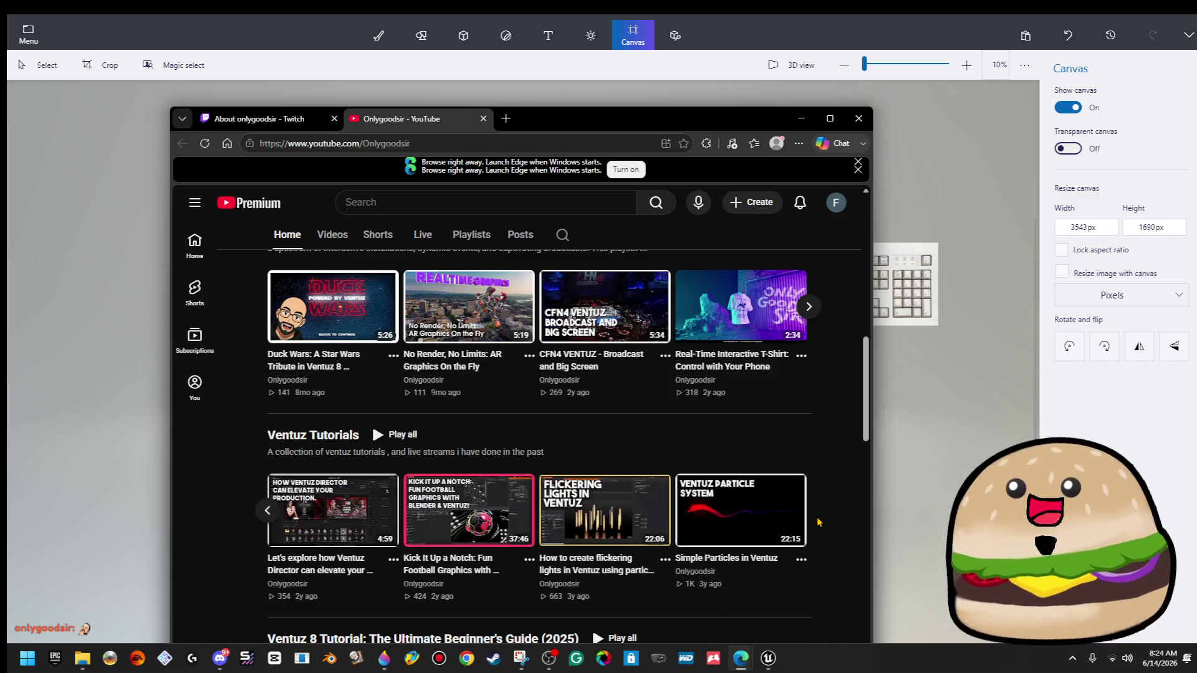
{"action": "scroll", "coordinate": [818, 521], "scroll_direction": "down", "scroll_amount": 5}
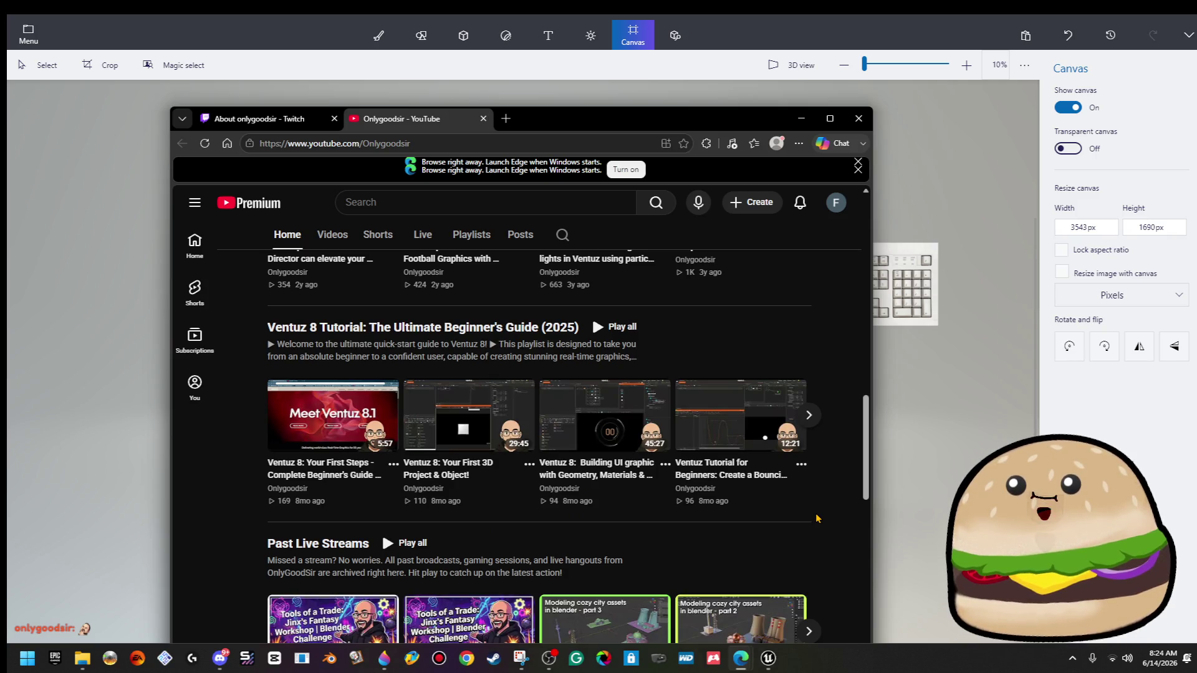
{"action": "scroll", "coordinate": [818, 519], "scroll_direction": "down", "scroll_amount": 4}
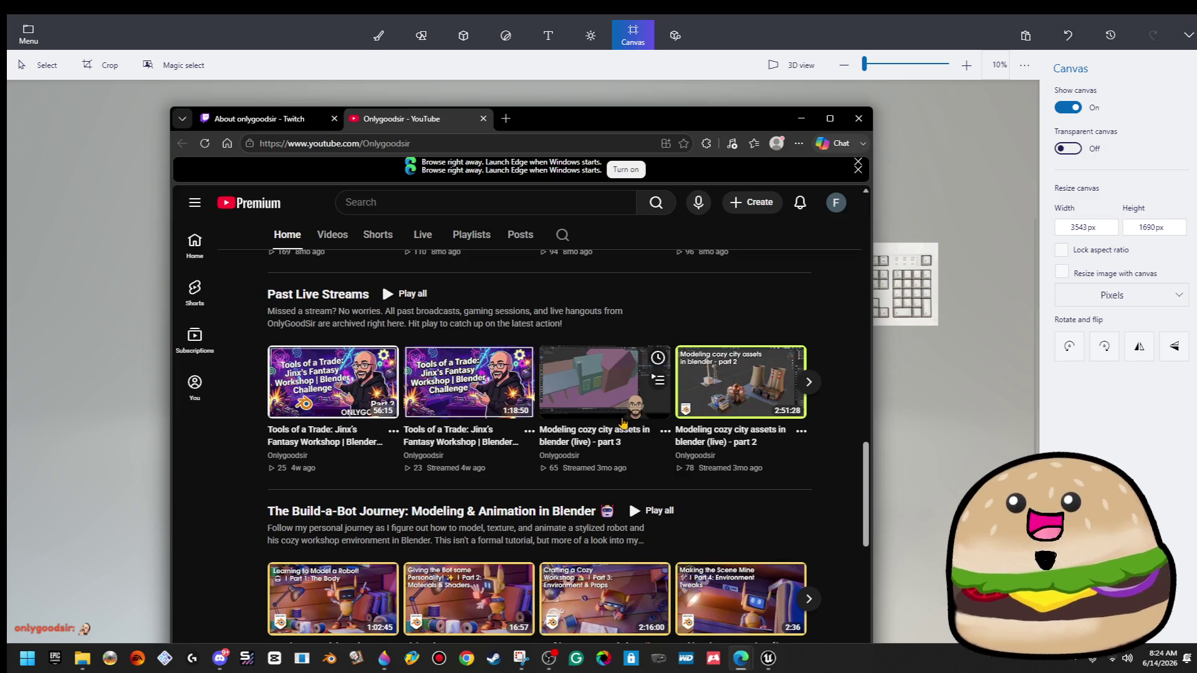
{"action": "left_click", "coordinate": [584, 388]}
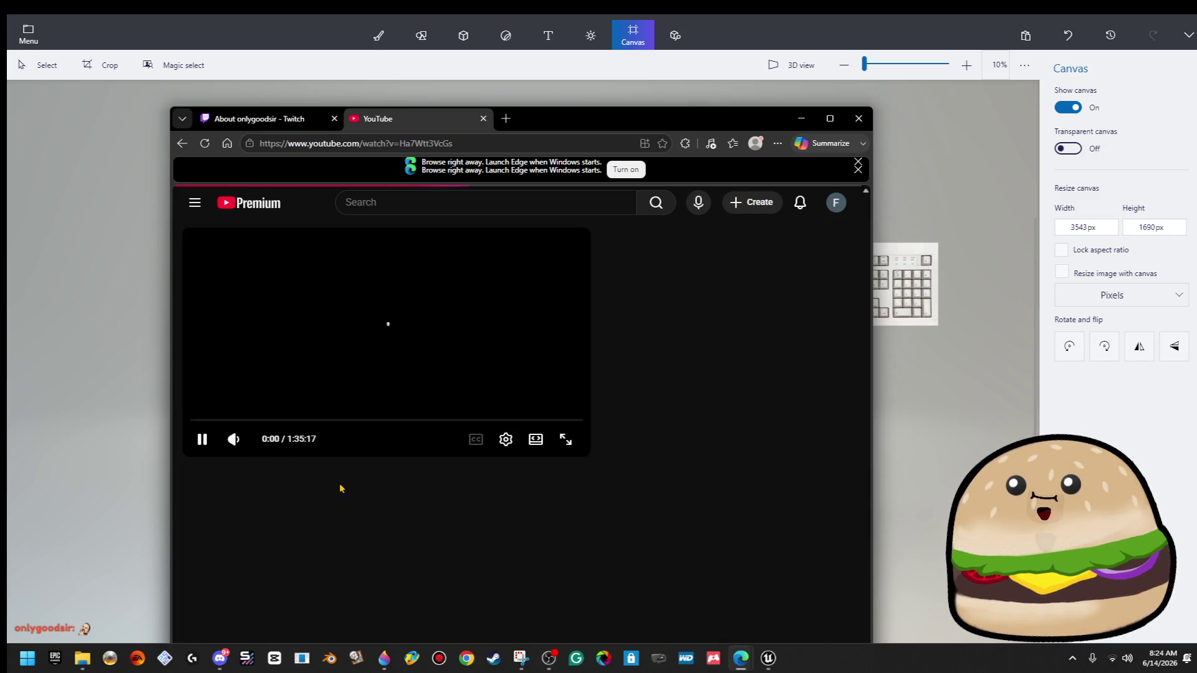
Seek the part 3 stream past 16:54, go back to the channel page, and maximize Edge.
{"action": "left_click", "coordinate": [259, 421]}
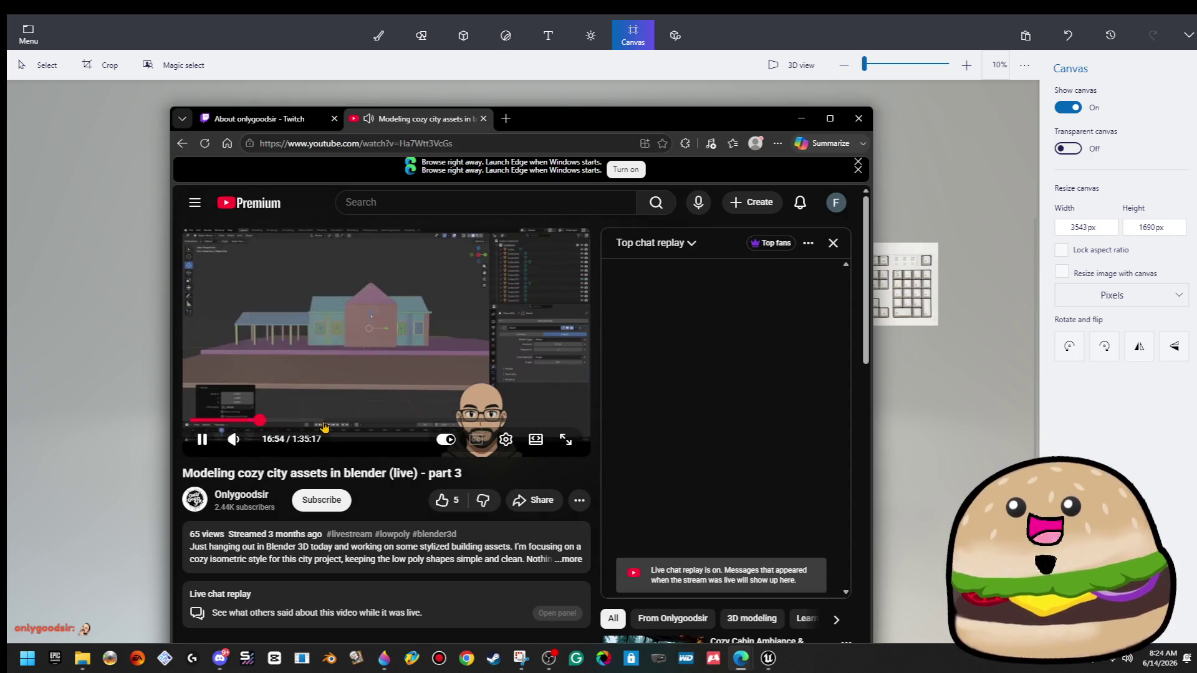
{"action": "left_click_drag", "start_coordinate": [324, 426], "coordinate": [478, 422]}
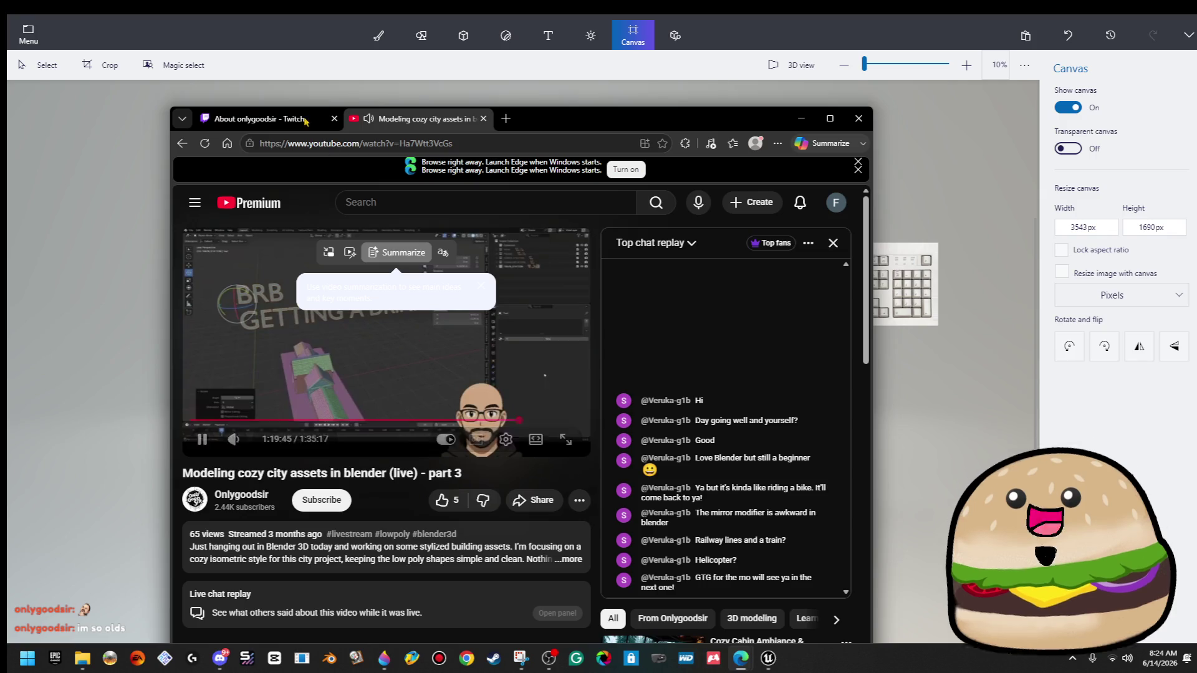
{"action": "key", "text": "alt+Left"}
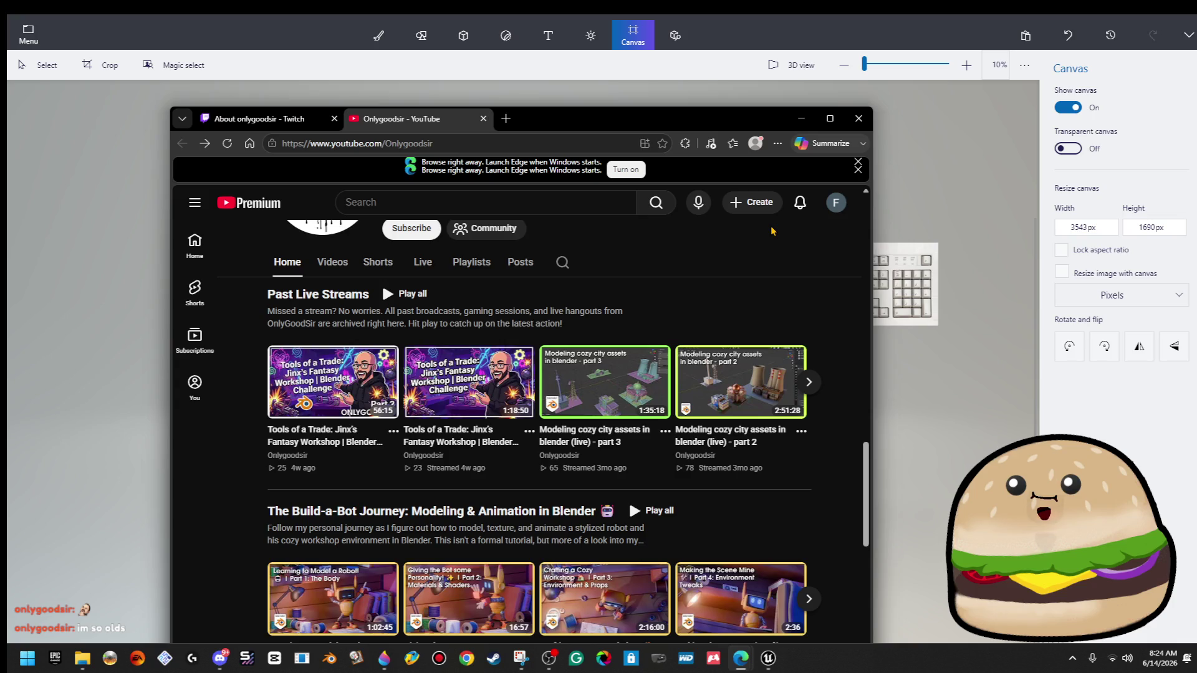
{"action": "left_click", "coordinate": [828, 120]}
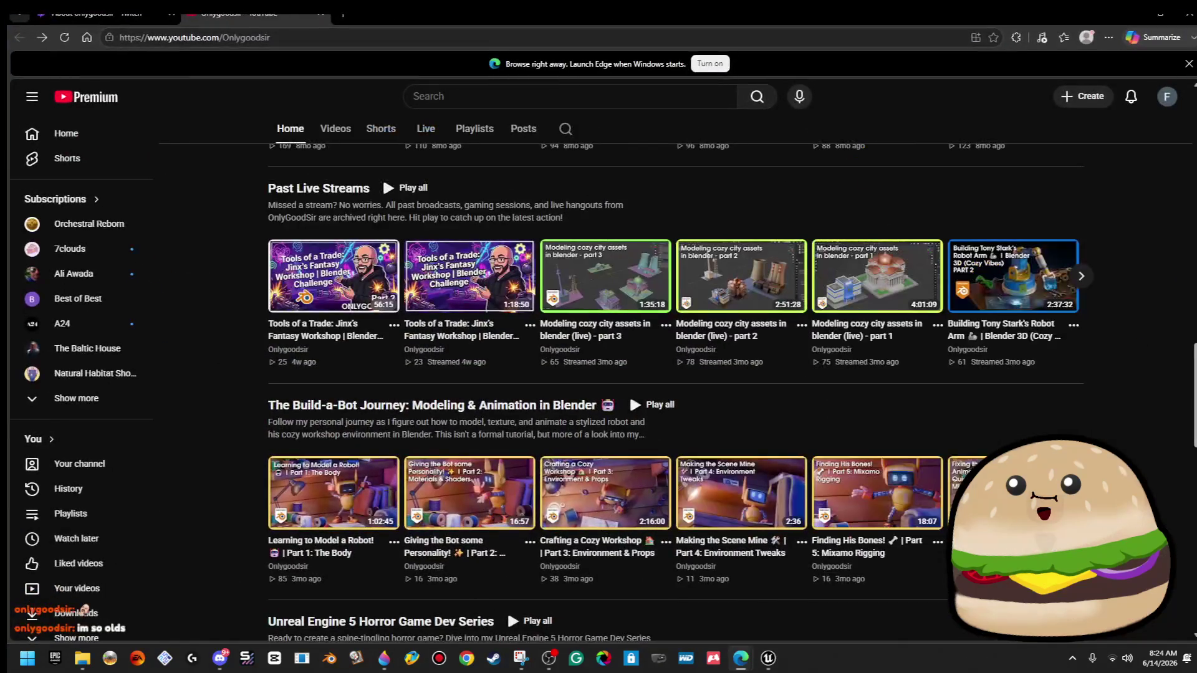
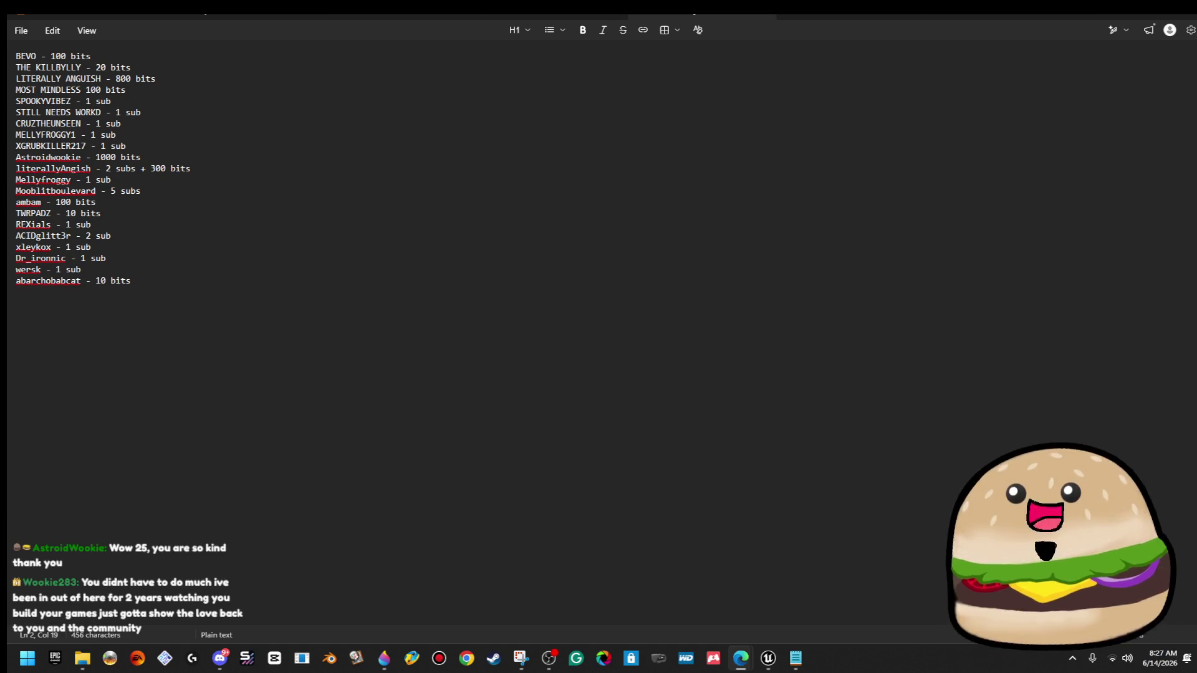
Add a final supporter line with the gifter's name, completed as ' - 25 subs'.
{"action": "left_click", "coordinate": [412, 340]}
{"action": "key", "text": "Return"}
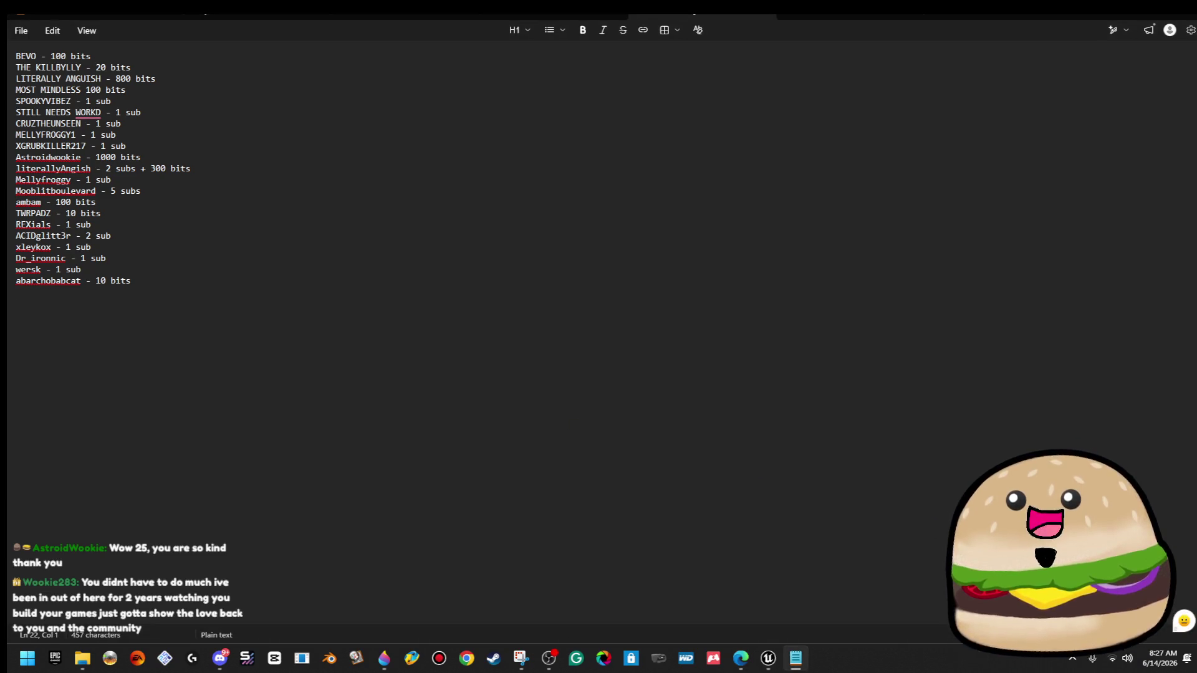
{"action": "type", "text": "wookie"}
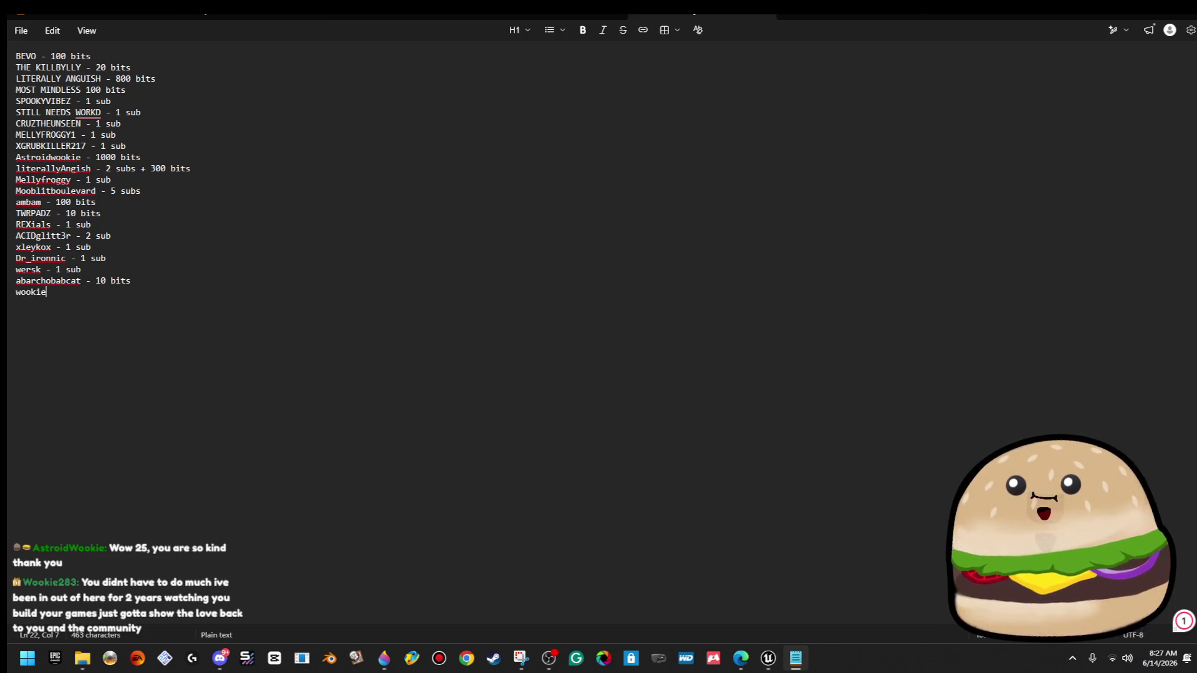
{"action": "type", "text": "283"}
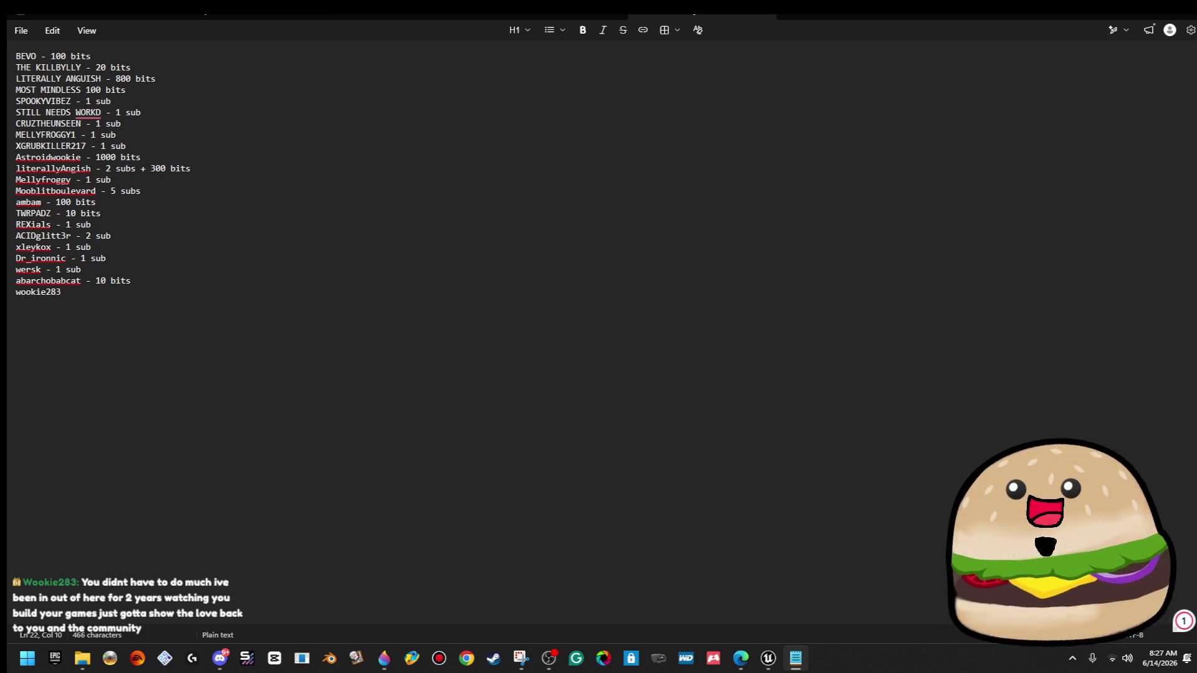
{"action": "type", "text": " -"}
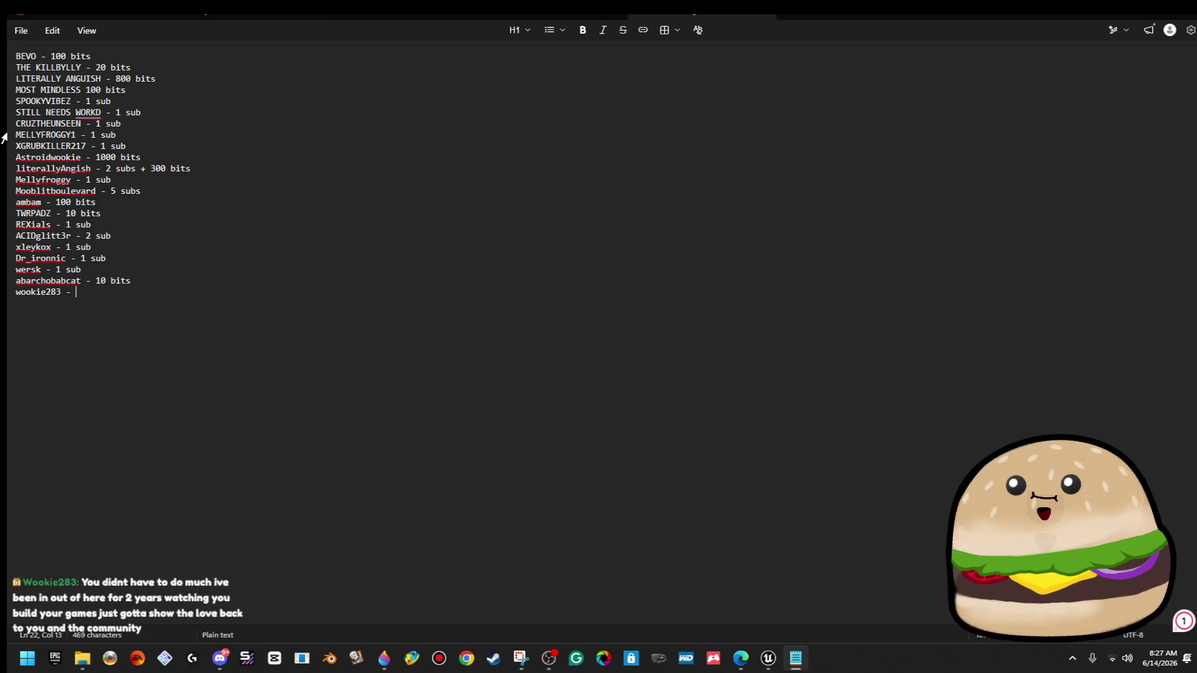
{"action": "key", "text": "alt+Tab"}
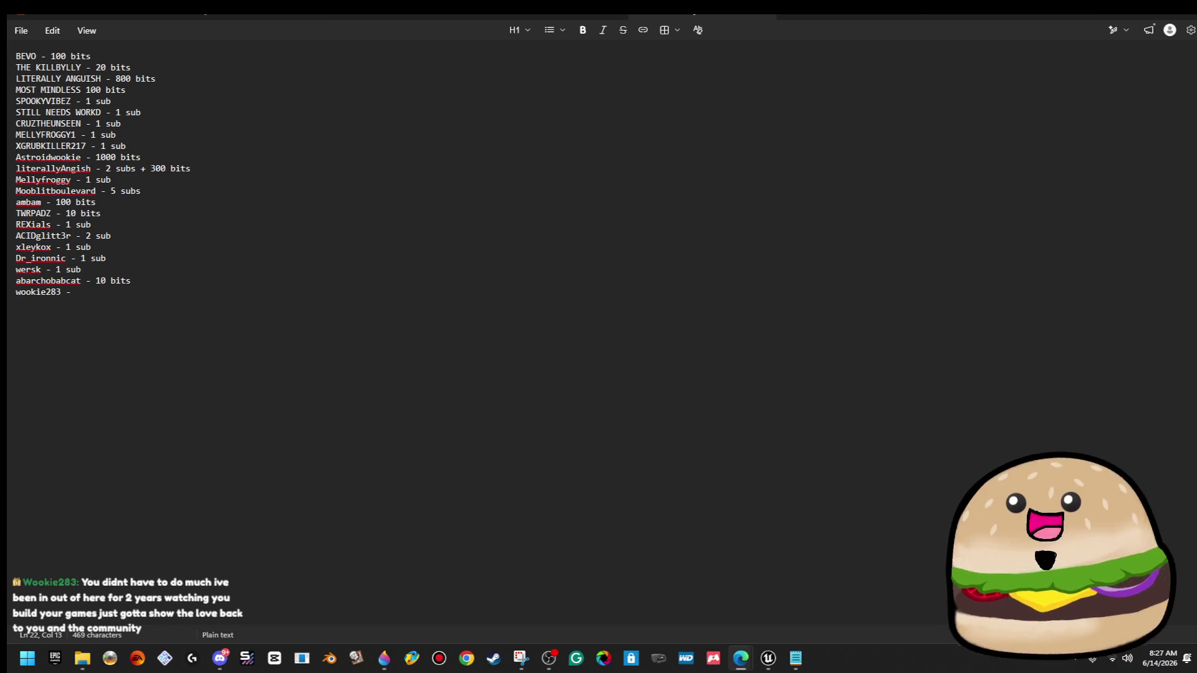
{"action": "left_click", "coordinate": [288, 343]}
{"action": "left_click_drag", "start_coordinate": [266, 330], "coordinate": [3, 301]}
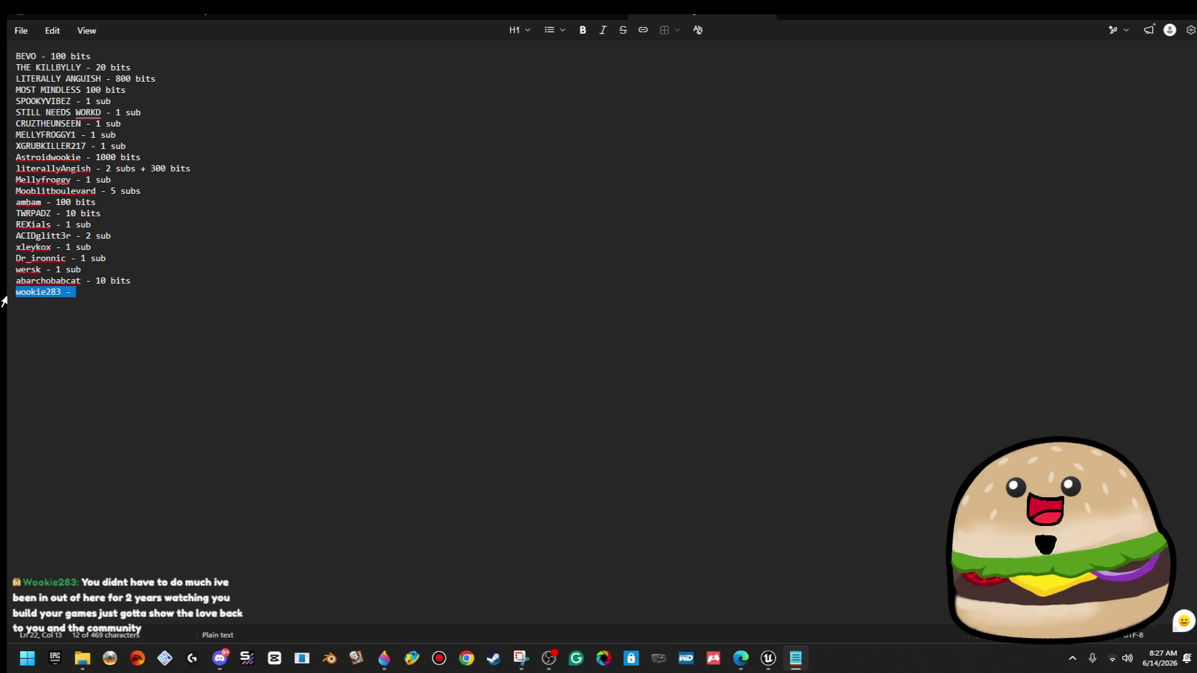
{"action": "left_click", "coordinate": [71, 294]}
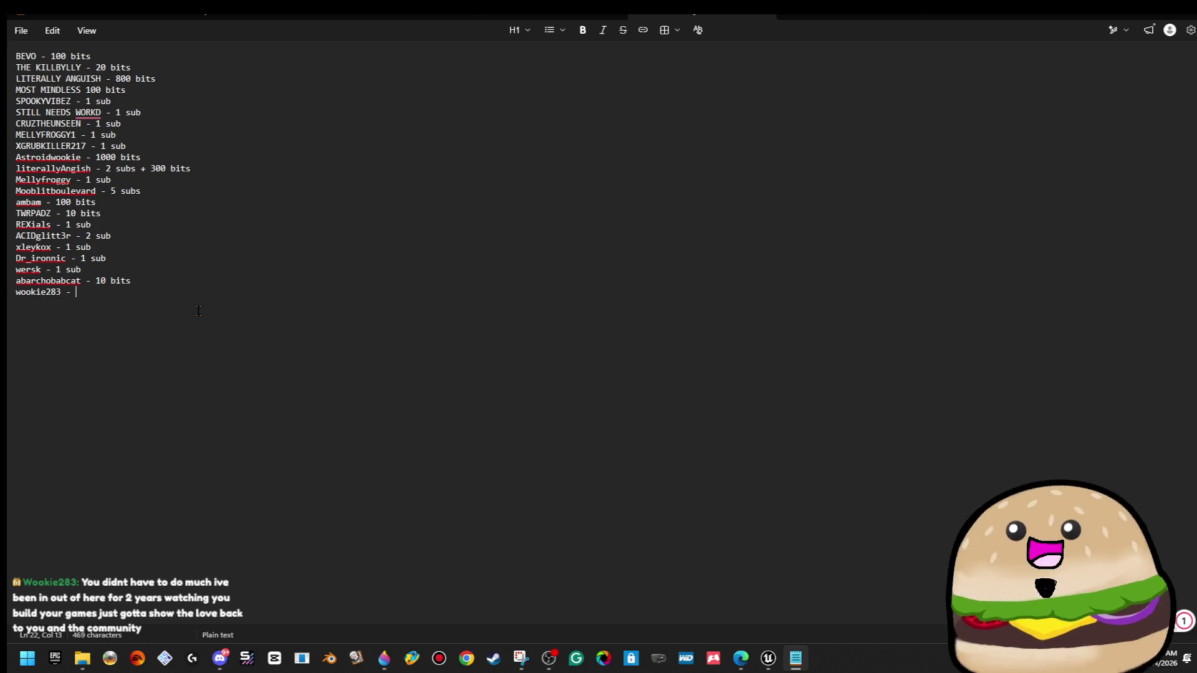
{"action": "type", "text": "25 subs"}
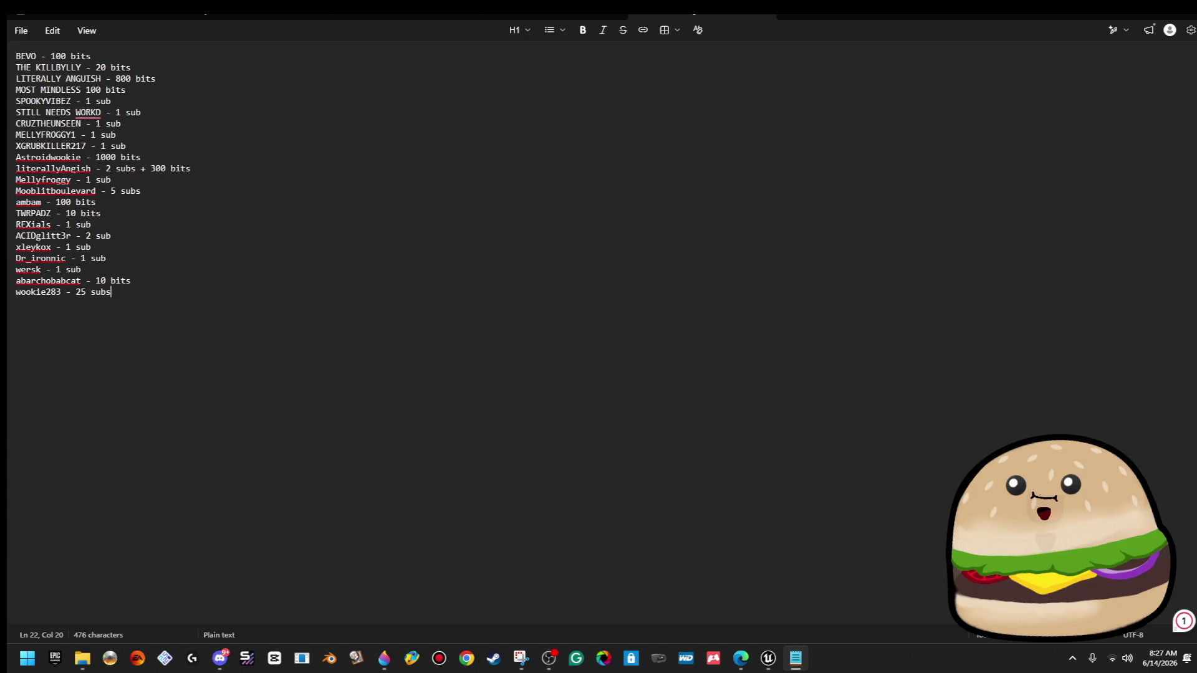
{"action": "key", "text": "alt+Tab"}
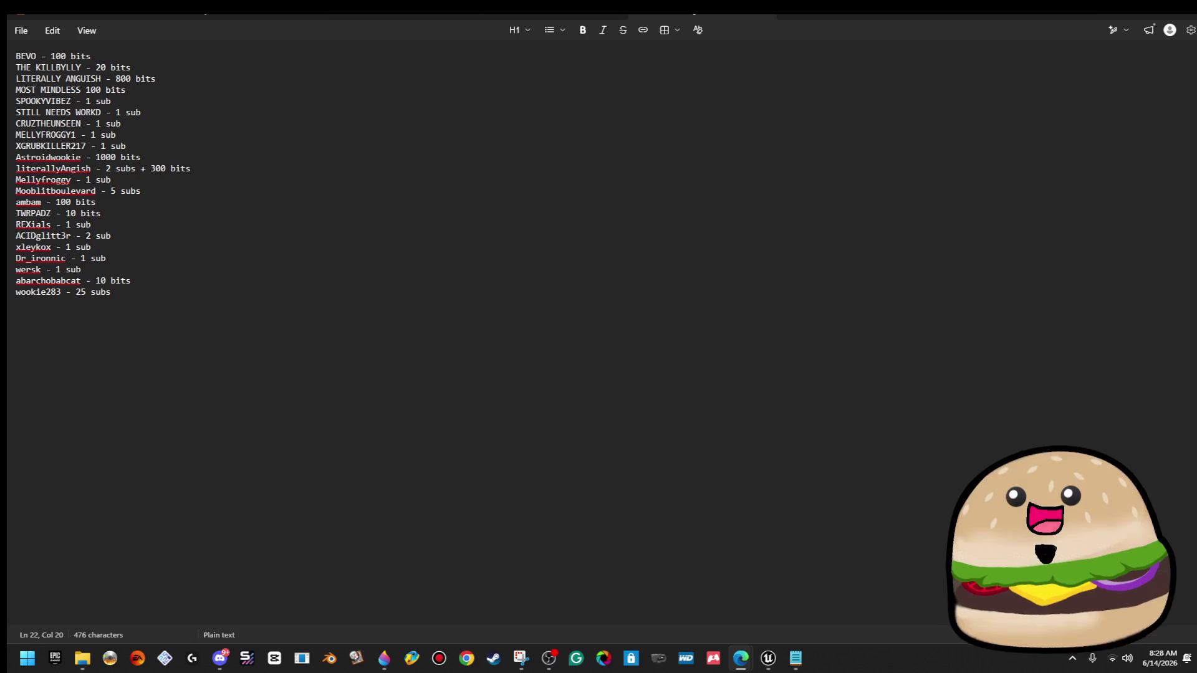
Maximize the Twitch stream dashboard in Edge, then return to the supporter list.
{"action": "key", "text": "alt+Tab"}
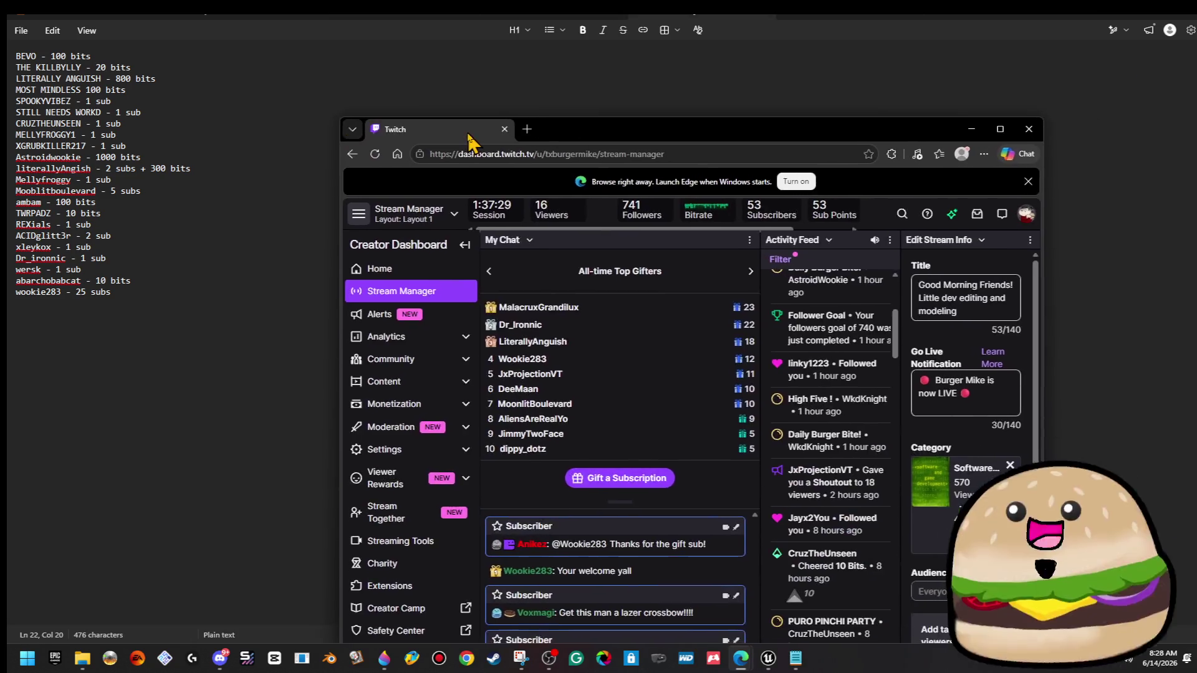
{"action": "double_click", "coordinate": [755, 119]}
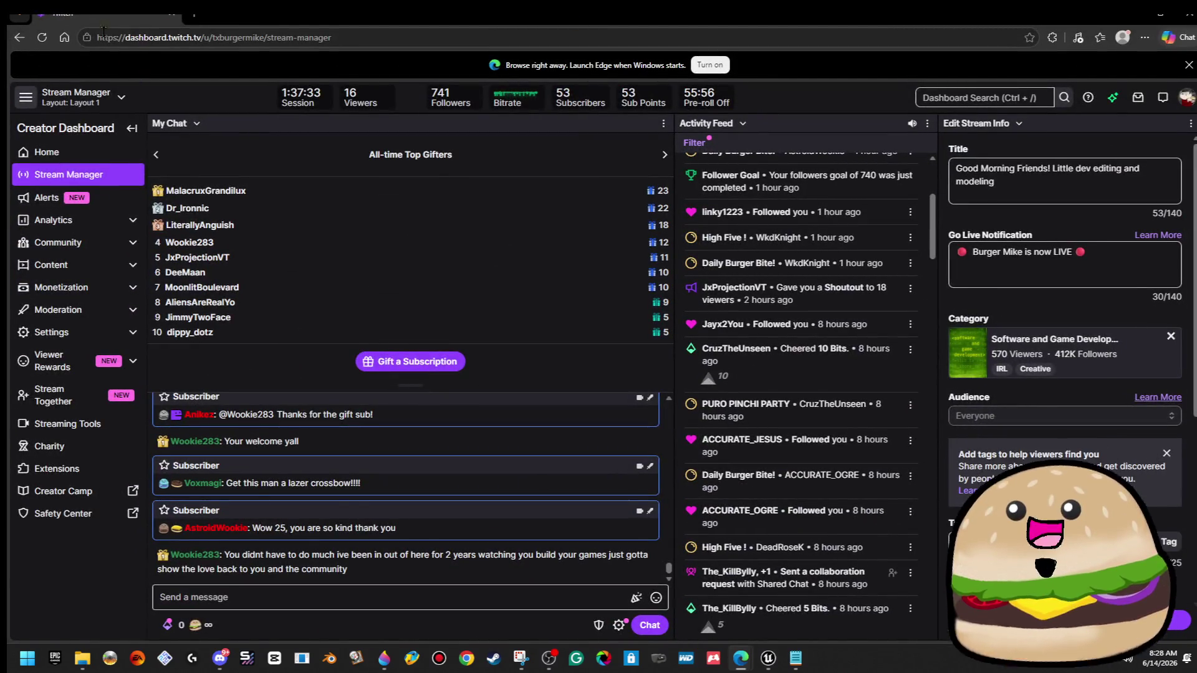
{"action": "key", "text": "alt+Tab"}
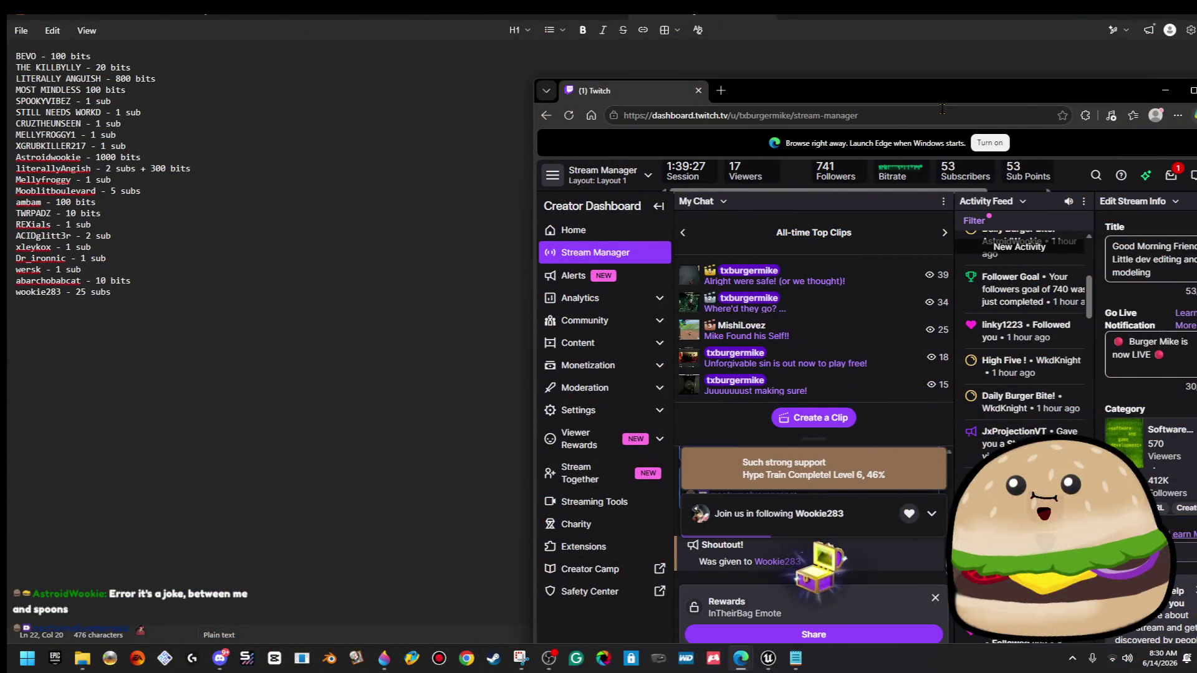
Reposition the dashboard, dismiss the InTheirBag Emote reward card, and send the Choo Chooo chat message.
{"action": "left_click_drag", "start_coordinate": [945, 96], "coordinate": [710, 22]}
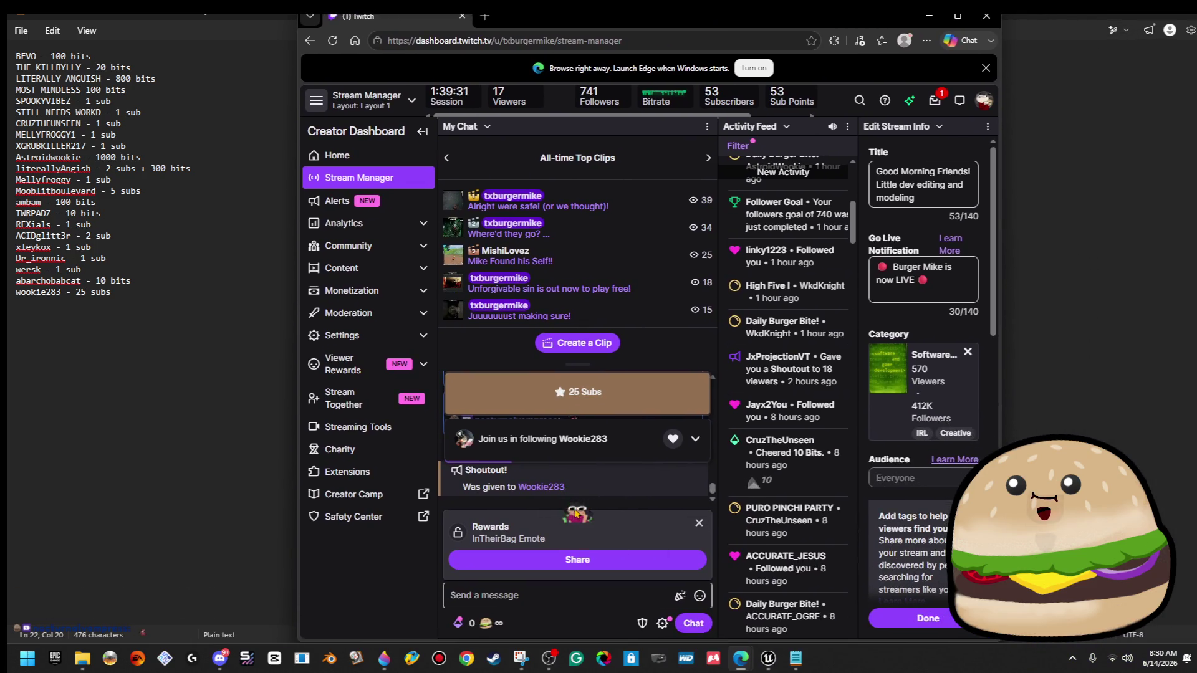
{"action": "left_click", "coordinate": [528, 561]}
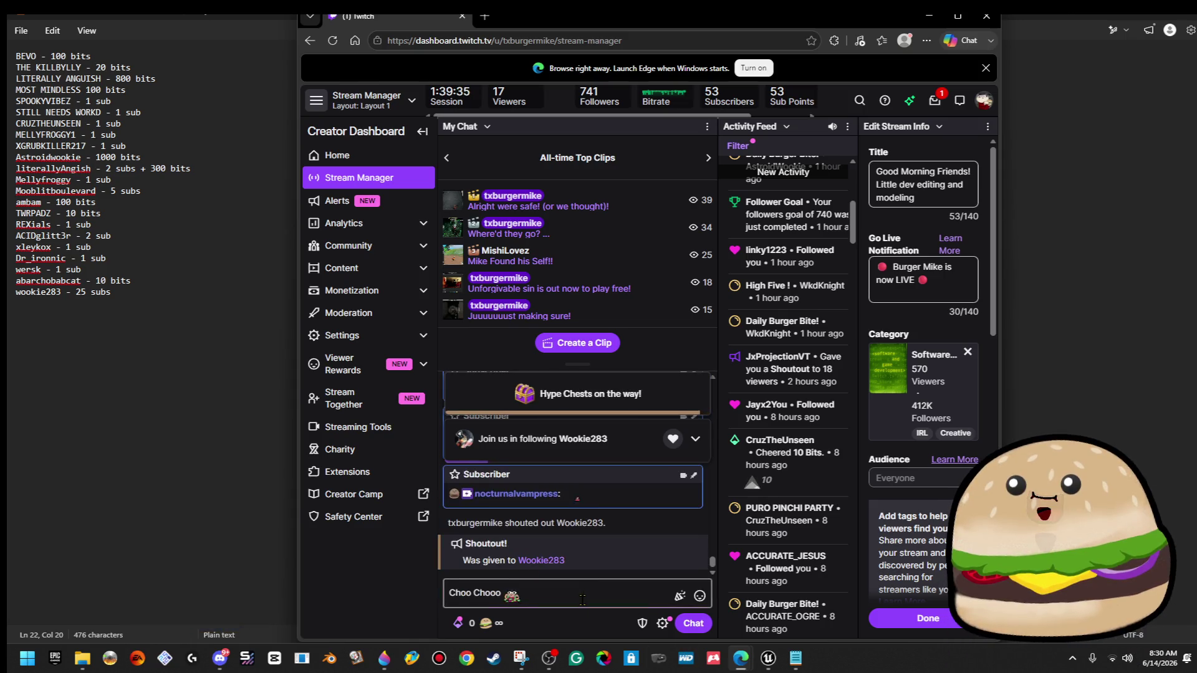
{"action": "key", "text": "Return"}
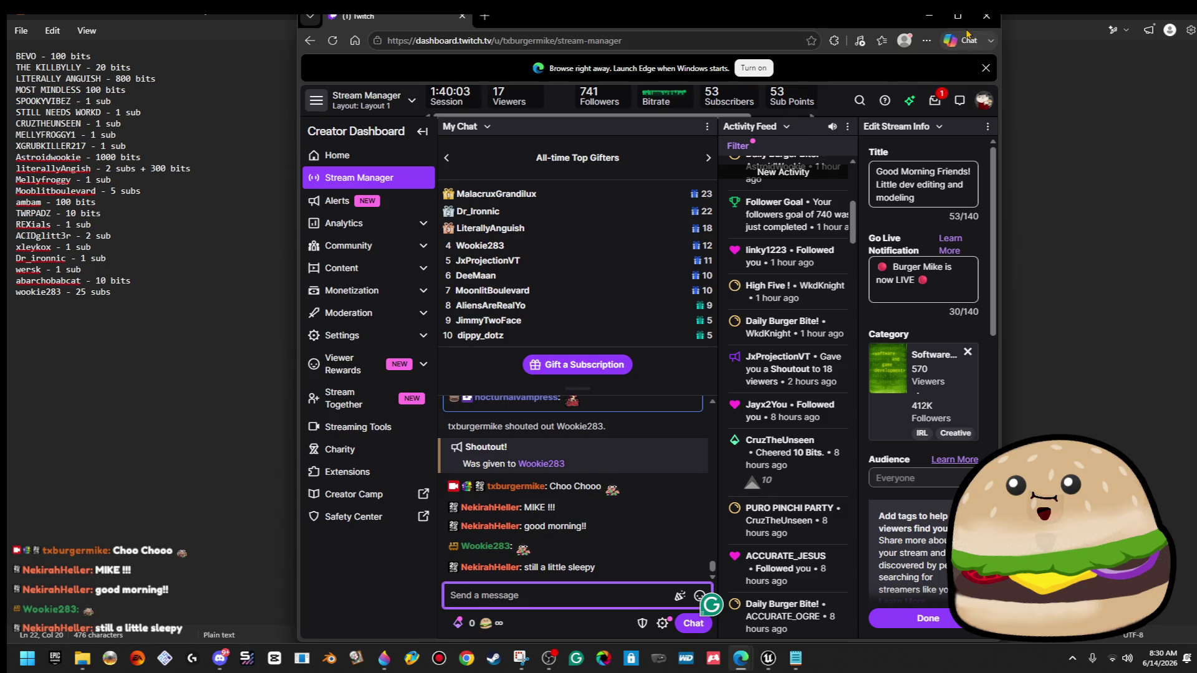
Check and close the unread notification, reload the stream manager page, and maximize it.
{"action": "left_click", "coordinate": [935, 102]}
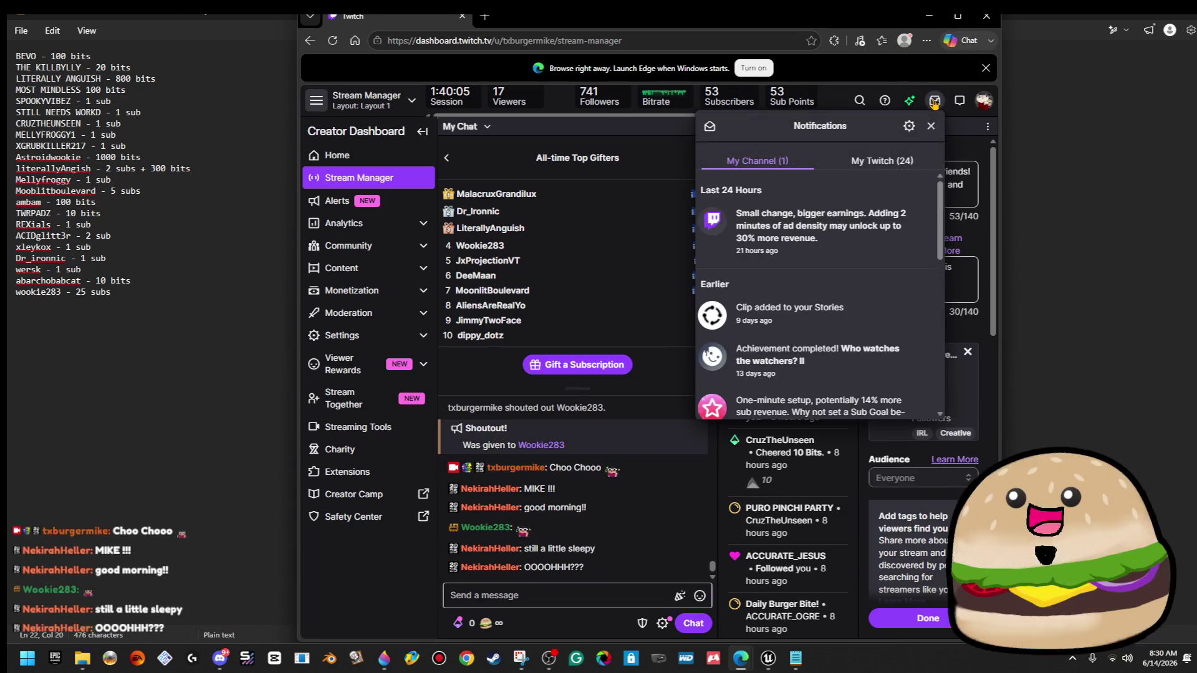
{"action": "left_click", "coordinate": [934, 101]}
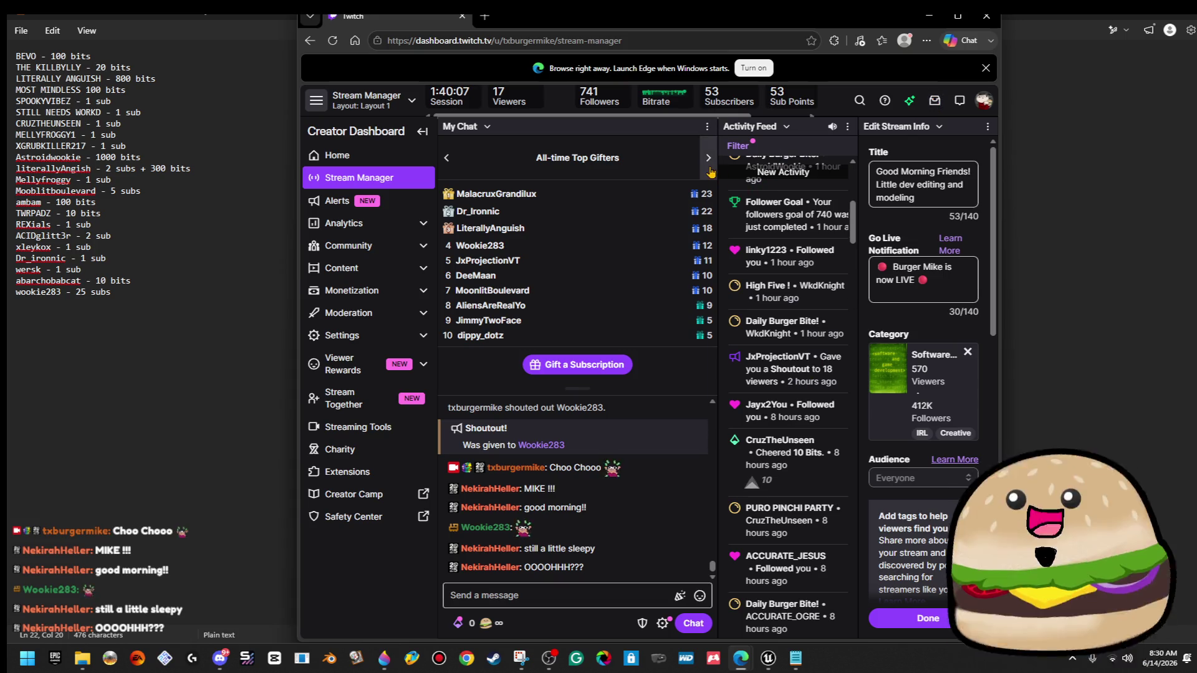
{"action": "left_click", "coordinate": [332, 40]}
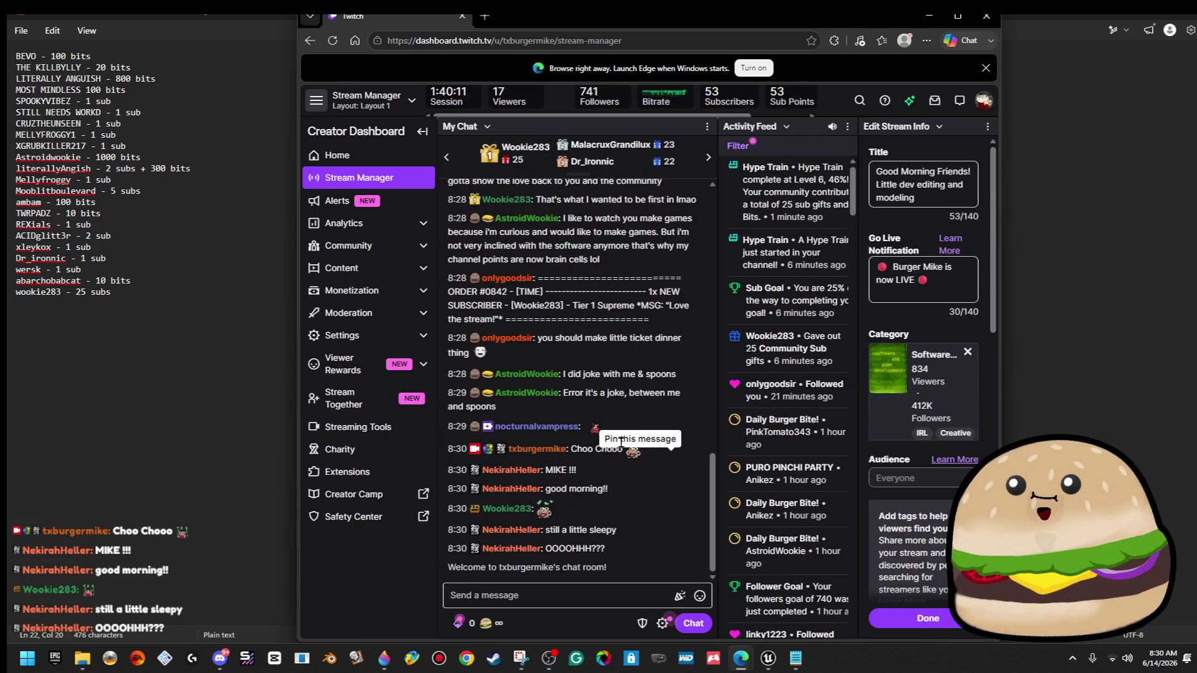
{"action": "scroll", "coordinate": [602, 320], "scroll_direction": "up", "scroll_amount": 10}
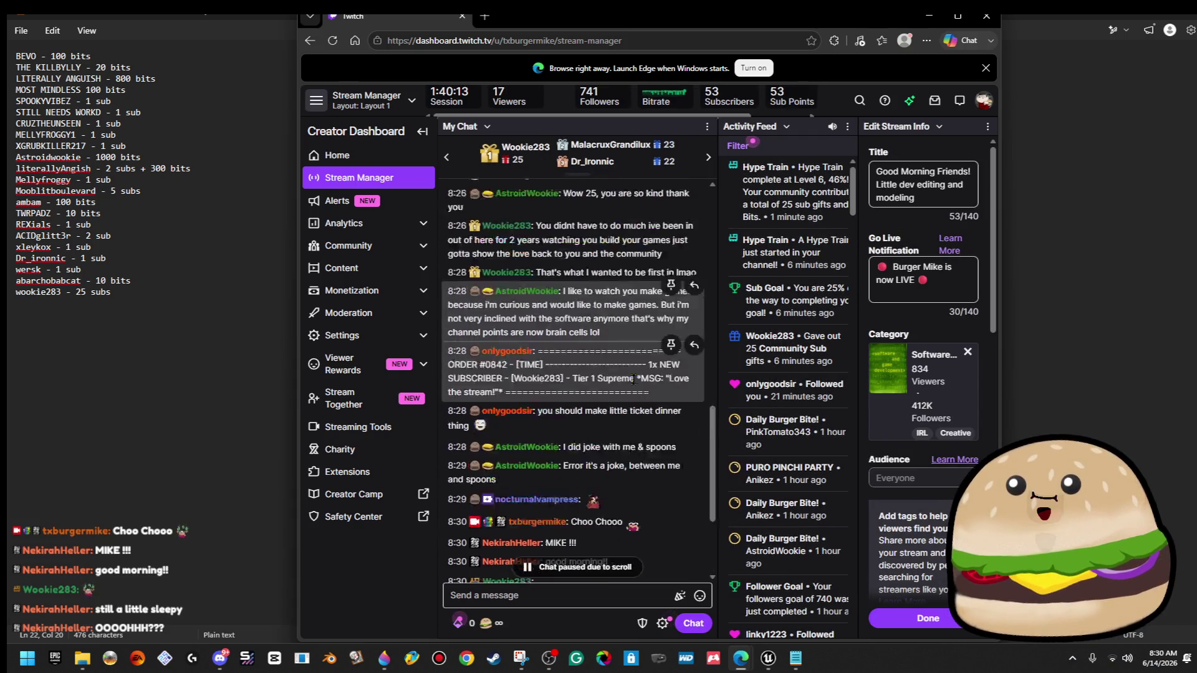
{"action": "scroll", "coordinate": [667, 411], "scroll_direction": "down", "scroll_amount": 10}
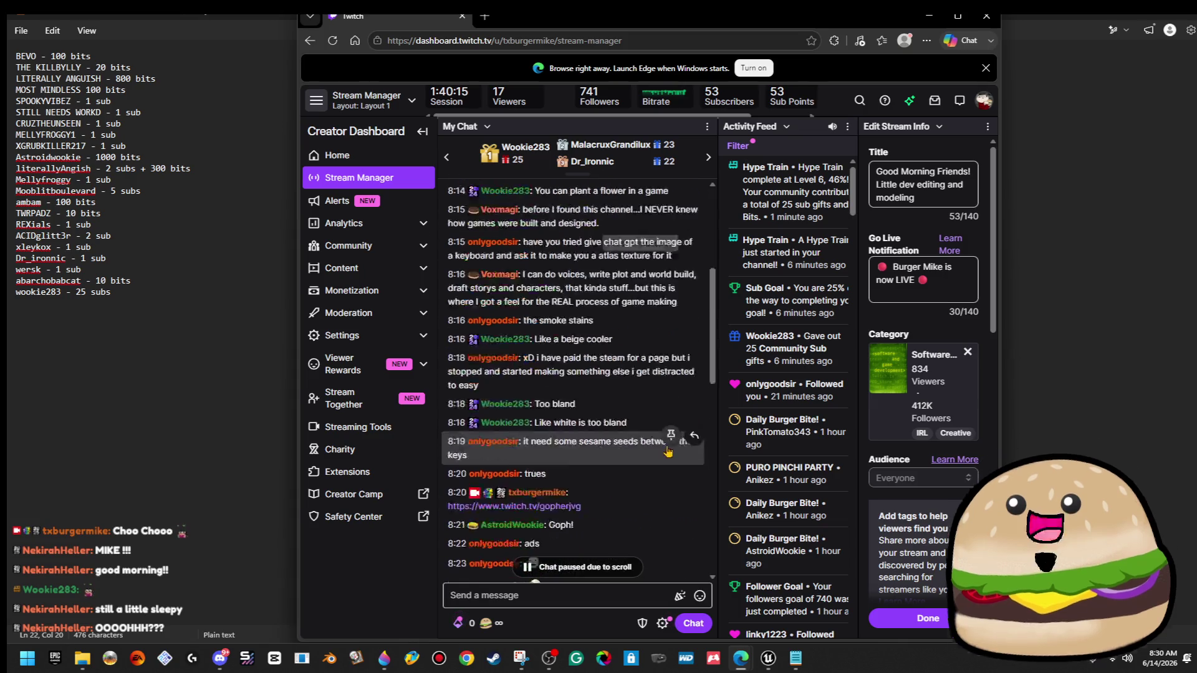
{"action": "scroll", "coordinate": [800, 405], "scroll_direction": "down", "scroll_amount": 10}
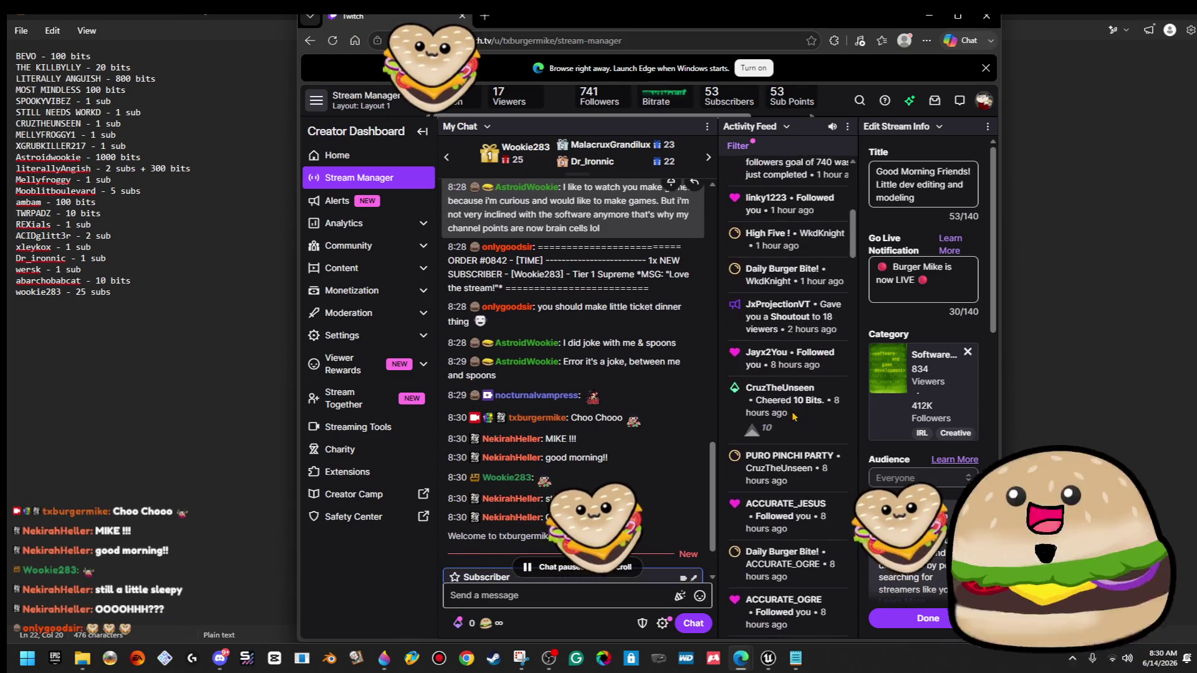
{"action": "scroll", "coordinate": [800, 405], "scroll_direction": "up", "scroll_amount": 10}
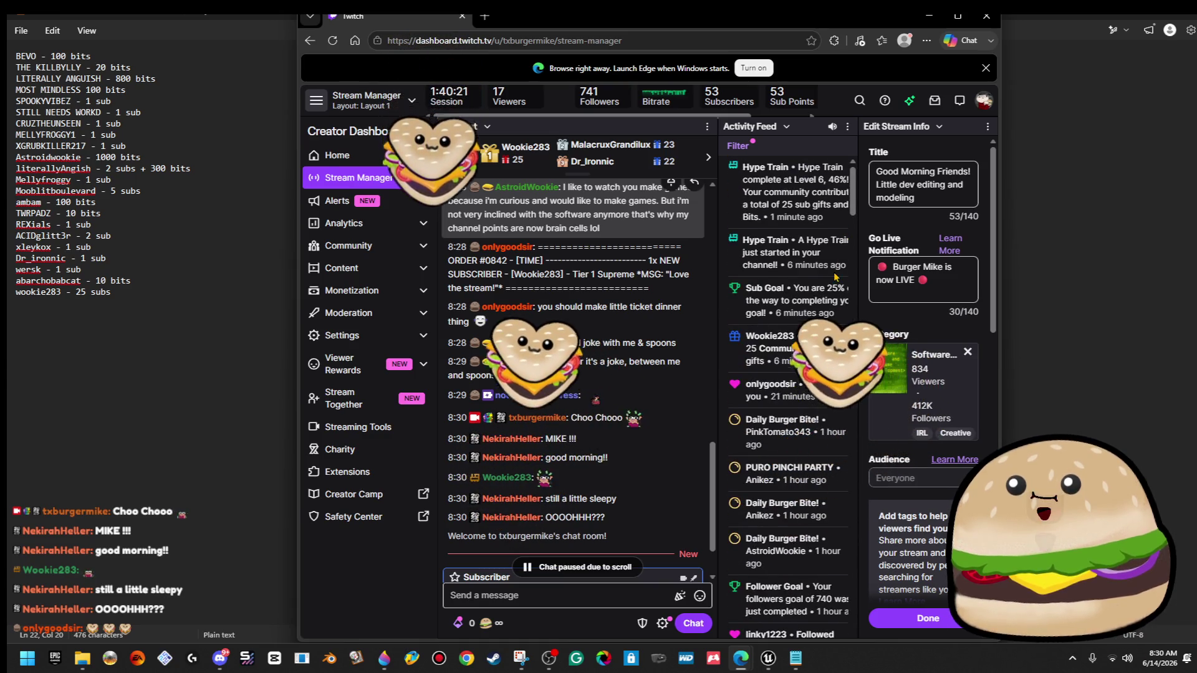
{"action": "left_click", "coordinate": [957, 15]}
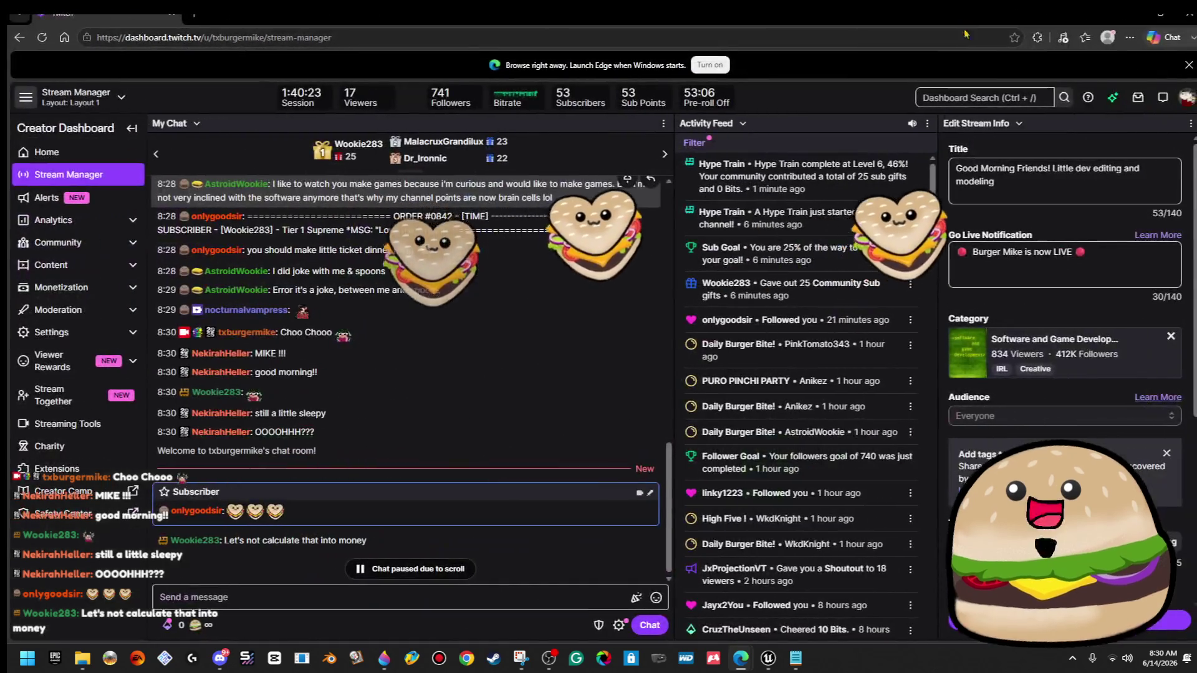
Copy the 25 Community Sub gifts feed entry into chat, send it, and unpause chat.
{"action": "triple_click", "coordinate": [808, 305]}
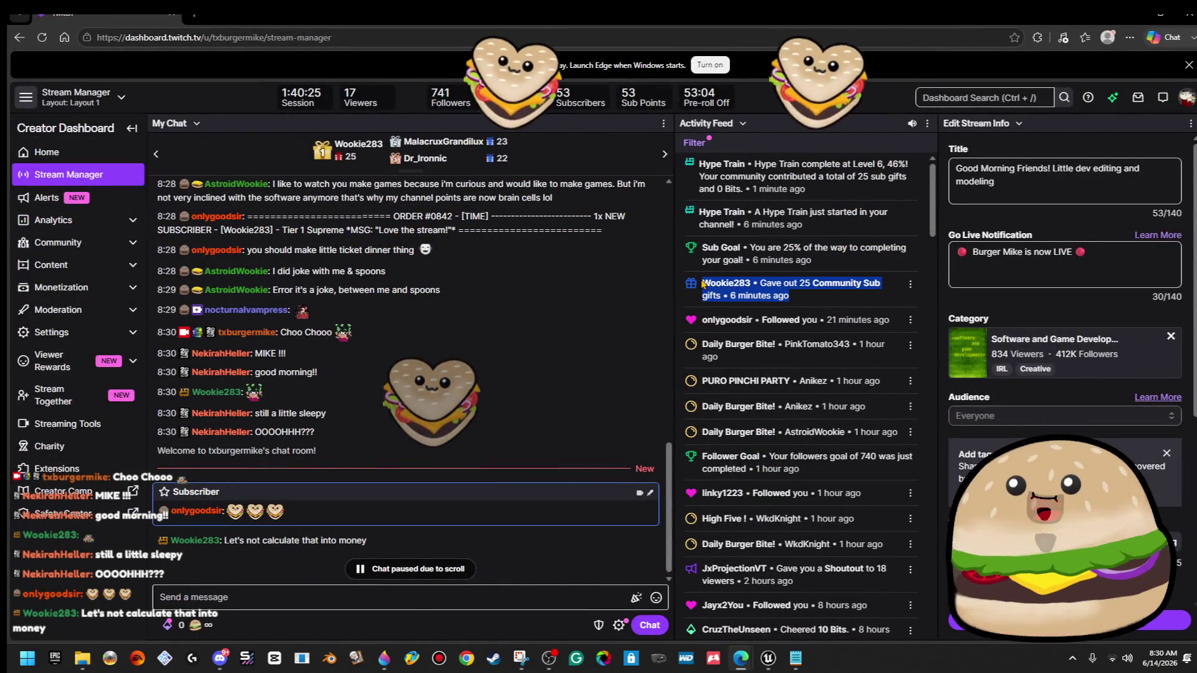
{"action": "right_click", "coordinate": [807, 306]}
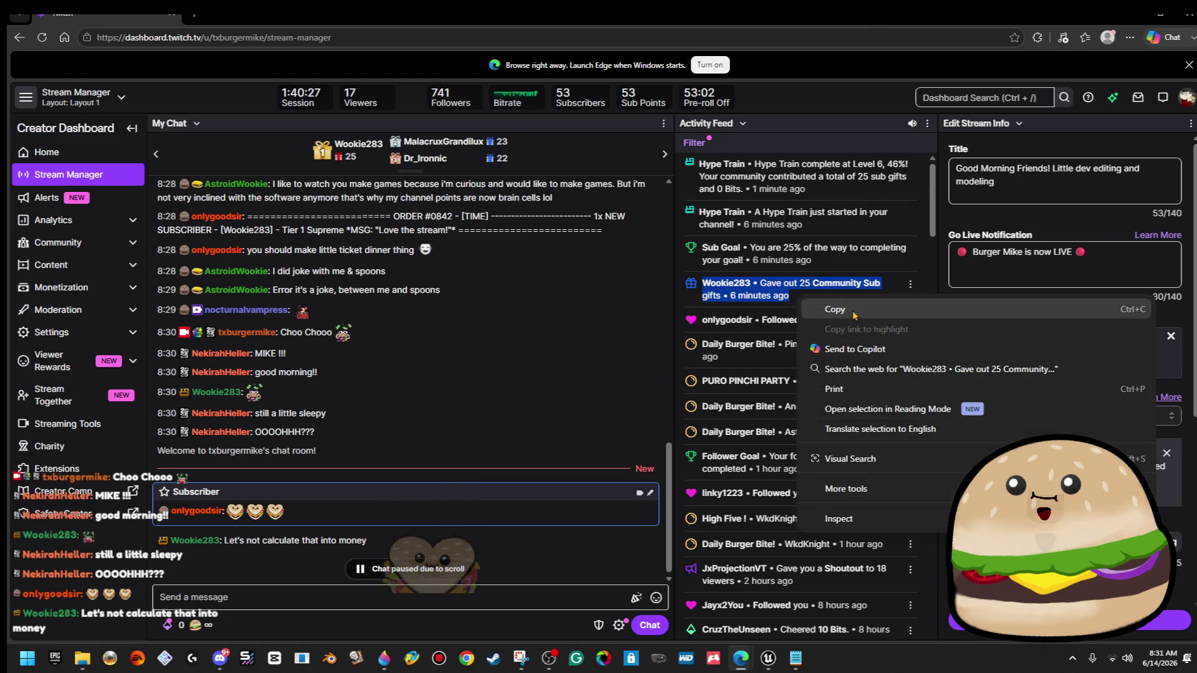
{"action": "left_click", "coordinate": [823, 310]}
{"action": "left_click", "coordinate": [340, 599]}
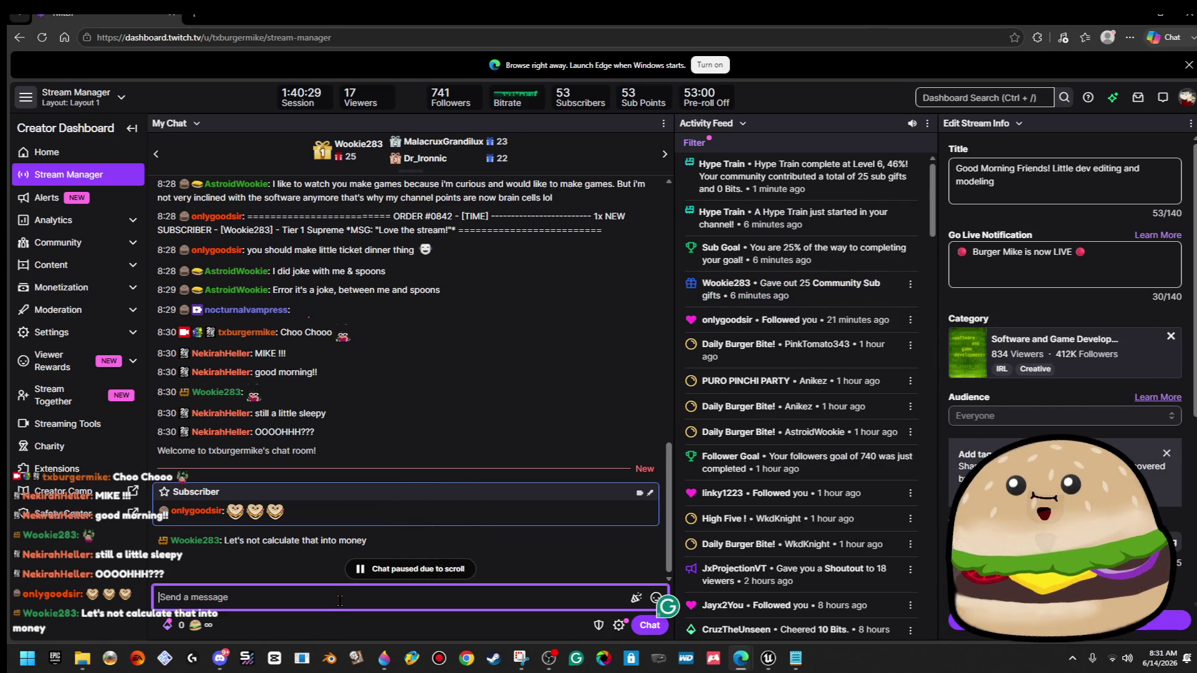
{"action": "key", "text": "ctrl+v"}
{"action": "key", "text": "Return"}
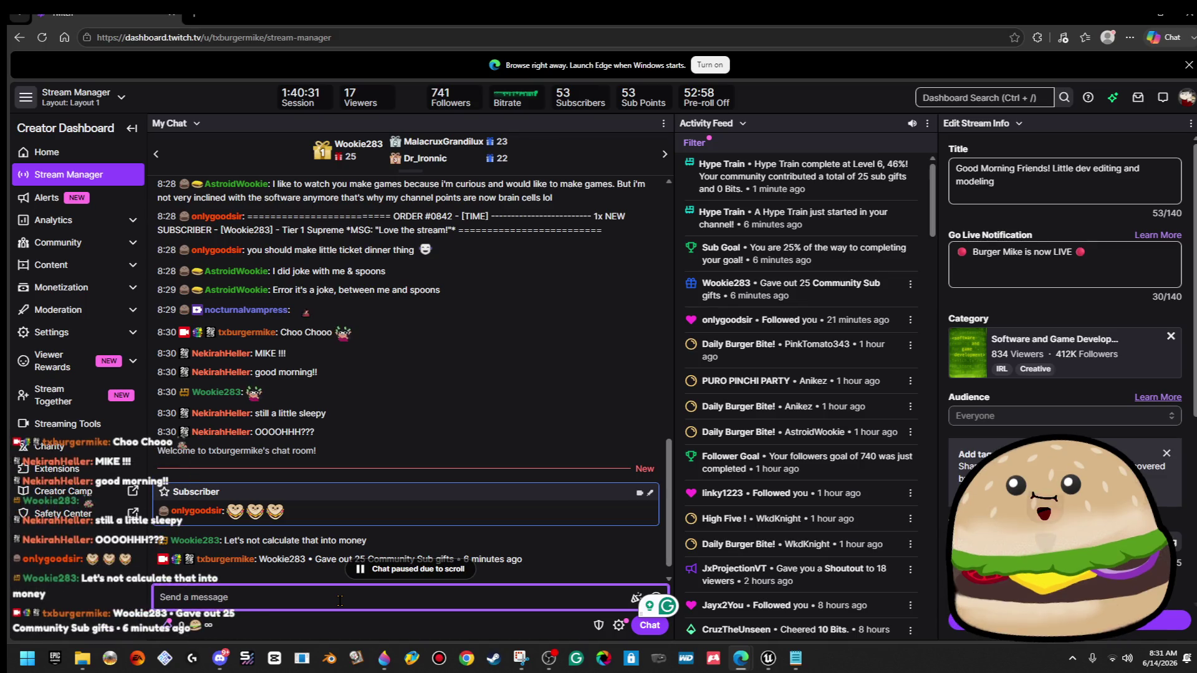
{"action": "left_click", "coordinate": [430, 567]}
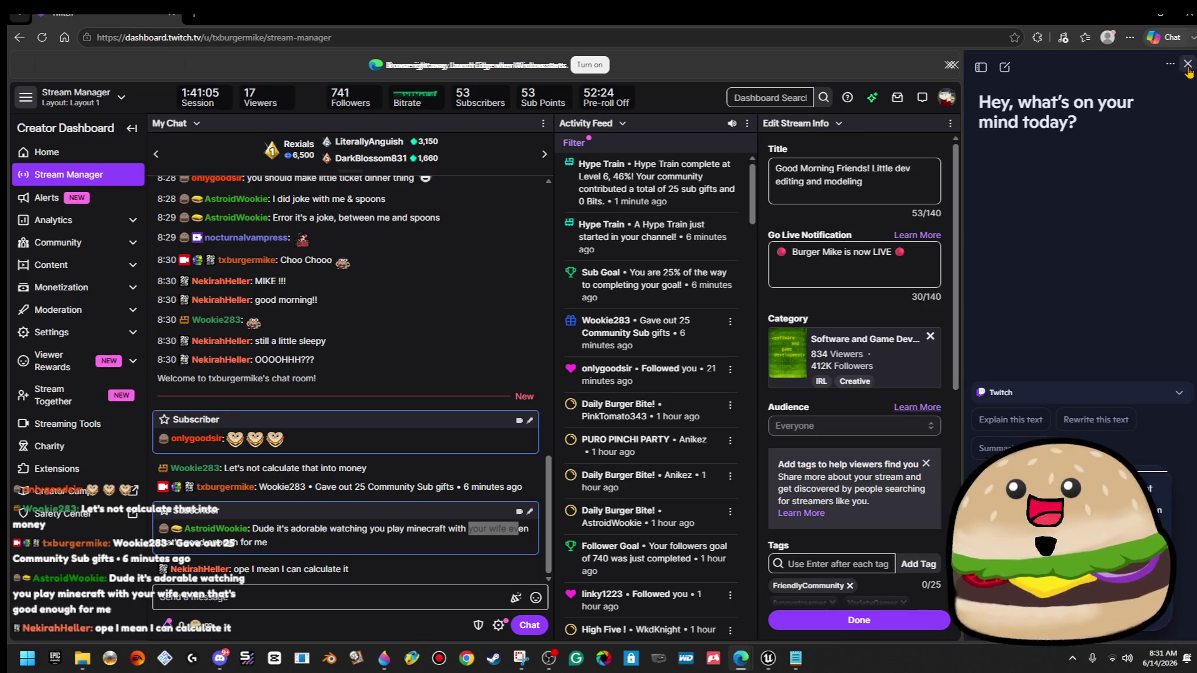
{"action": "left_click", "coordinate": [1188, 66]}
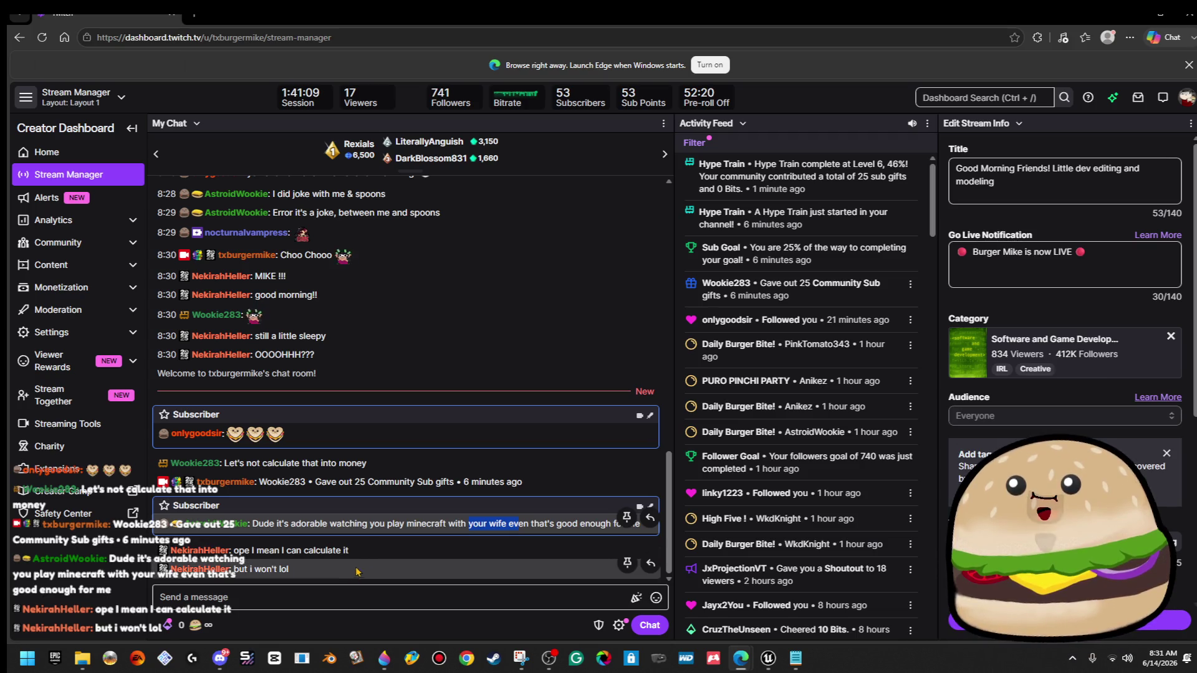
Move the browser aside to review the supporter list, then minimize Notepad to reveal Paint 3D.
{"action": "left_click", "coordinate": [1157, 25]}
{"action": "mouse_move", "coordinate": [56, 19]}
{"action": "left_mouse_down"}
{"action": "mouse_move", "coordinate": [1091, 113]}
{"action": "mouse_move", "coordinate": [1191, 63]}
{"action": "left_mouse_up"}
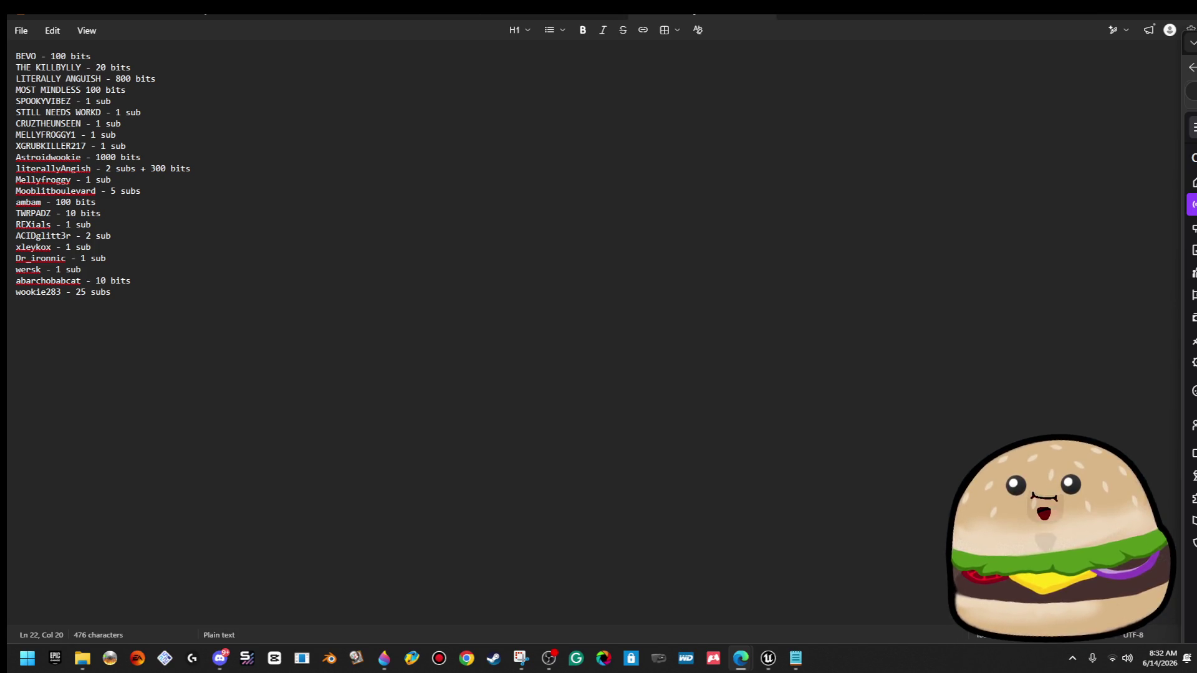
{"action": "left_click", "coordinate": [1142, 19]}
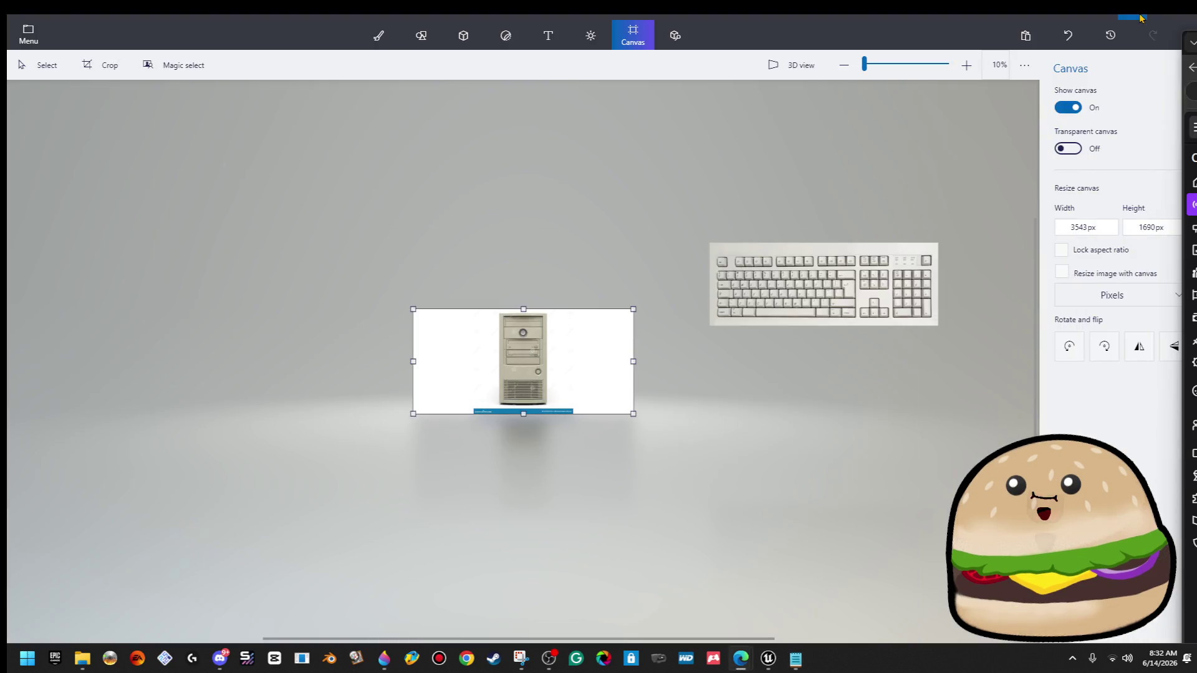
{"action": "scroll", "coordinate": [554, 363], "scroll_direction": "up", "scroll_amount": 5}
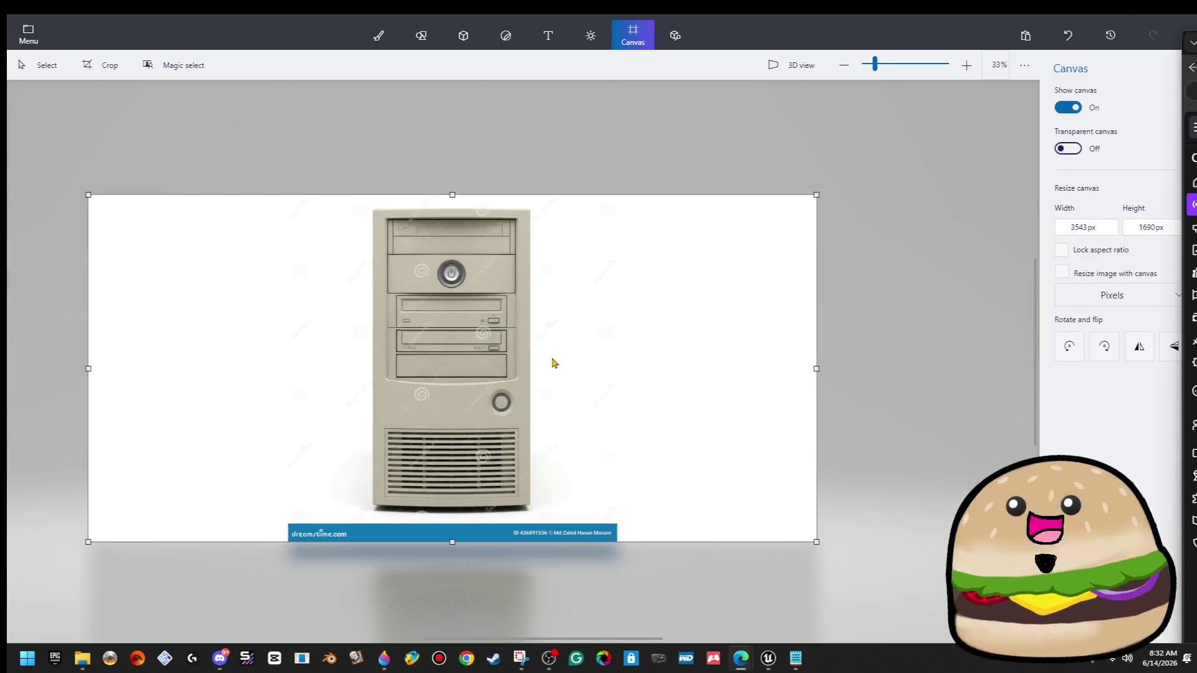
{"action": "scroll", "coordinate": [359, 337], "scroll_direction": "up", "scroll_amount": 2}
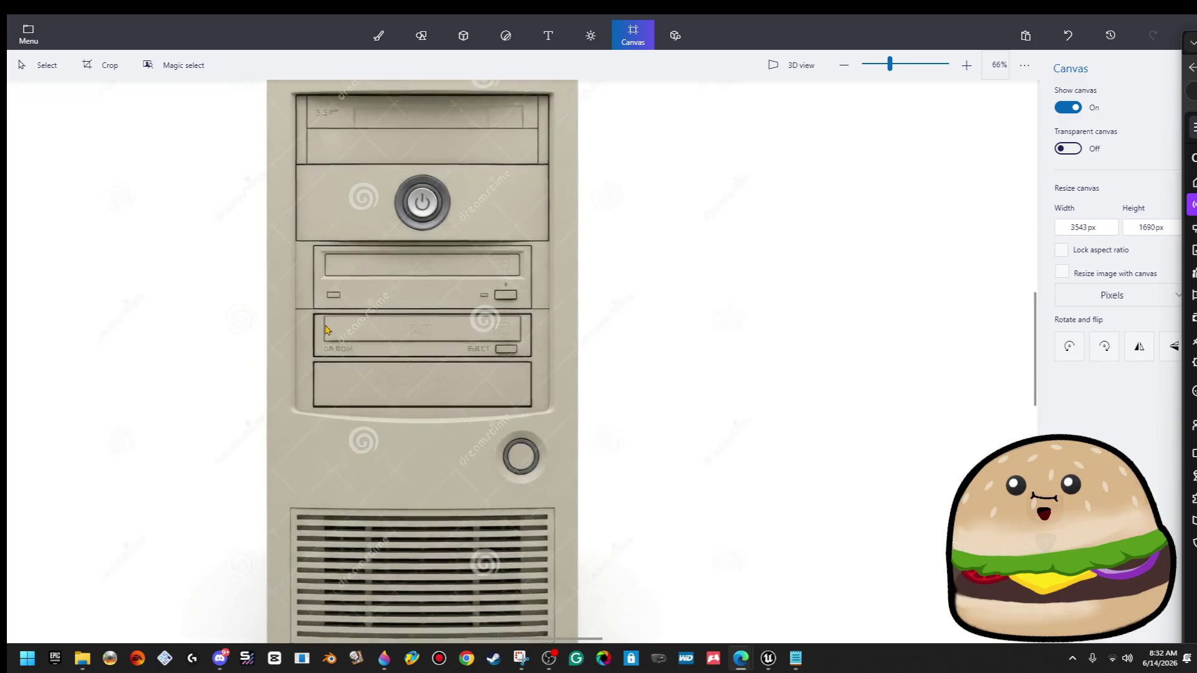
{"action": "scroll", "coordinate": [324, 329], "scroll_direction": "down", "scroll_amount": 2}
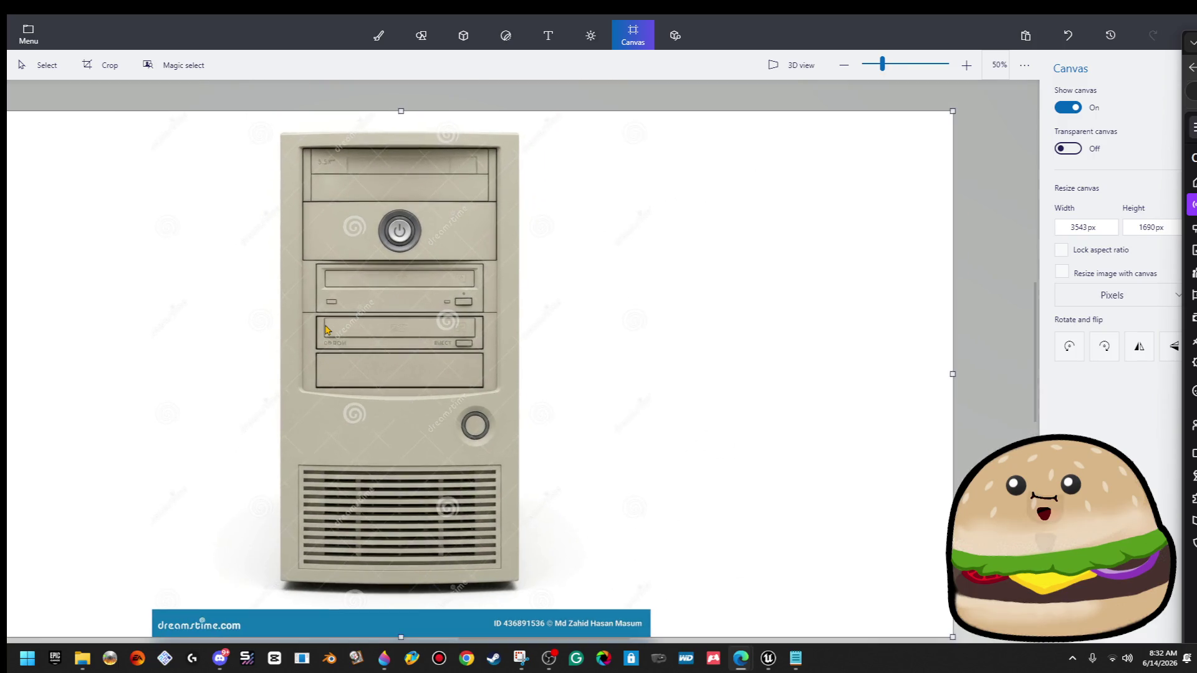
{"action": "scroll", "coordinate": [325, 329], "scroll_direction": "down", "scroll_amount": 1}
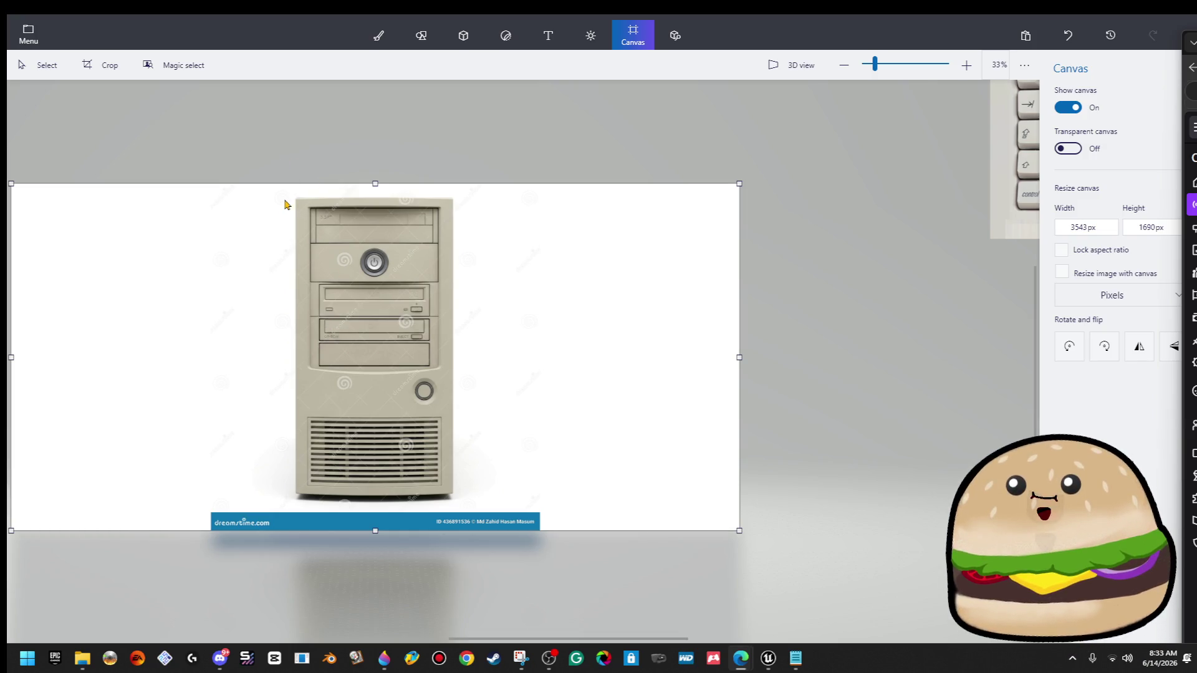
{"action": "left_click_drag", "start_coordinate": [285, 202], "coordinate": [469, 497]}
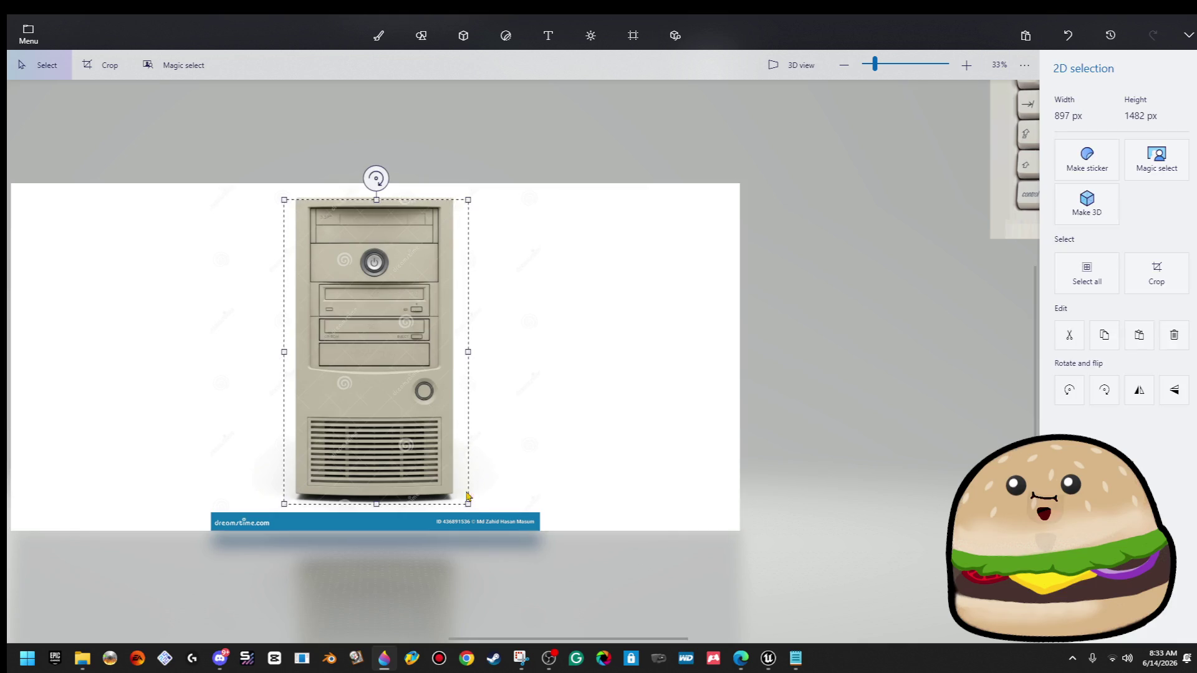
{"action": "left_click", "coordinate": [548, 404]}
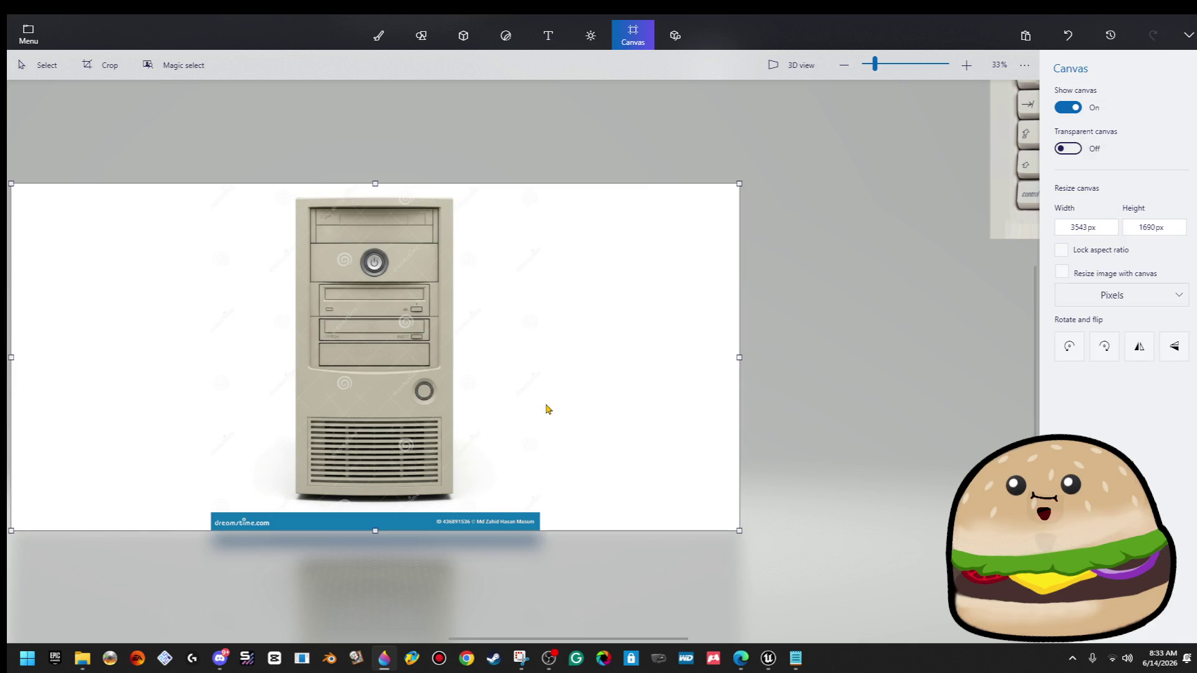
{"action": "scroll", "coordinate": [547, 411], "scroll_direction": "down", "scroll_amount": 1}
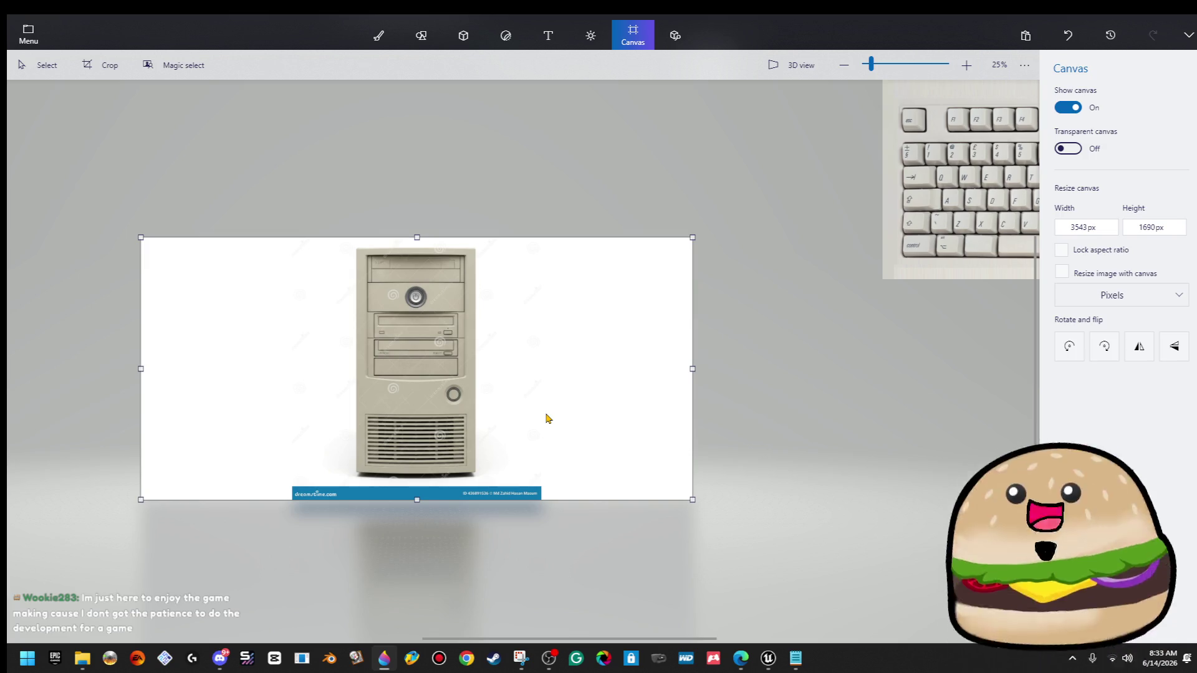
{"action": "scroll", "coordinate": [468, 390], "scroll_direction": "up", "scroll_amount": 3}
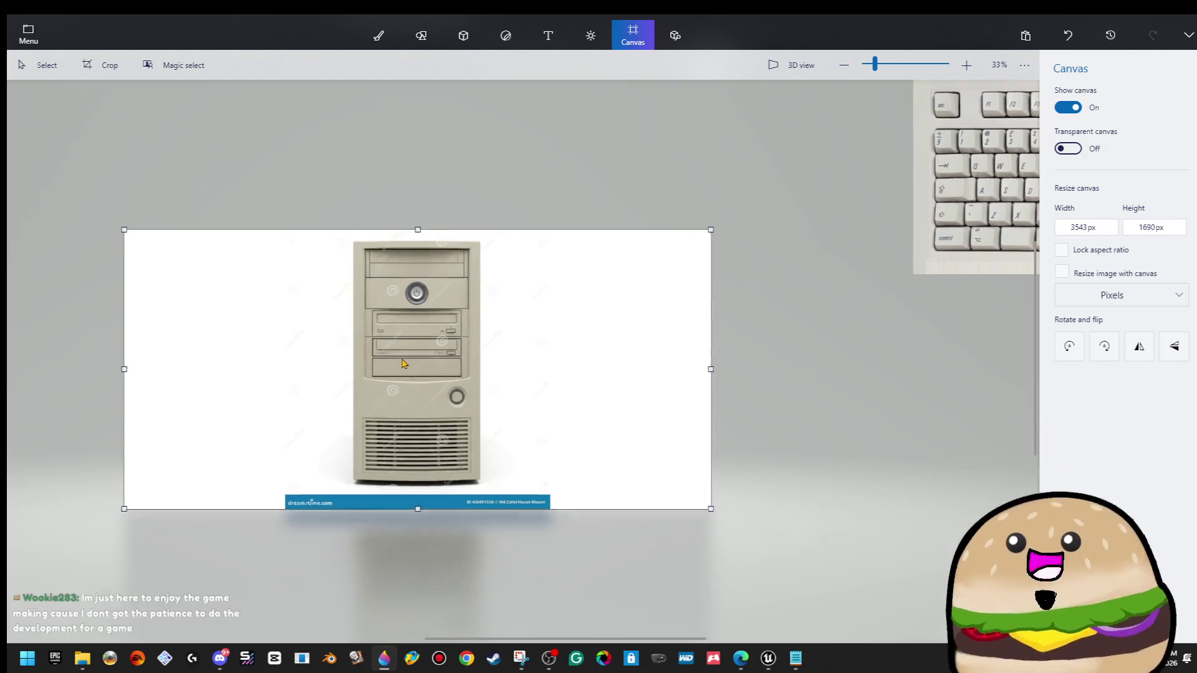
{"action": "mouse_move", "coordinate": [539, 169]}
{"action": "left_mouse_down"}
{"action": "mouse_move", "coordinate": [564, 561]}
{"action": "mouse_move", "coordinate": [546, 591]}
{"action": "mouse_move", "coordinate": [587, 639]}
{"action": "left_mouse_up"}
Widen the tower's casing strip and cap its top with a copied beige block.
{"action": "left_click", "coordinate": [633, 36]}
{"action": "mouse_move", "coordinate": [541, 175]}
{"action": "left_mouse_down"}
{"action": "mouse_move", "coordinate": [589, 187]}
{"action": "mouse_move", "coordinate": [561, 143]}
{"action": "mouse_move", "coordinate": [602, 103]}
{"action": "mouse_move", "coordinate": [505, 135]}
{"action": "mouse_move", "coordinate": [279, 134]}
{"action": "mouse_move", "coordinate": [276, 121]}
{"action": "mouse_move", "coordinate": [301, 365]}
{"action": "left_mouse_up"}
{"action": "left_click", "coordinate": [558, 149]}
{"action": "left_click", "coordinate": [332, 156]}
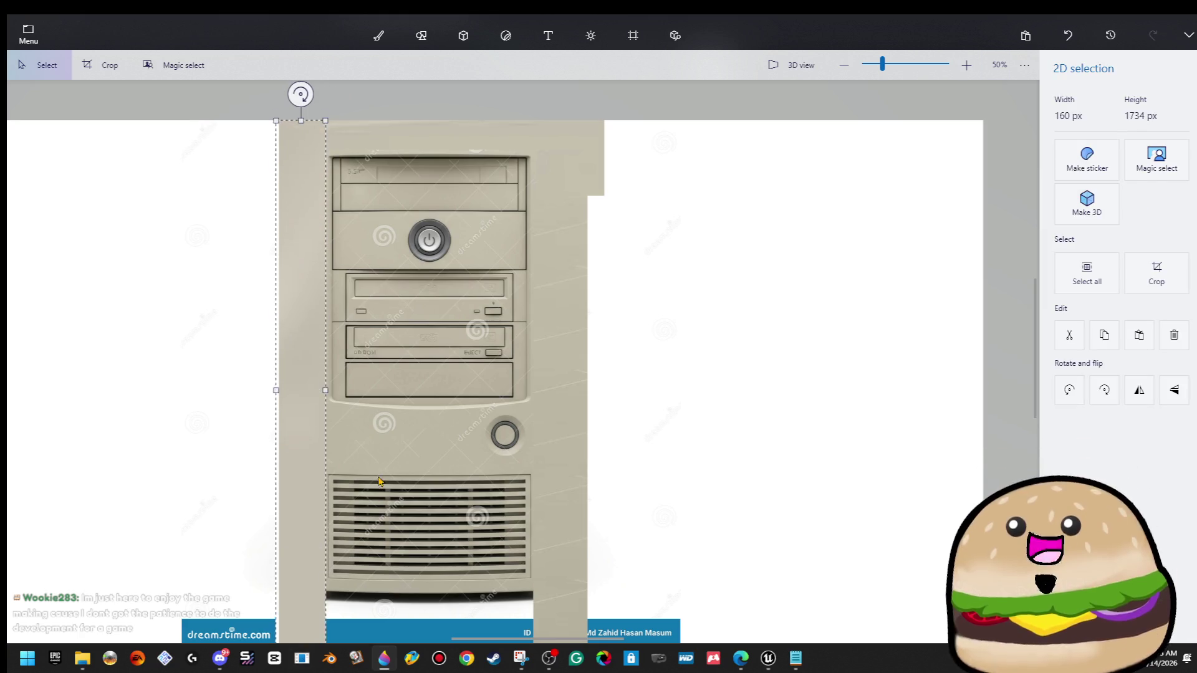
{"action": "left_click", "coordinate": [313, 428]}
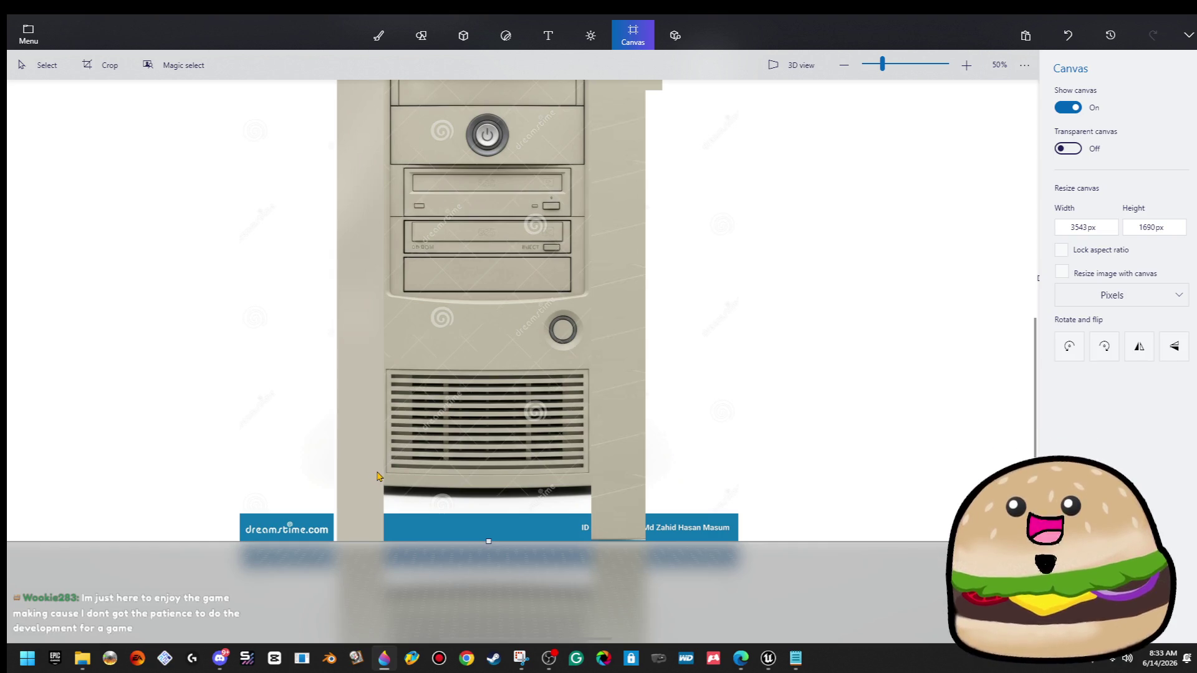
Stretch a patch of plain beige rightward across the tower's base.
{"action": "left_click_drag", "start_coordinate": [378, 480], "coordinate": [341, 552]}
{"action": "mouse_move", "coordinate": [391, 509]}
{"action": "left_mouse_down"}
{"action": "mouse_move", "coordinate": [496, 506]}
{"action": "mouse_move", "coordinate": [627, 544]}
{"action": "left_mouse_up"}
{"action": "left_click", "coordinate": [633, 35]}
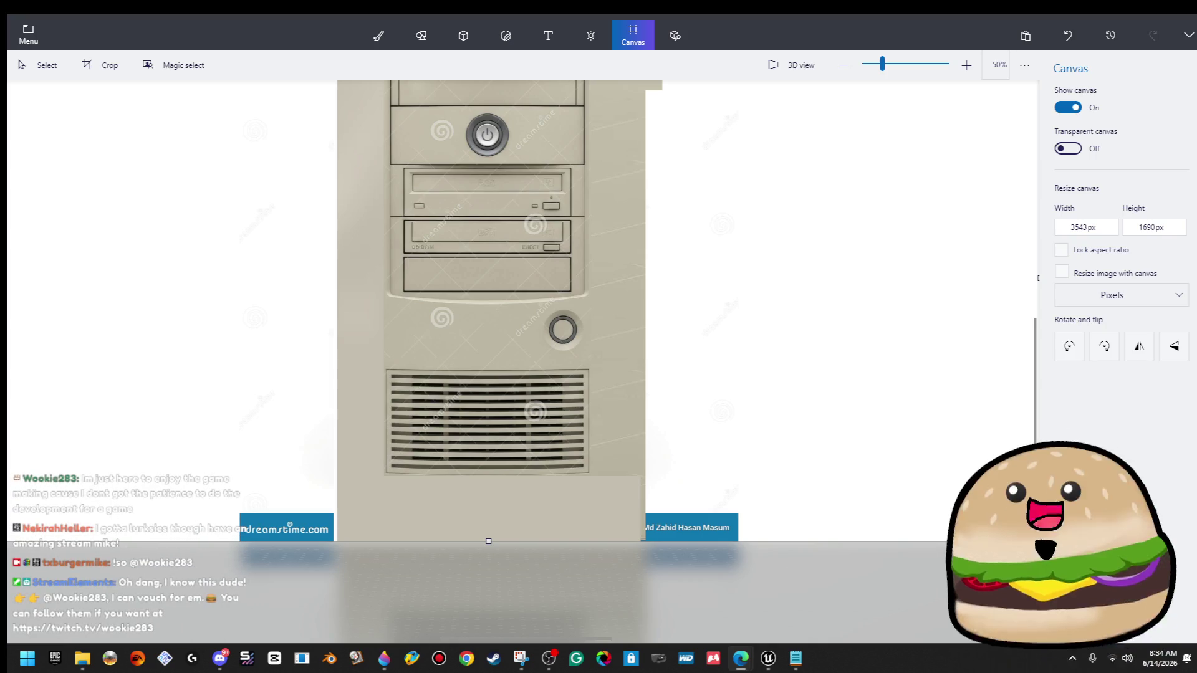
{"action": "scroll", "coordinate": [450, 318], "scroll_direction": "up", "scroll_amount": 1}
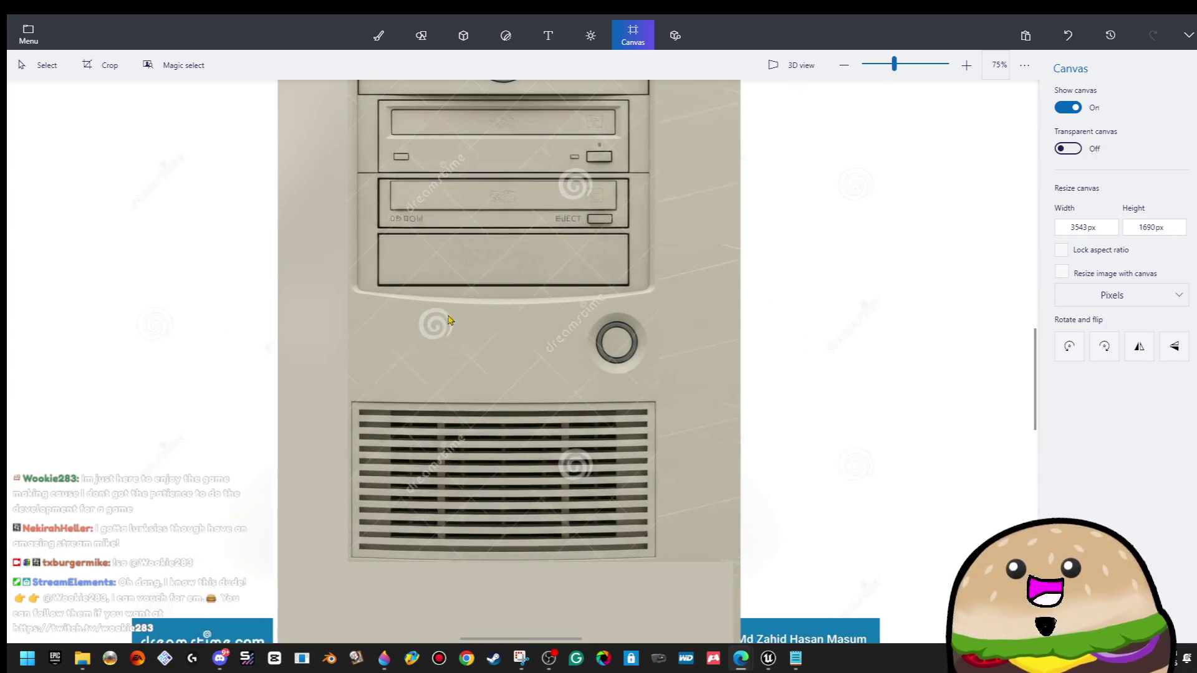
Cover the swirl watermarks on the vent grille and beside the round button with stretched plain casing.
{"action": "left_click_drag", "start_coordinate": [611, 408], "coordinate": [604, 568]}
{"action": "mouse_move", "coordinate": [588, 487]}
{"action": "left_mouse_down"}
{"action": "mouse_move", "coordinate": [383, 511]}
{"action": "mouse_move", "coordinate": [386, 436]}
{"action": "left_mouse_up"}
{"action": "key", "text": "ctrl+e"}
{"action": "left_click_drag", "start_coordinate": [459, 359], "coordinate": [481, 306]}
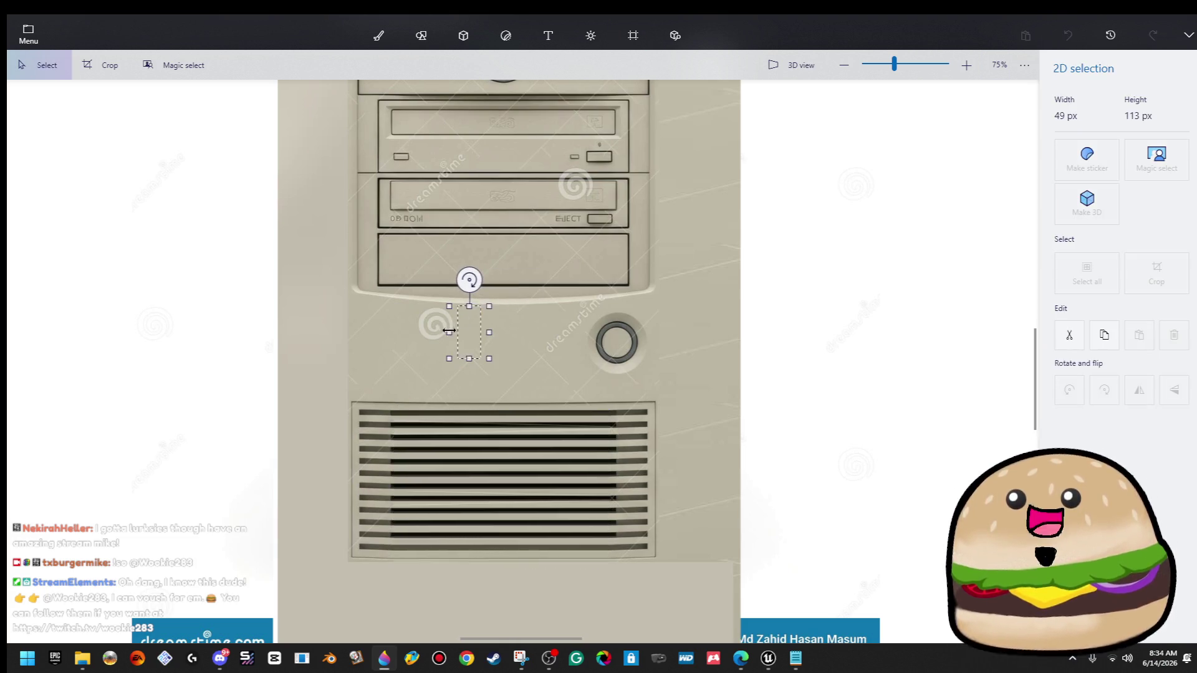
{"action": "key", "text": "ctrl+e"}
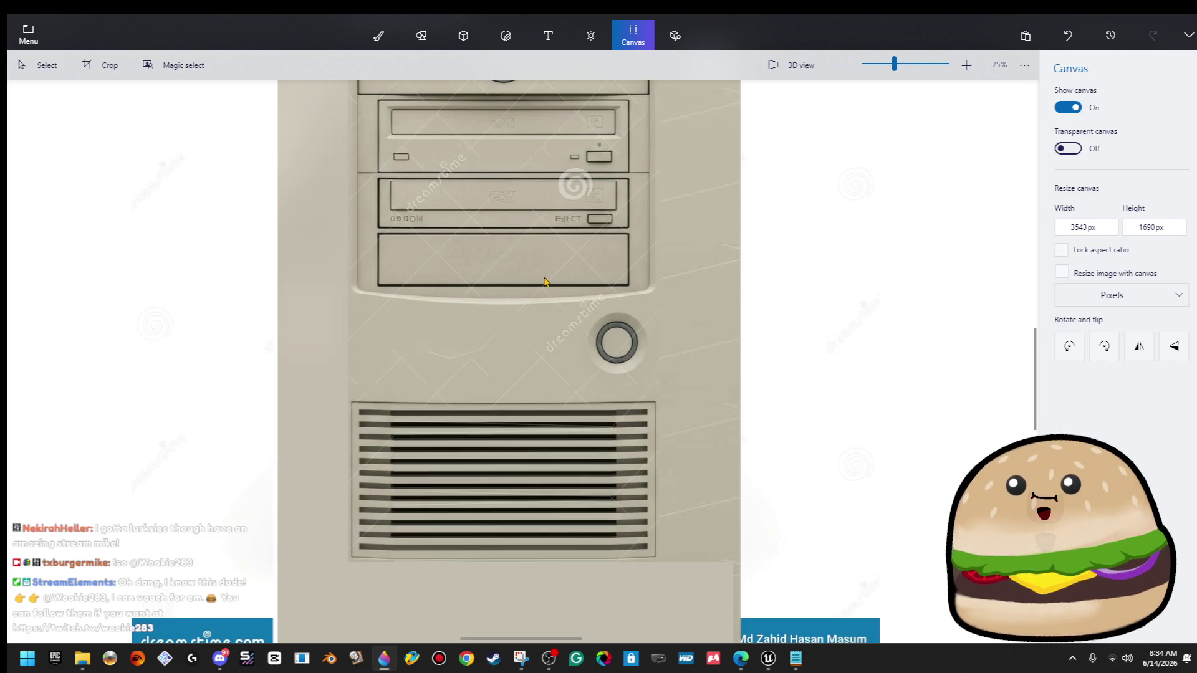